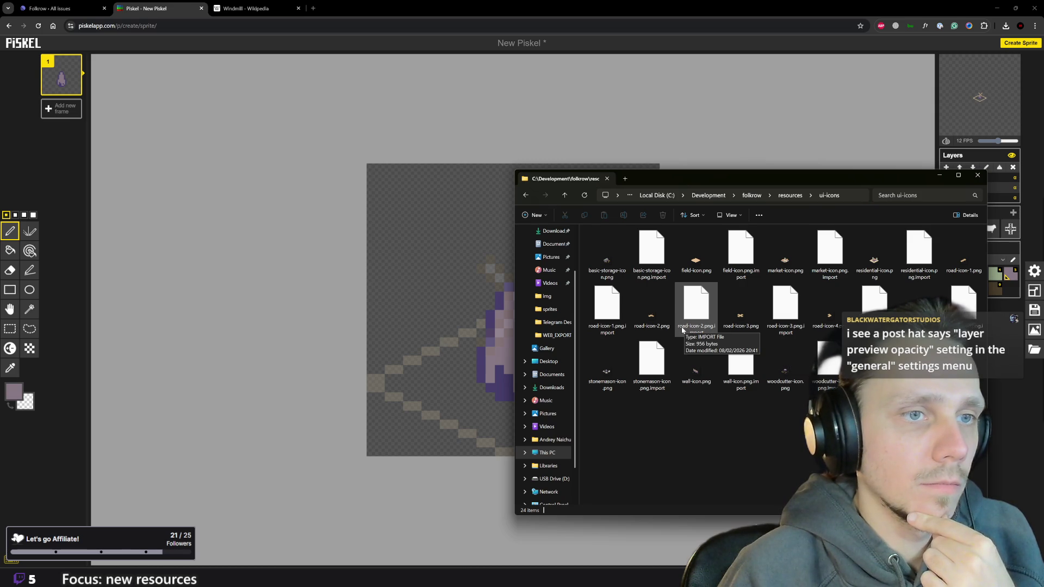
# Import the woodcutter image by mistake, undo it and make Layer 1 active.
pyautogui.moveTo(685, 328); pyautogui.dragTo(445, 268)
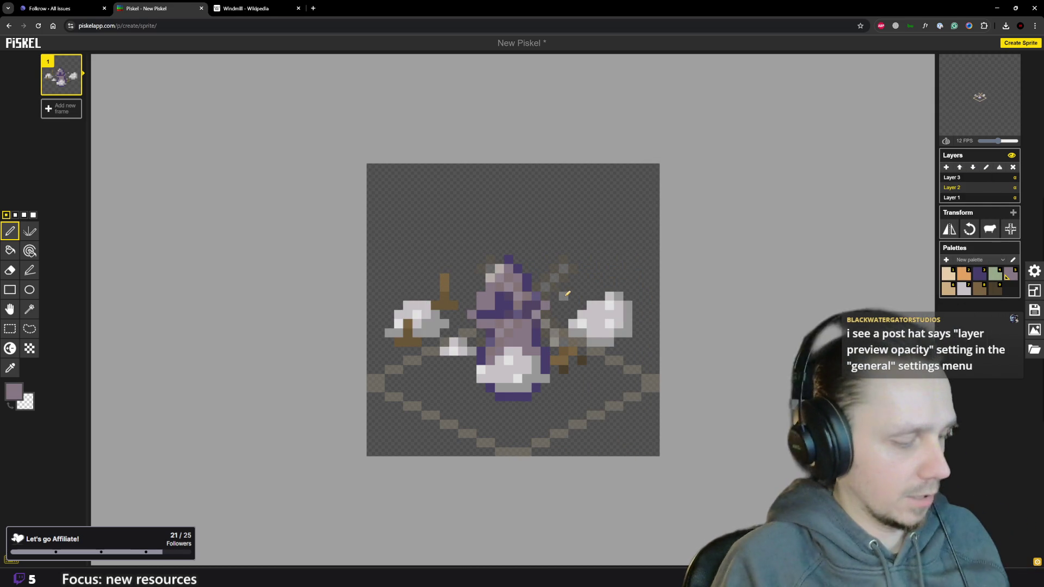
pyautogui.hotkey('ctrl', 'z')
pyautogui.click(966, 199)
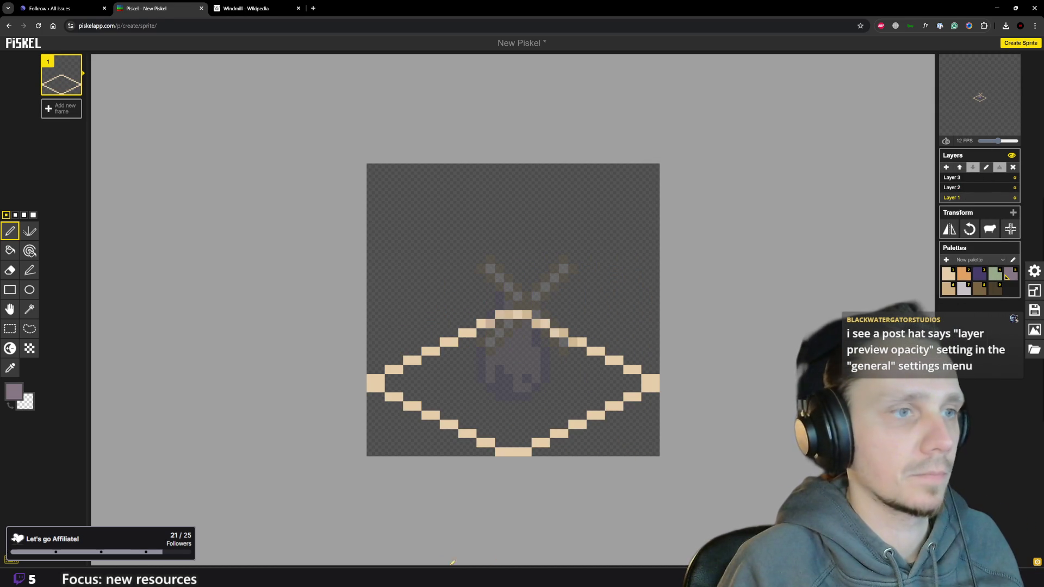
# Import stonemason-icon.png onto the canvas beside the diamond outline.
pyautogui.click(415, 529)
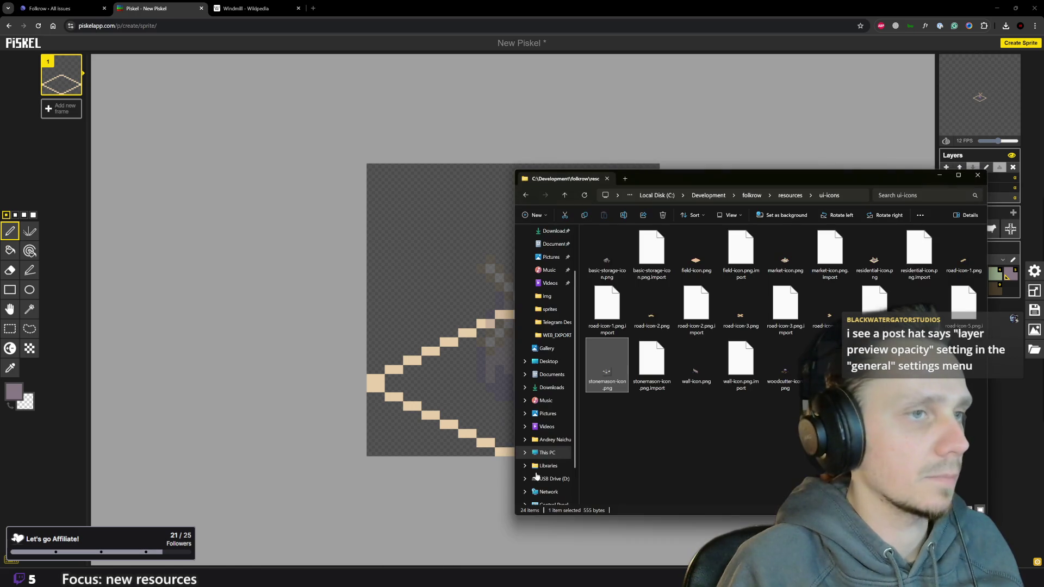
pyautogui.moveTo(607, 367); pyautogui.dragTo(438, 412)
pyautogui.press('o')
# Sample light grey from the icon's stone and paint it onto the tower on Layer 2.
pyautogui.click(424, 313)
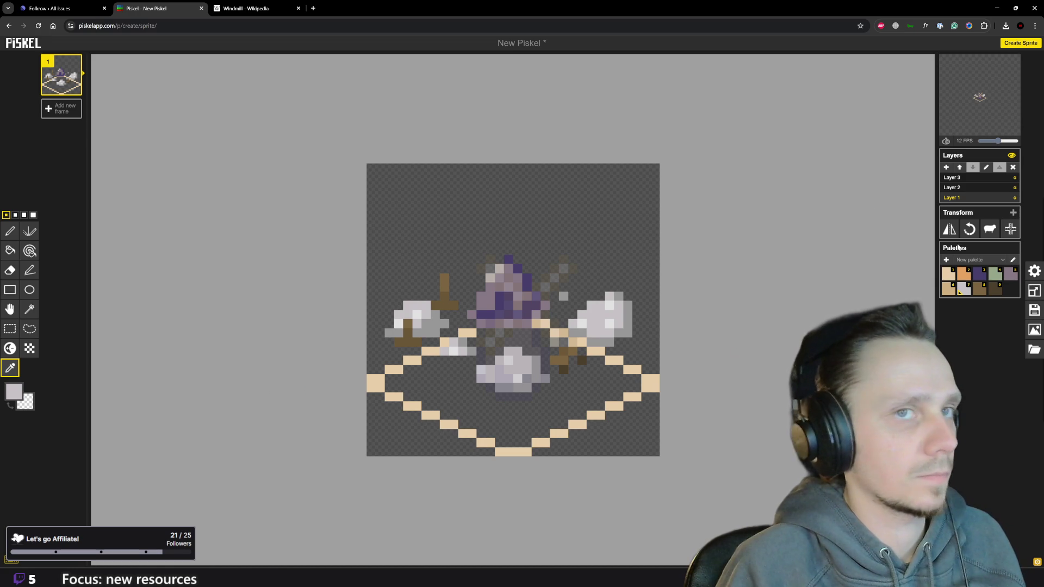
pyautogui.click(972, 188)
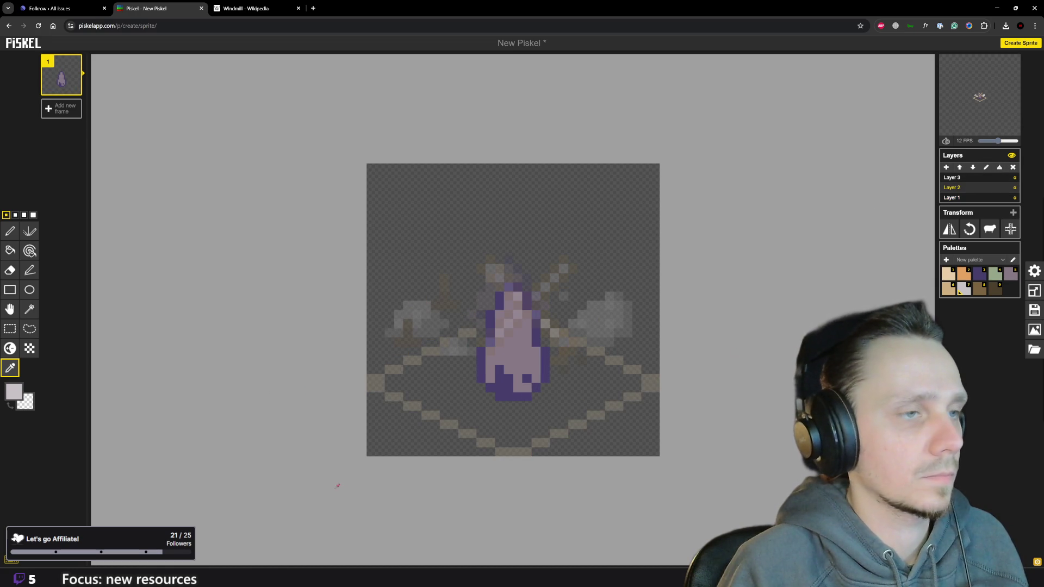
pyautogui.click(1009, 274)
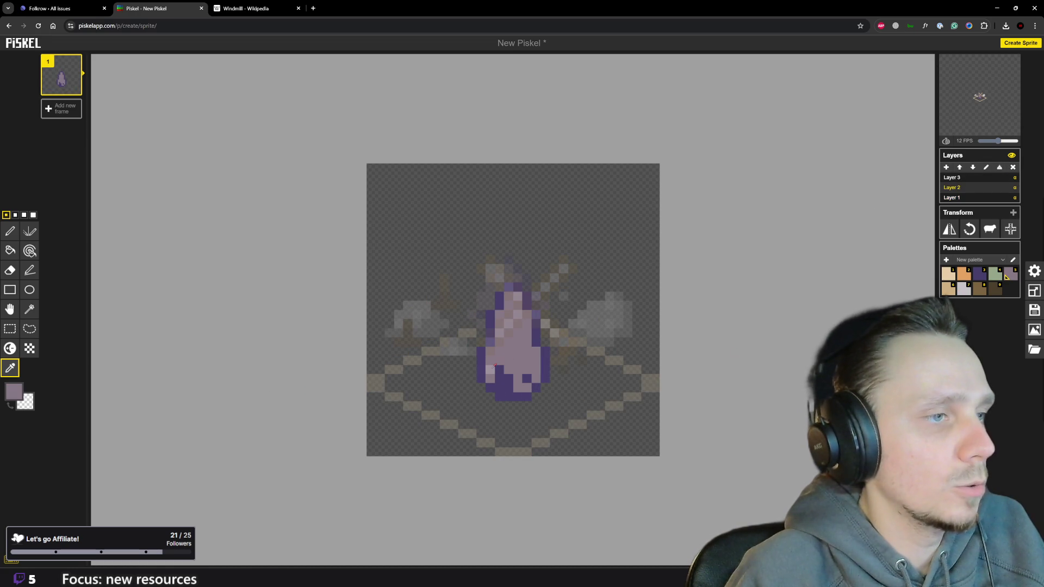
pyautogui.click(953, 198)
pyautogui.click(594, 321)
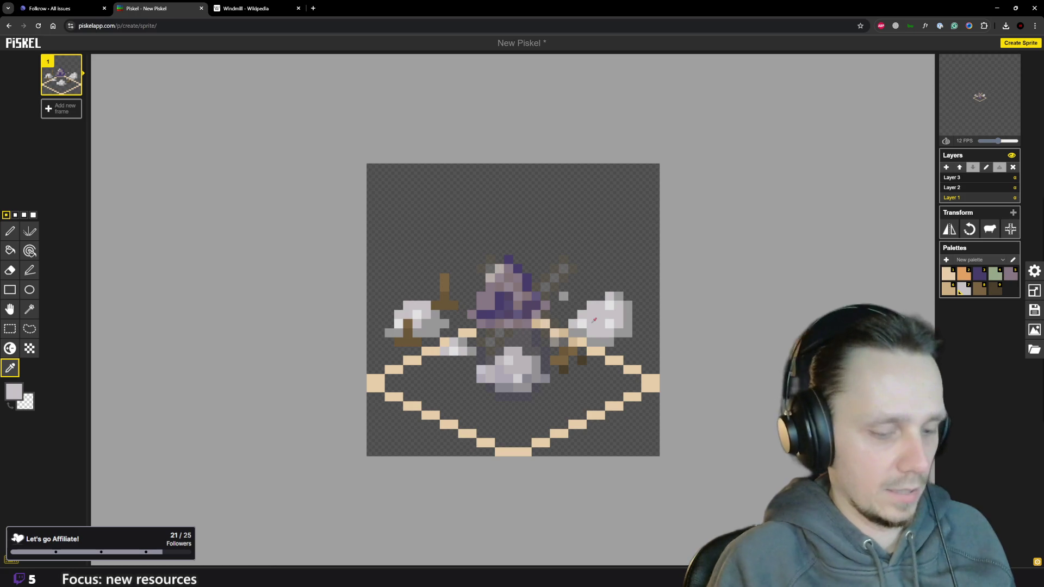
pyautogui.press('Up')
pyautogui.moveTo(493, 374); pyautogui.dragTo(491, 371)
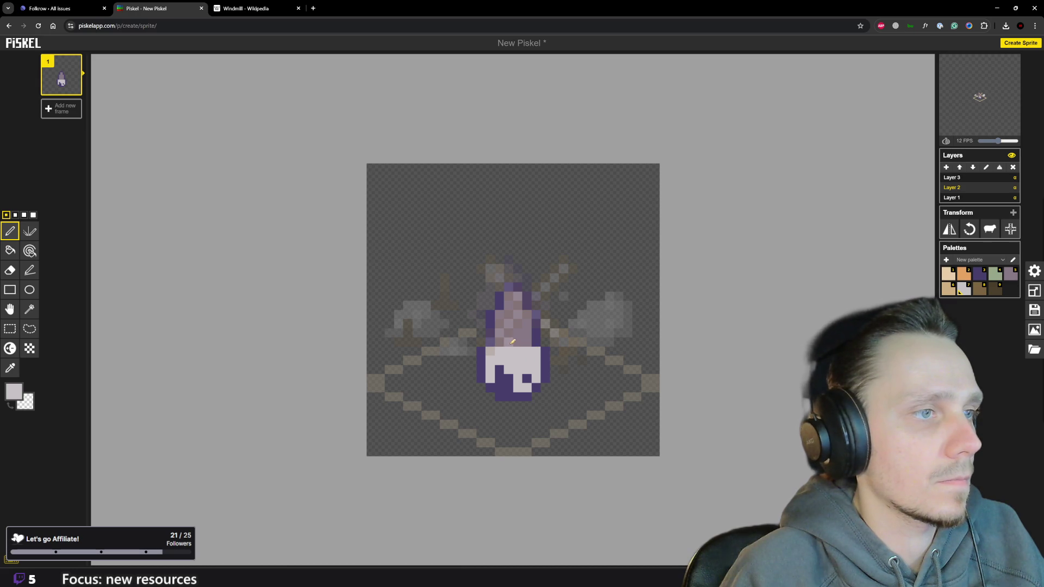
pyautogui.scroll(-2, 560, 366)
pyautogui.scroll(-1, 560, 366)
pyautogui.scroll(2, 566, 366)
pyautogui.scroll(1, 560, 366)
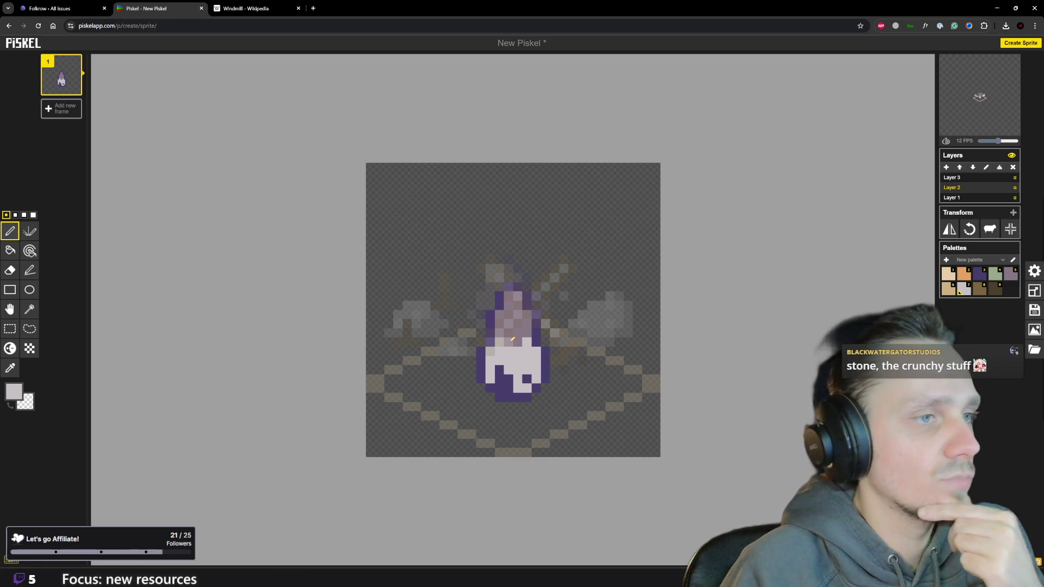
# Keep sampling and painting grey on the tower, then return to Layer 1.
pyautogui.press('o')
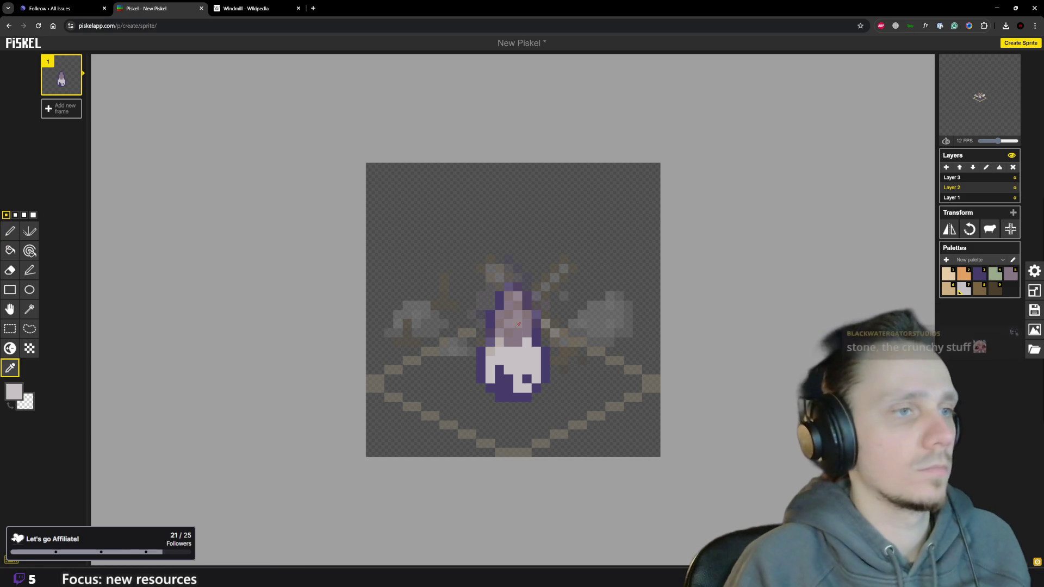
pyautogui.press('p')
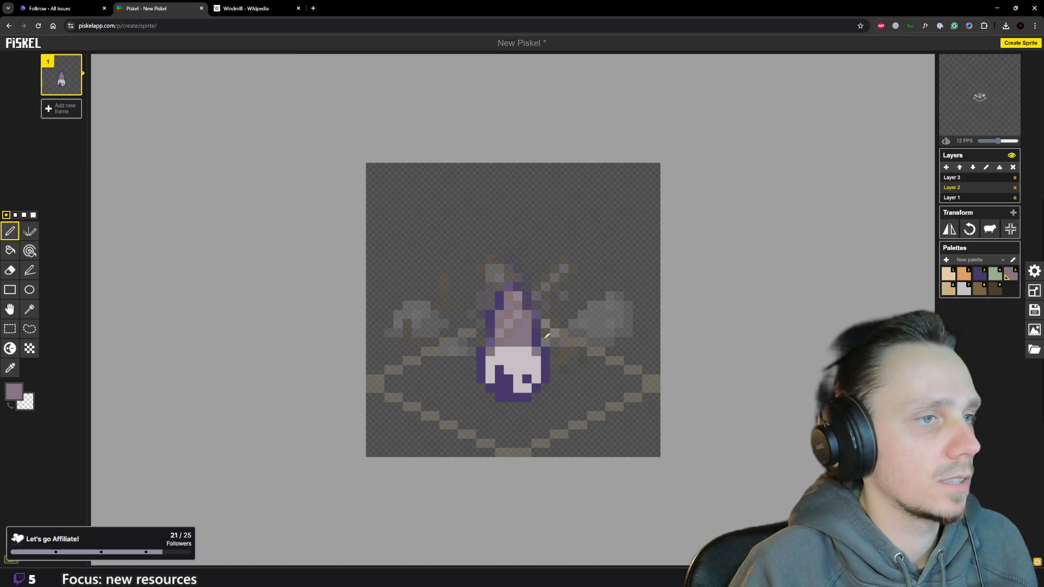
pyautogui.scroll(-1, 544, 341)
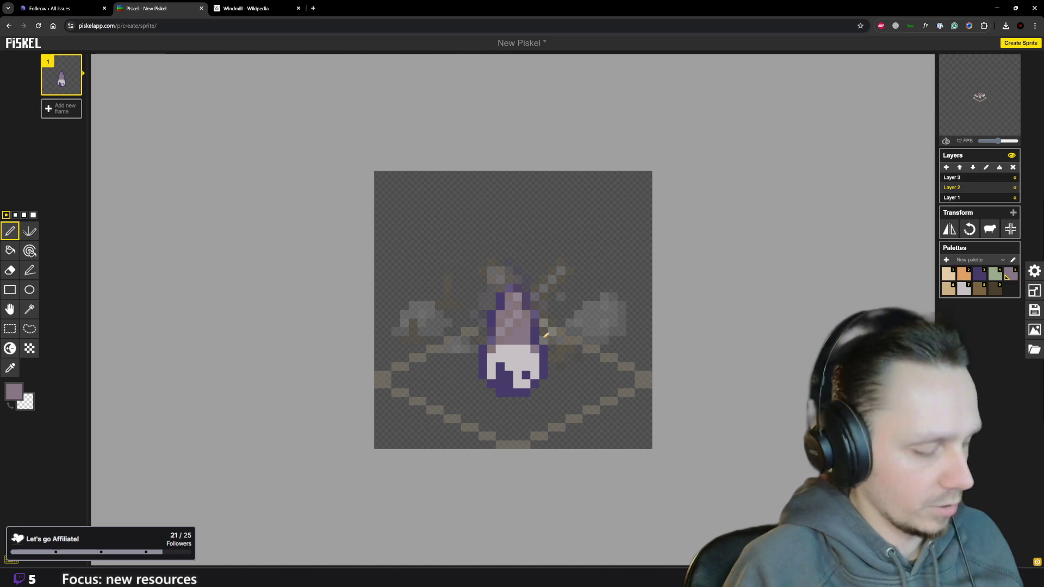
pyautogui.press('o')
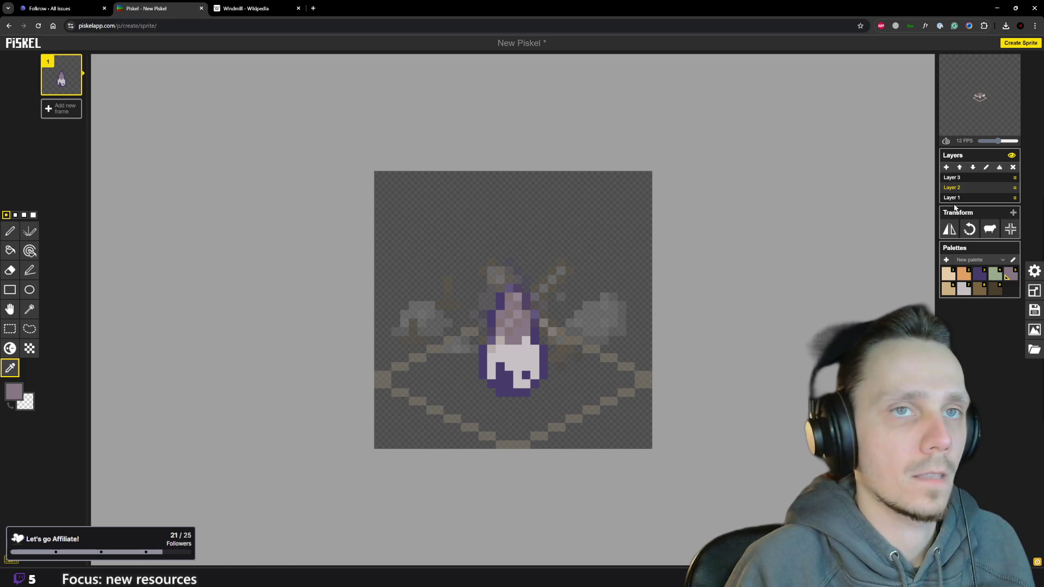
pyautogui.click(955, 198)
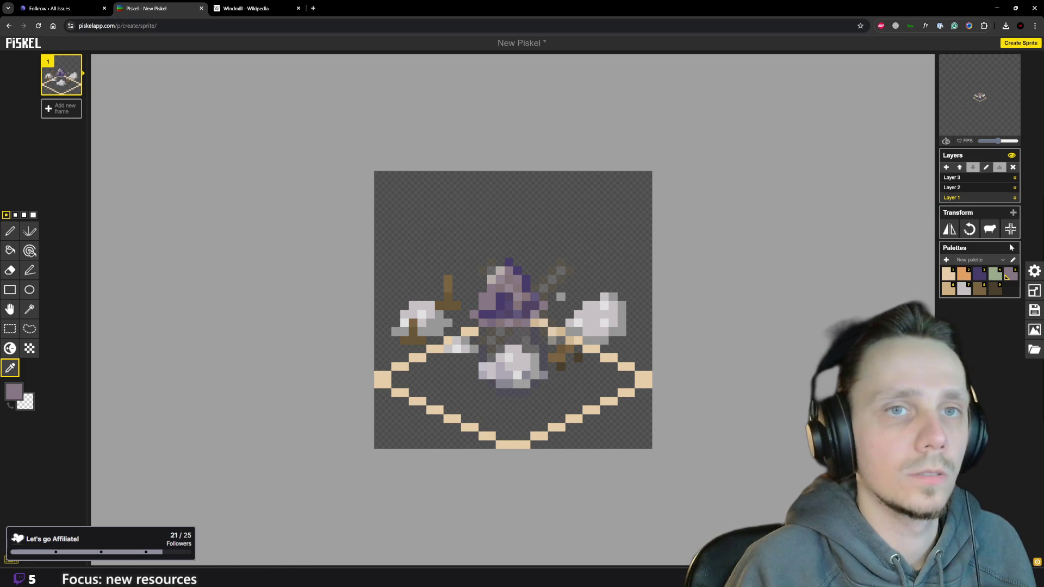
pyautogui.click(1034, 271)
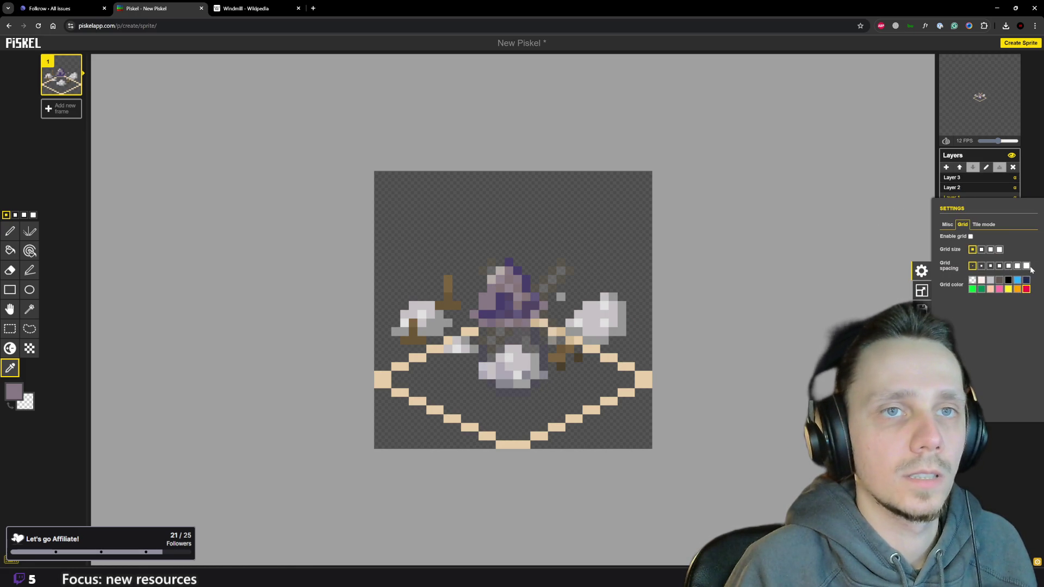
# Raise the Misc Layer opacity setting to 1.00 so inactive layers show fully opaque.
pyautogui.click(947, 229)
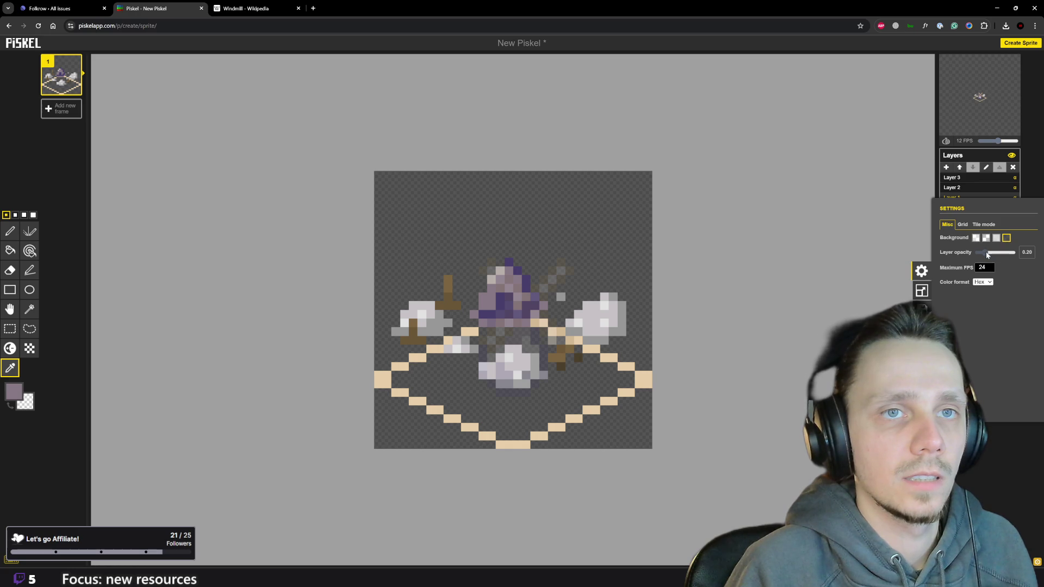
pyautogui.moveTo(988, 254); pyautogui.dragTo(1023, 253)
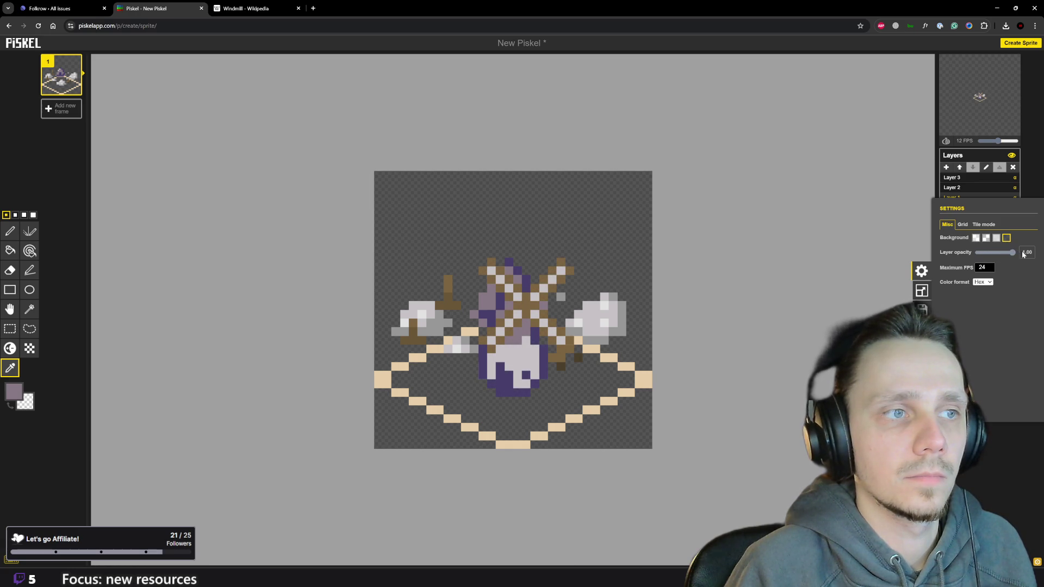
pyautogui.click(1012, 456)
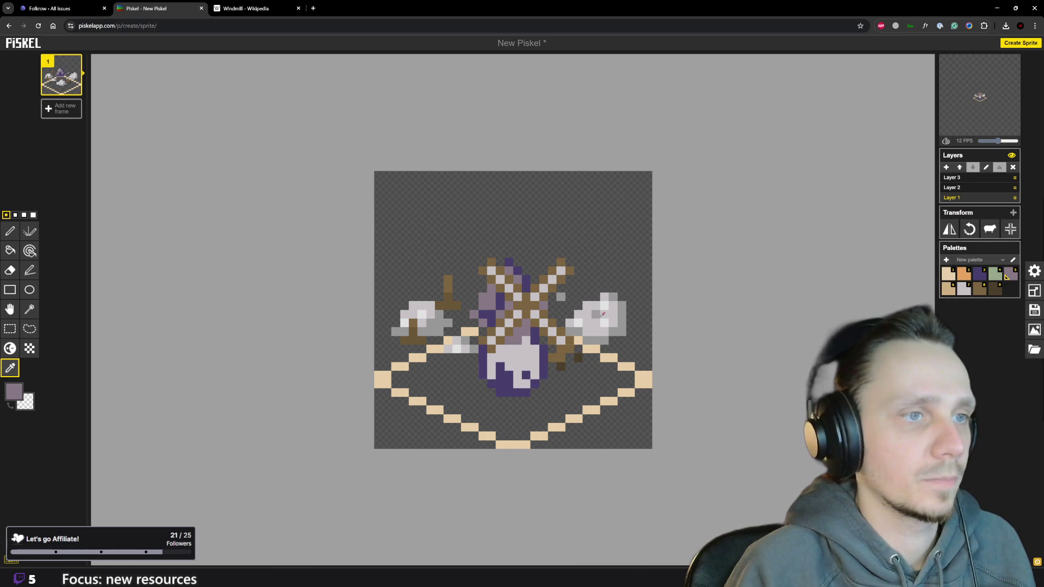
pyautogui.click(484, 385)
# Paint grey stone pixels along the tower's lower left and lower right edges on Layer 2.
pyautogui.press('p')
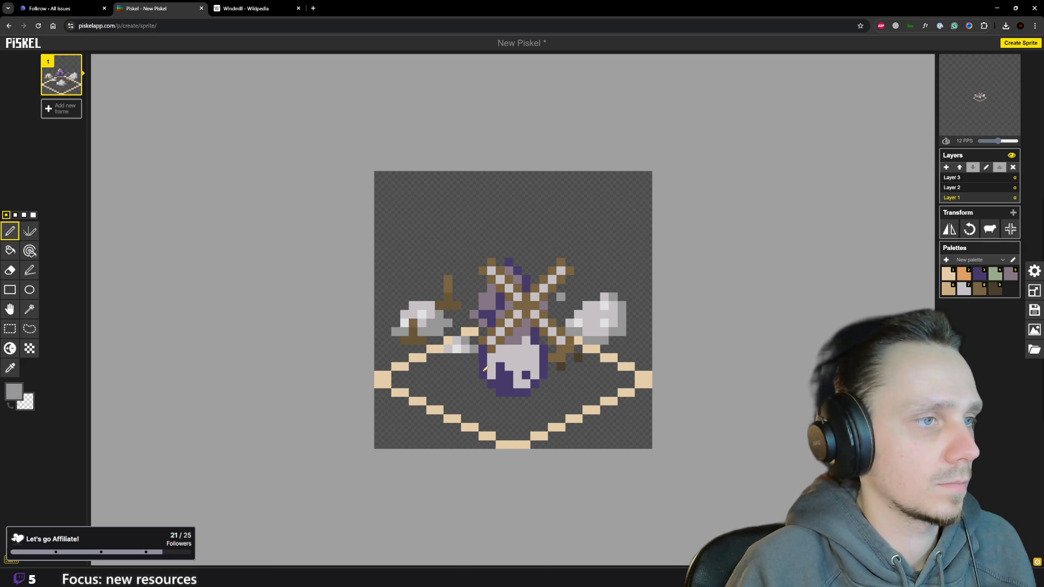
pyautogui.click(968, 186)
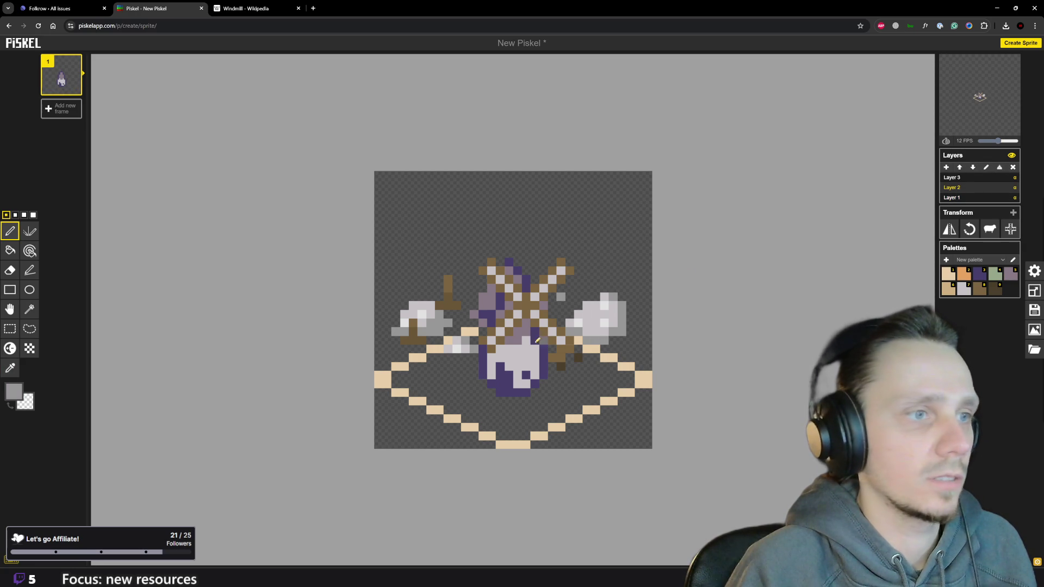
pyautogui.click(483, 367)
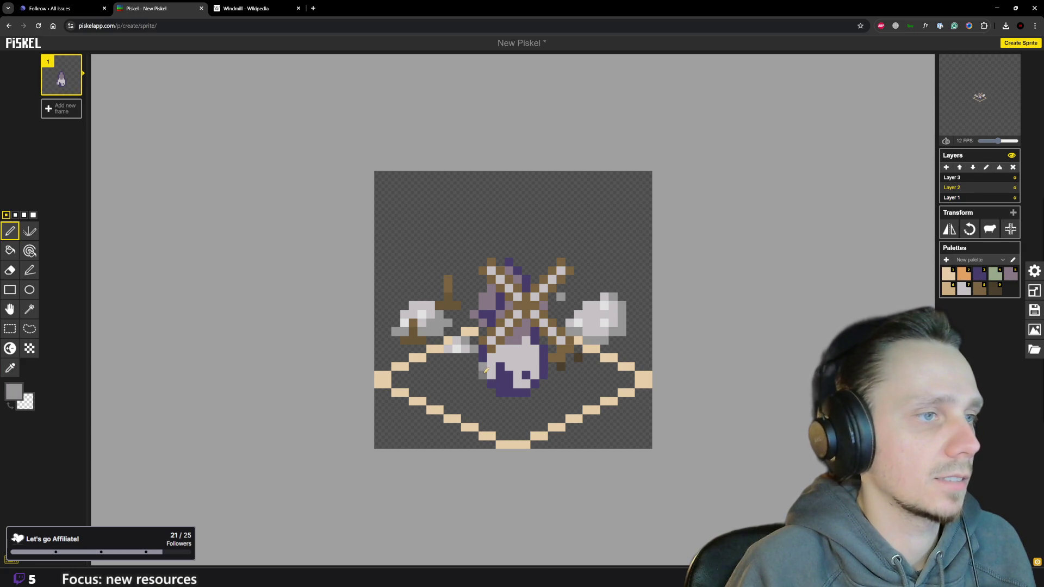
pyautogui.click(493, 383)
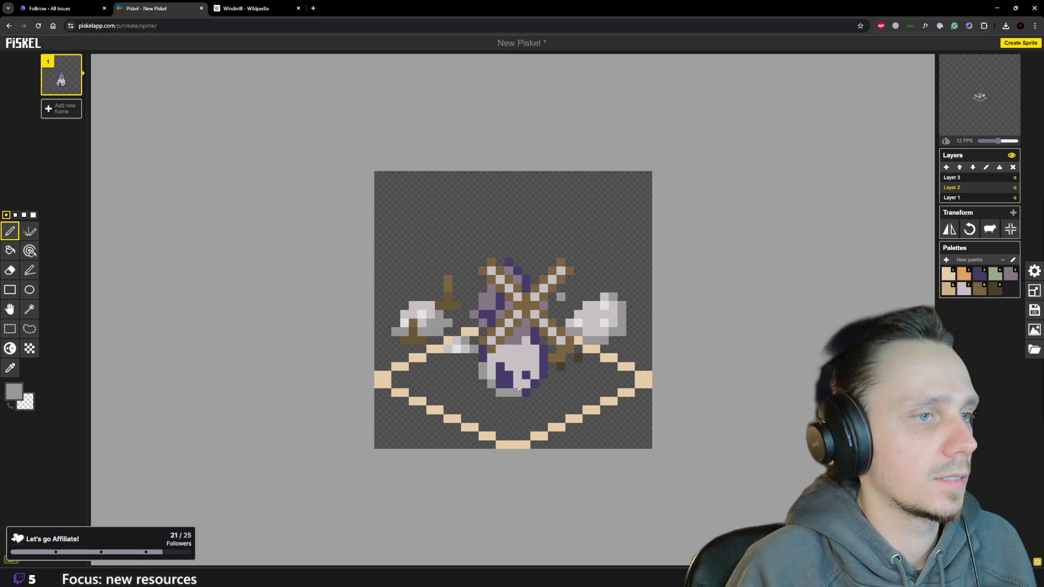
pyautogui.click(536, 383)
pyautogui.click(544, 369)
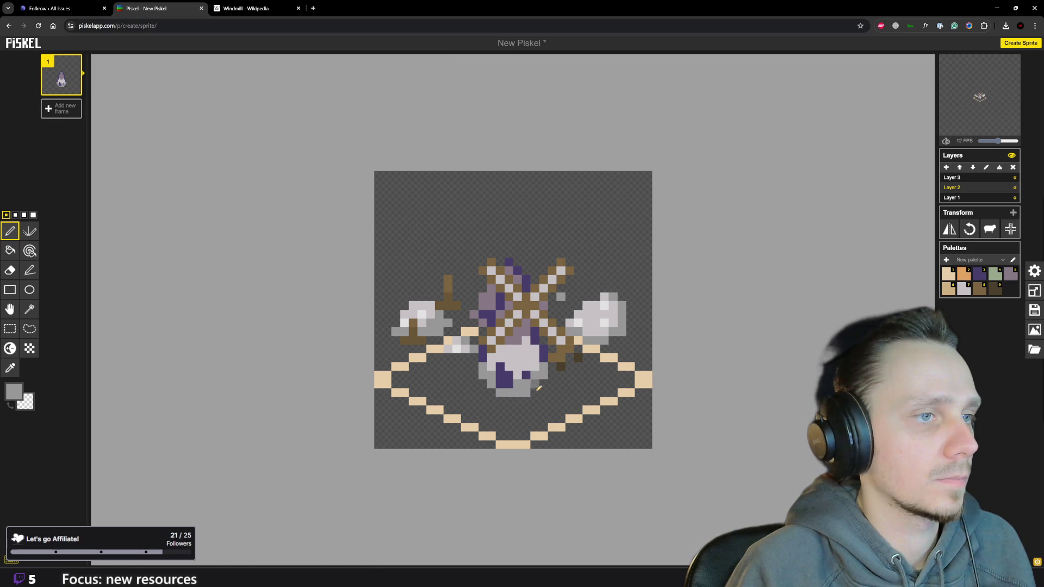
pyautogui.scroll(-1, 533, 398)
pyautogui.scroll(2, 533, 398)
# Sample a near-white from Layer 1 and add highlight pixels to the tower's grey section.
pyautogui.press('o')
pyautogui.click(953, 197)
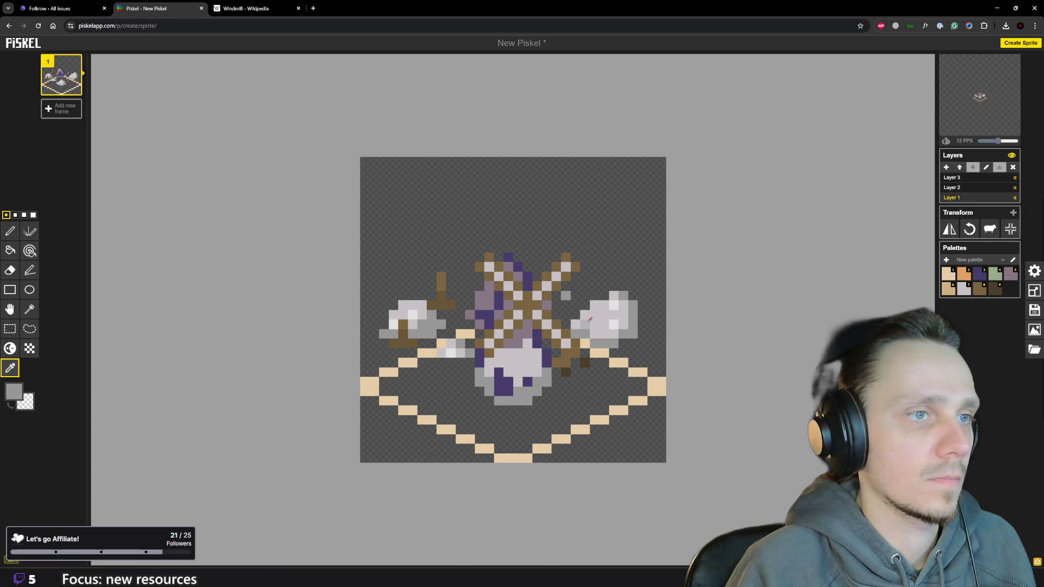
pyautogui.press('p')
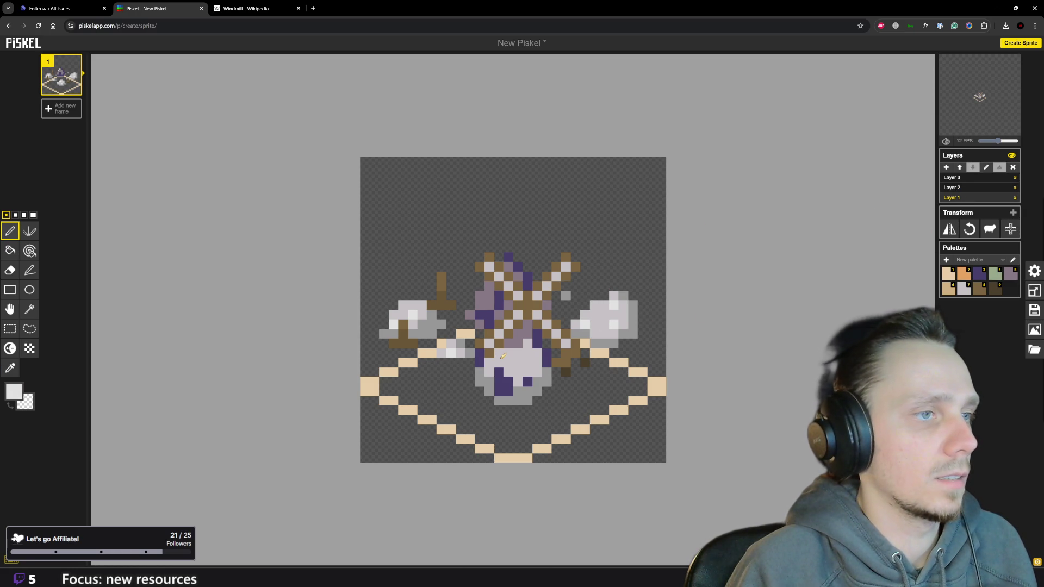
pyautogui.click(980, 188)
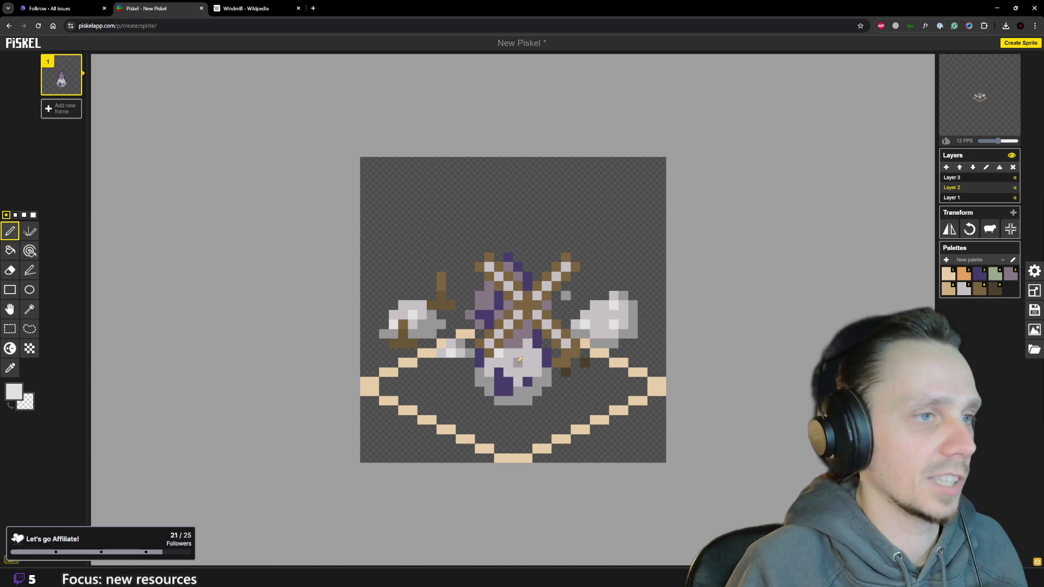
pyautogui.scroll(-1, 544, 345)
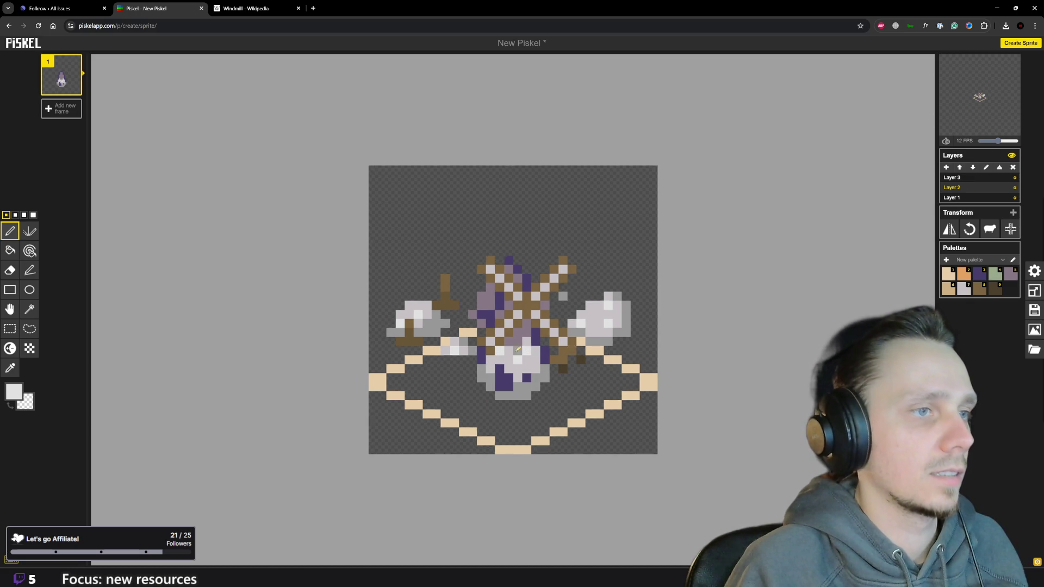
pyautogui.scroll(-2, 660, 313)
pyautogui.click(976, 198)
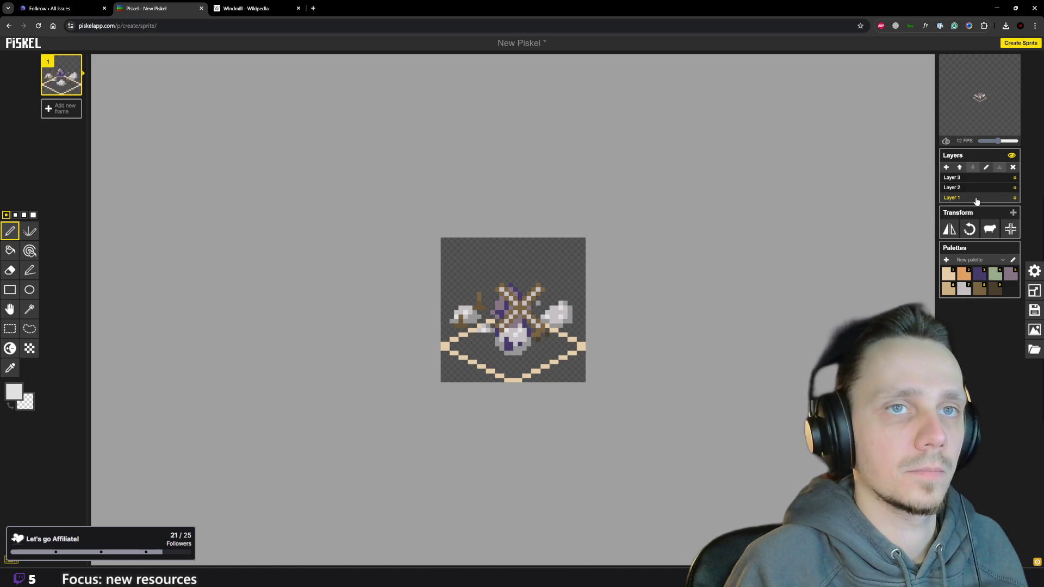
# Dismiss the opacity prompt and delete Layer 1 with the stonemason icon and diamond outline.
pyautogui.click(1015, 199)
pyautogui.press('Return')
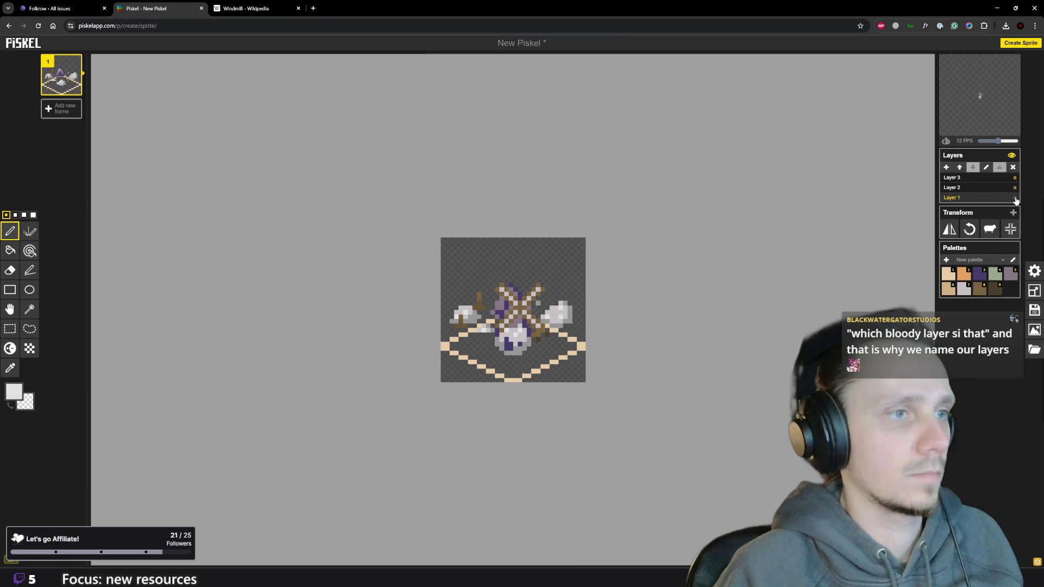
pyautogui.doubleClick(999, 199)
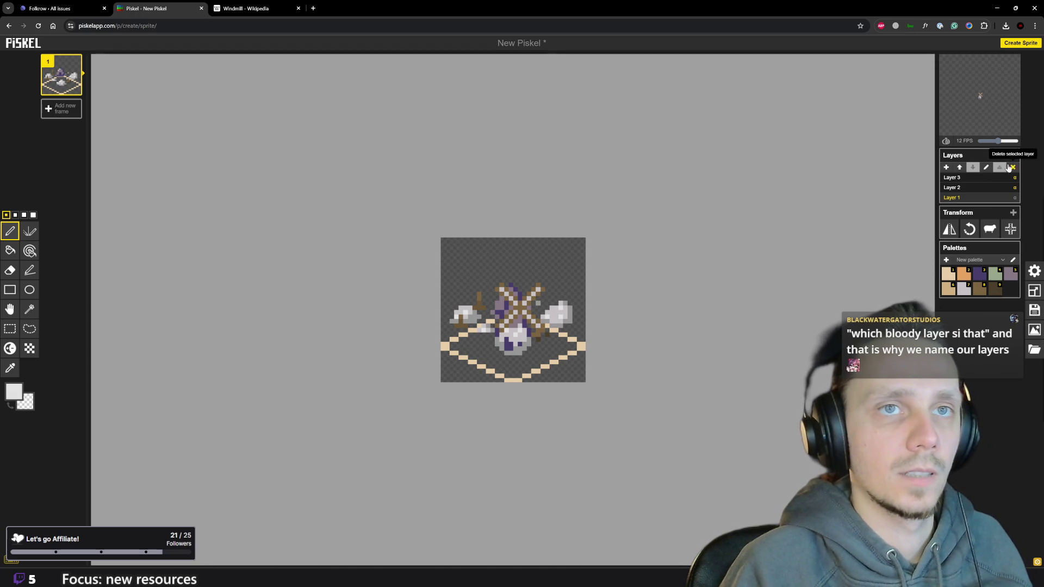
pyautogui.click(1013, 167)
pyautogui.scroll(2, 547, 327)
pyautogui.scroll(-1, 544, 343)
pyautogui.scroll(-1, 542, 359)
pyautogui.scroll(2, 539, 380)
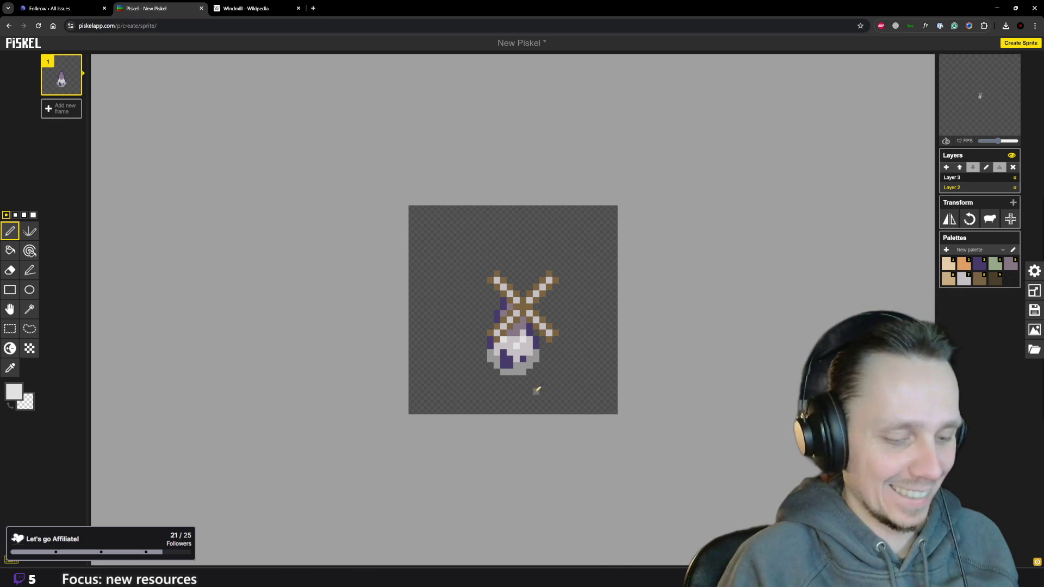
pyautogui.scroll(1, 522, 330)
pyautogui.scroll(1, 522, 332)
pyautogui.press('o')
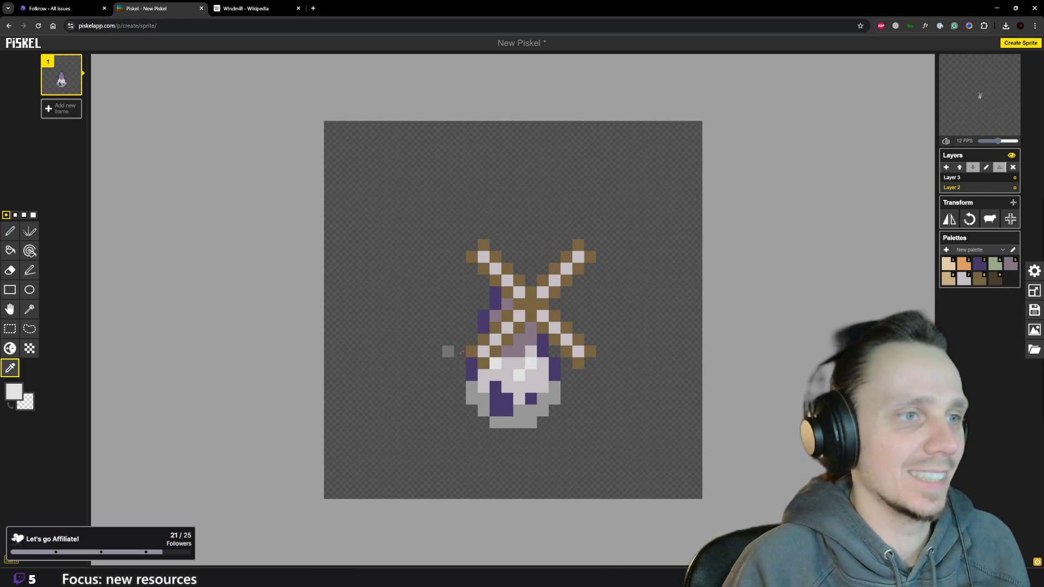
# Pick the greyish purple from the sprite and repaint the tower's light body with it.
pyautogui.click(519, 348)
pyautogui.click(526, 353)
pyautogui.click(522, 349)
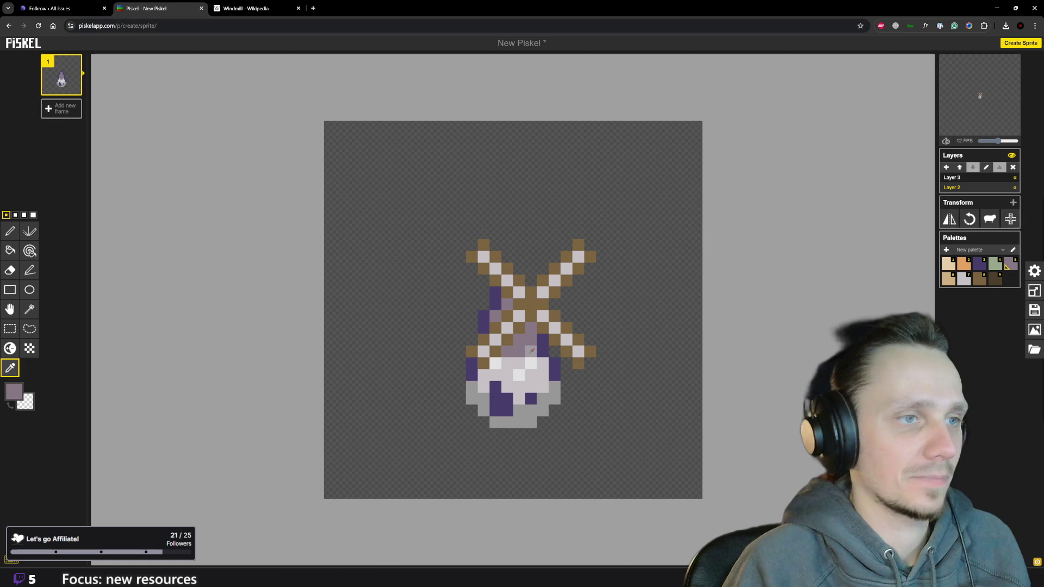
pyautogui.click(519, 350)
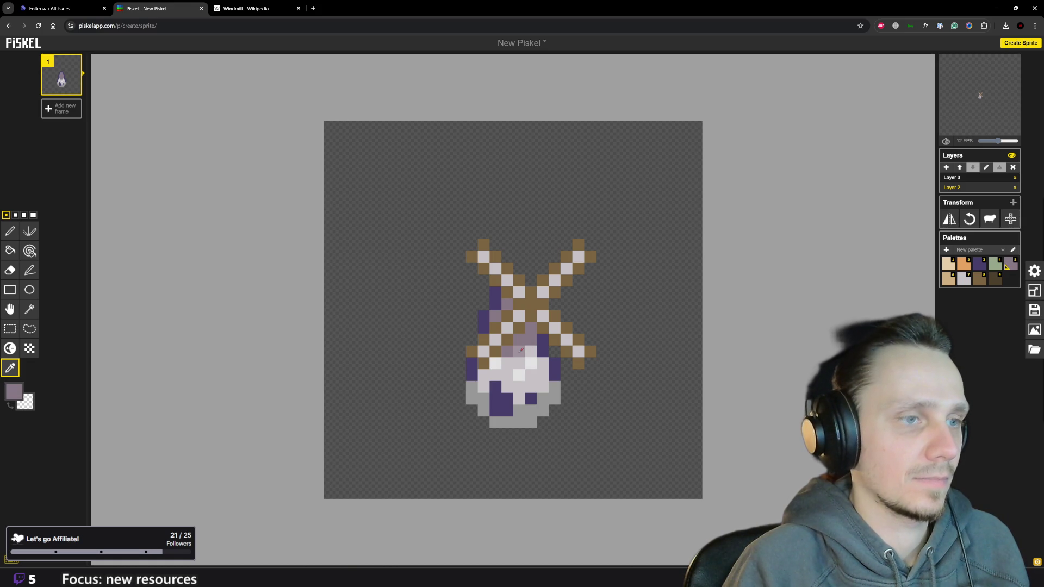
pyautogui.press('p')
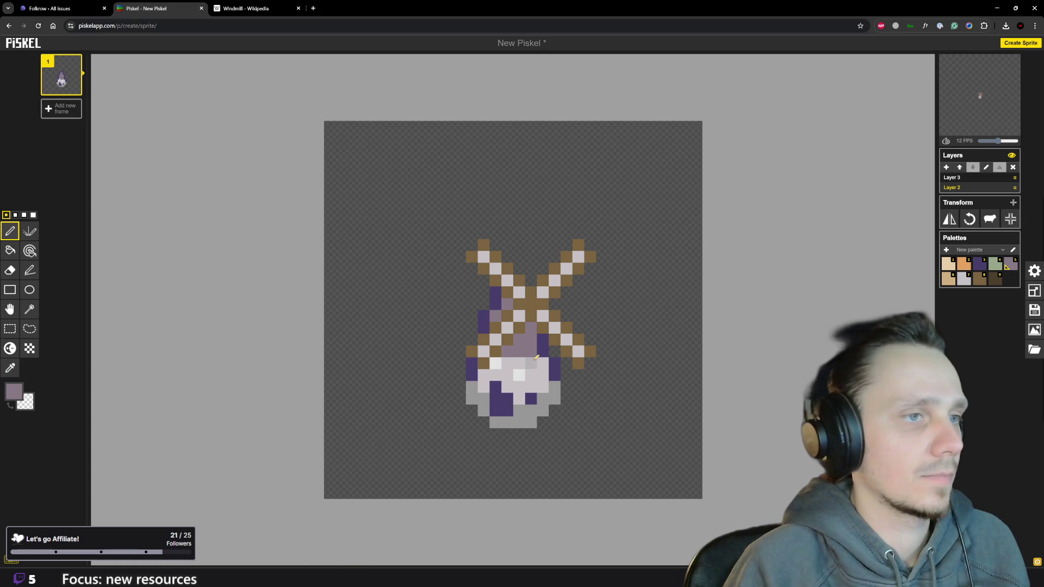
pyautogui.scroll(-1, 545, 371)
pyautogui.scroll(-1, 551, 372)
pyautogui.scroll(-3, 559, 373)
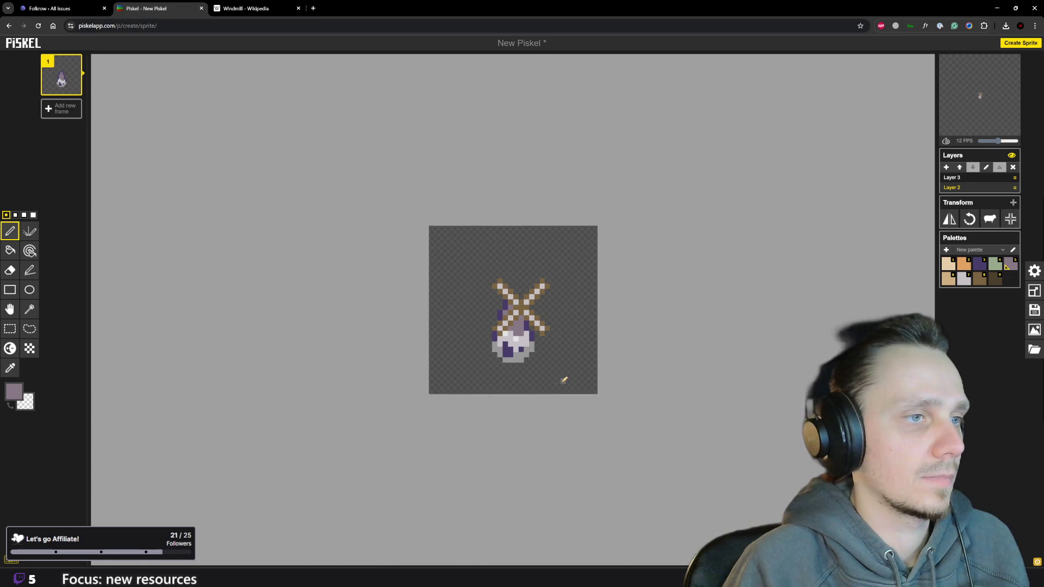
pyautogui.scroll(-2, 562, 377)
pyautogui.scroll(-1, 562, 378)
pyautogui.scroll(-2, 567, 376)
pyautogui.scroll(-1, 566, 378)
pyautogui.scroll(2, 539, 334)
pyautogui.scroll(3, 539, 333)
pyautogui.scroll(2, 540, 332)
pyautogui.scroll(3, 539, 331)
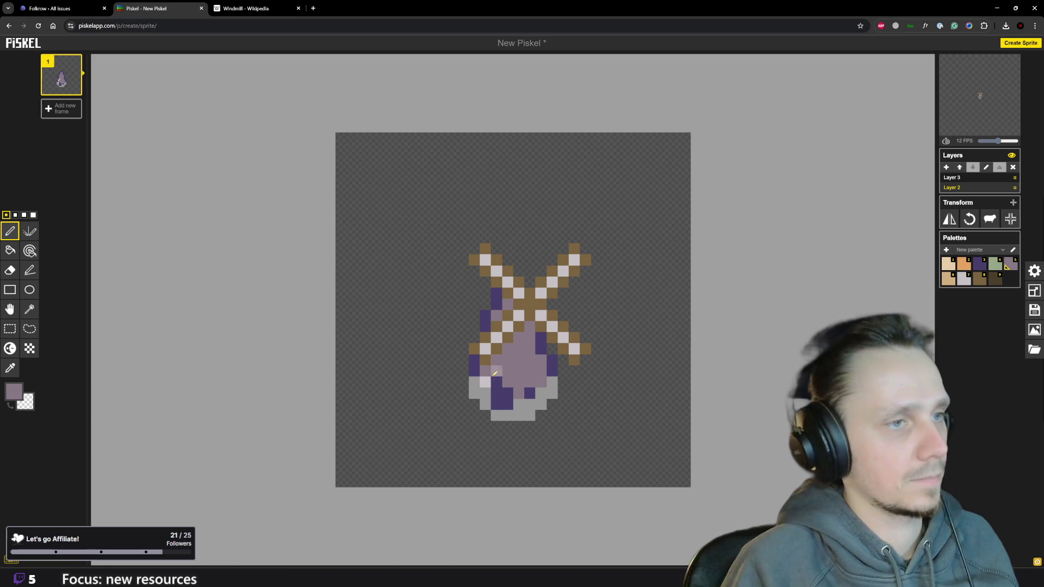
pyautogui.scroll(-2, 493, 378)
pyautogui.scroll(-3, 493, 378)
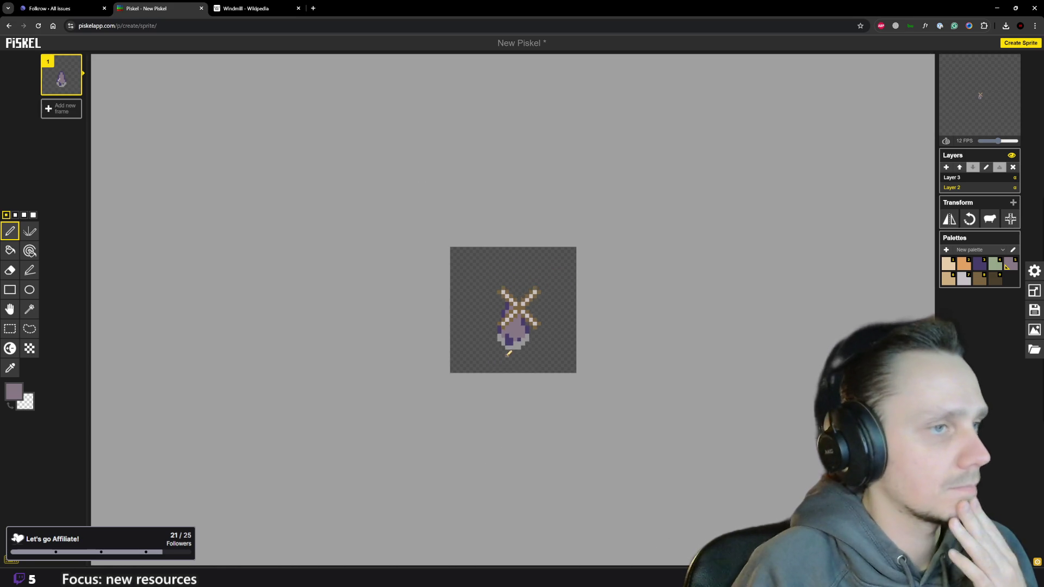
pyautogui.scroll(4, 515, 350)
# Shade the tower's lower right in dark purple, pick grey-lavender, then switch to Godot.
pyautogui.keyDown('alt'); pyautogui.click(536, 366); pyautogui.keyUp('alt')
pyautogui.click(536, 377)
pyautogui.moveTo(543, 374); pyautogui.dragTo(548, 363)
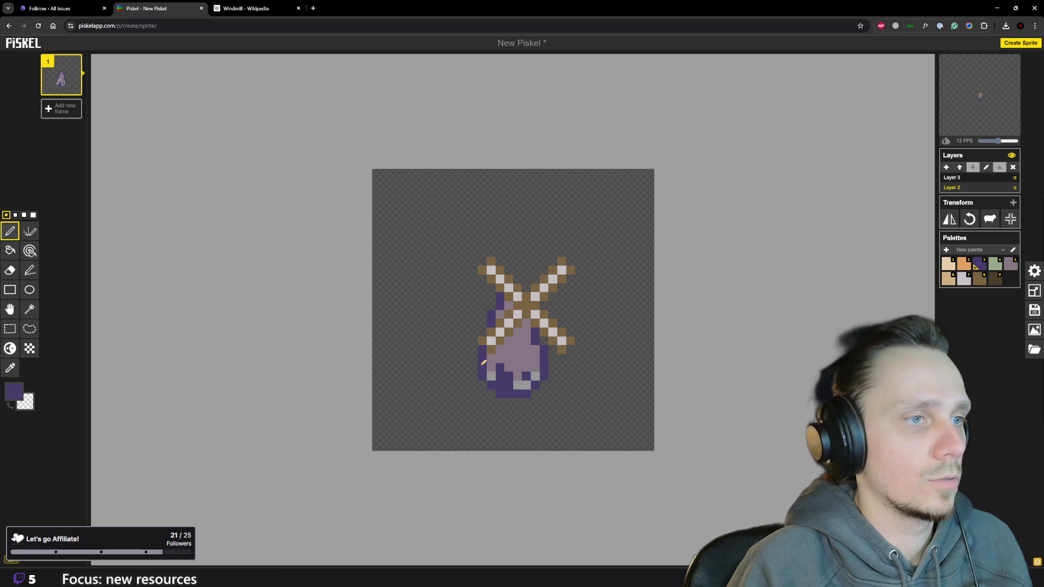
pyautogui.press('alt')
pyautogui.click(1008, 264)
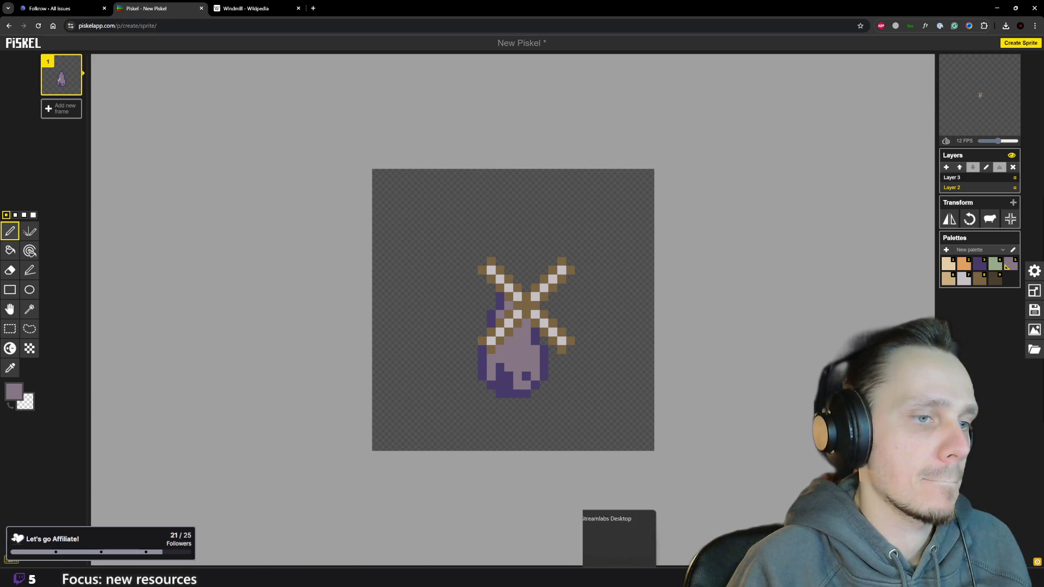
pyautogui.click(650, 531)
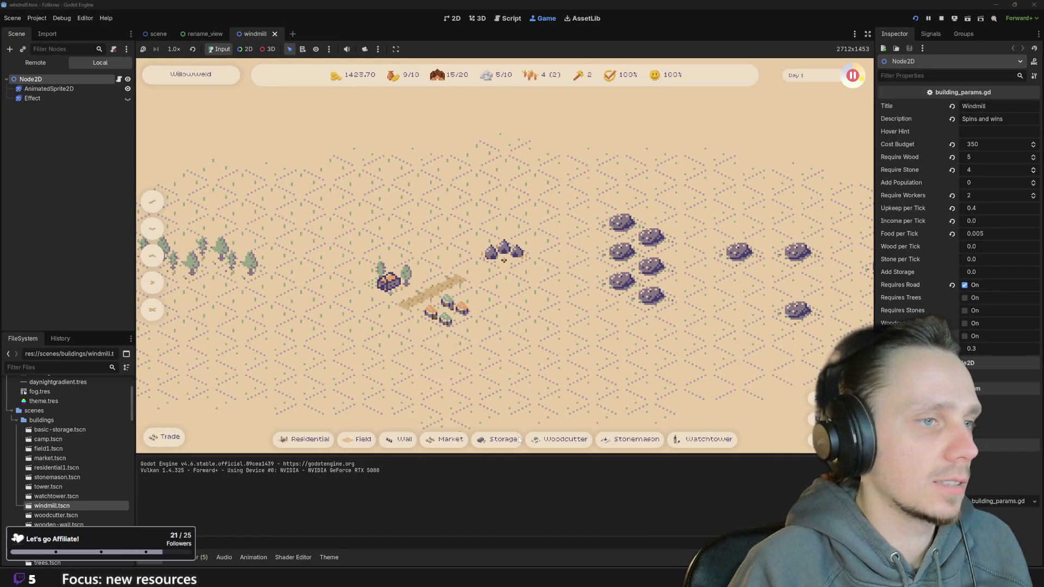
# Place a Storage building on the running game map after two cancelled attempts, then return to Piskel.
pyautogui.click(547, 443)
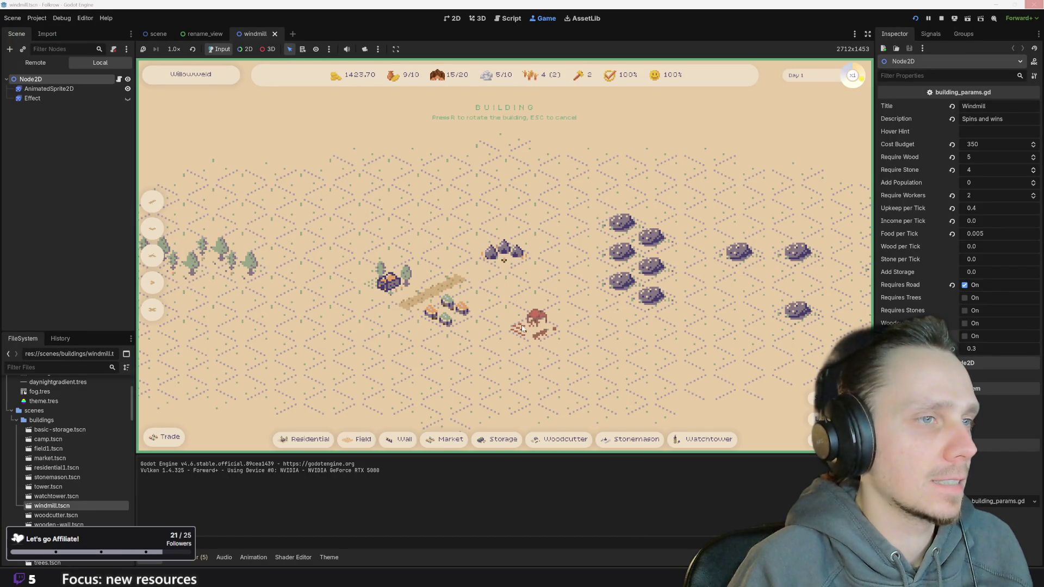
pyautogui.press('Escape')
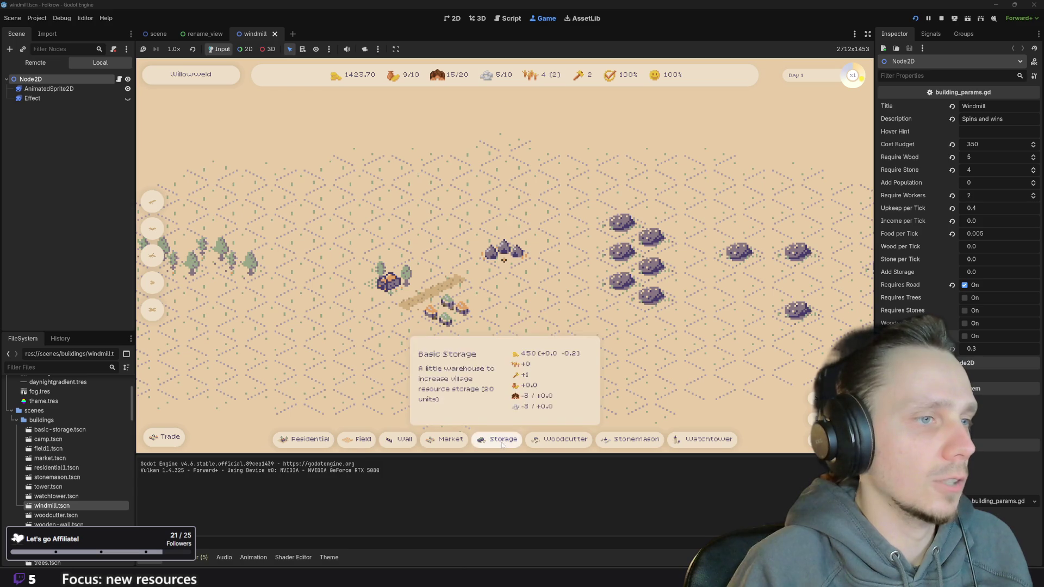
pyautogui.click(500, 439)
pyautogui.press('Escape')
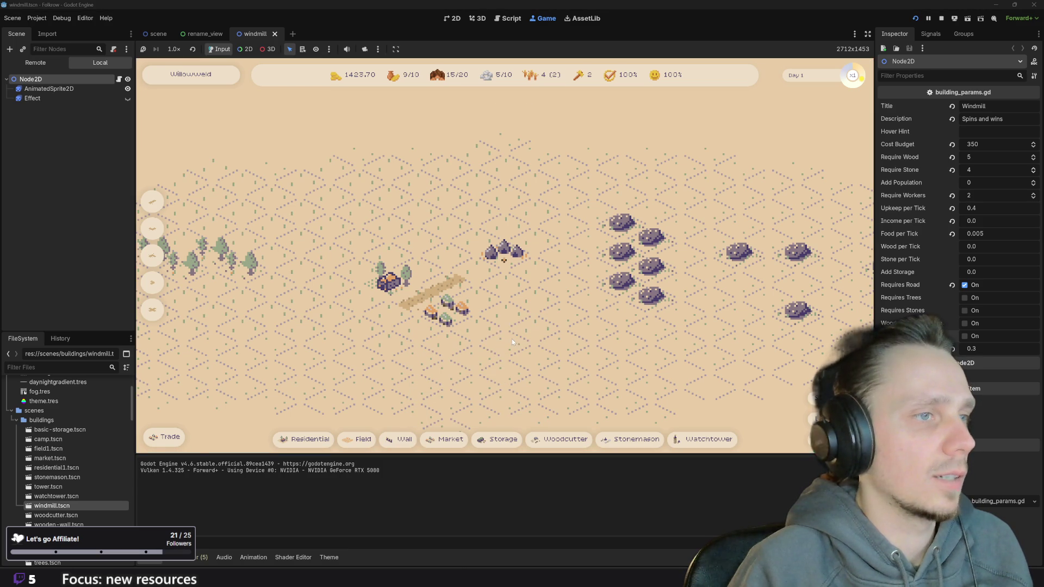
pyautogui.click(501, 440)
pyautogui.click(439, 275)
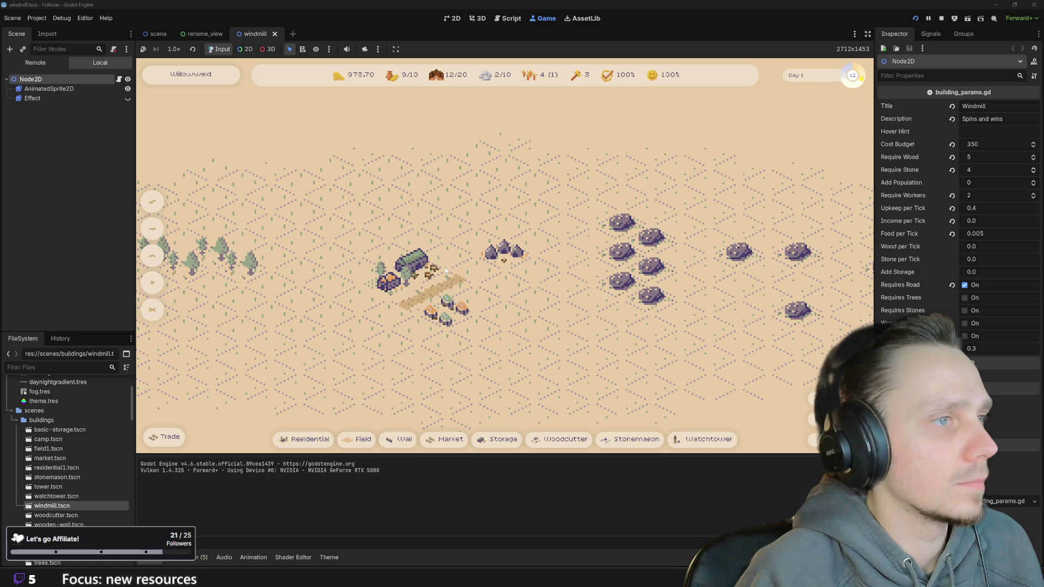
pyautogui.scroll(-3, 445, 267)
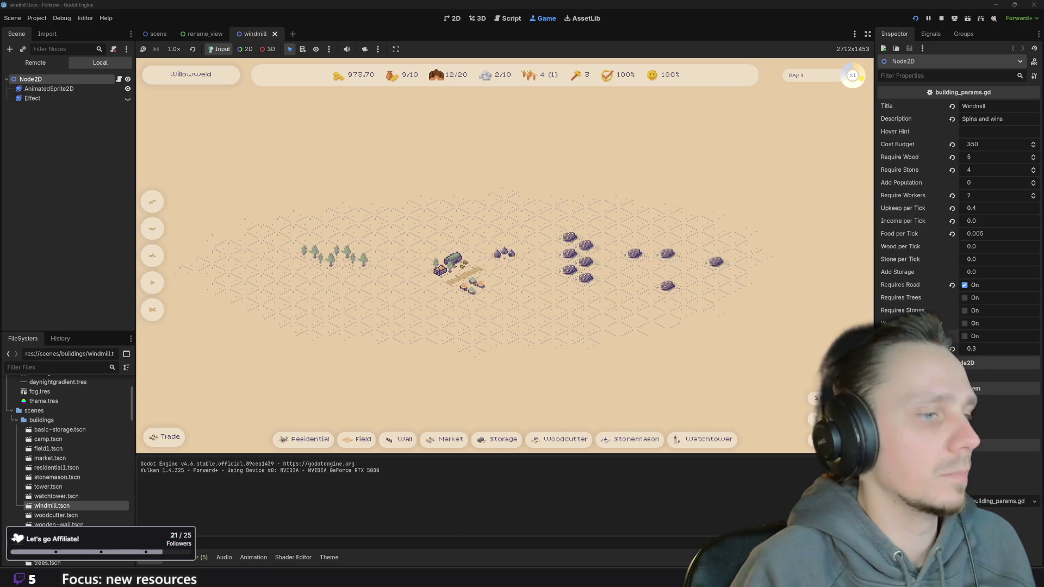
pyautogui.click(453, 539)
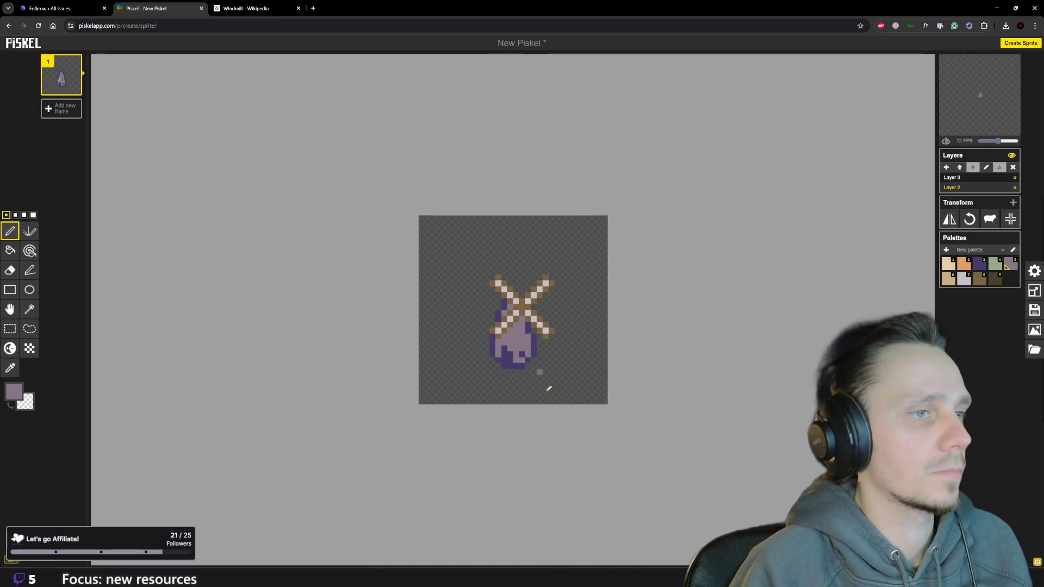
pyautogui.scroll(-1, 551, 400)
pyautogui.scroll(-2, 534, 361)
pyautogui.scroll(-1, 531, 351)
pyautogui.scroll(3, 526, 335)
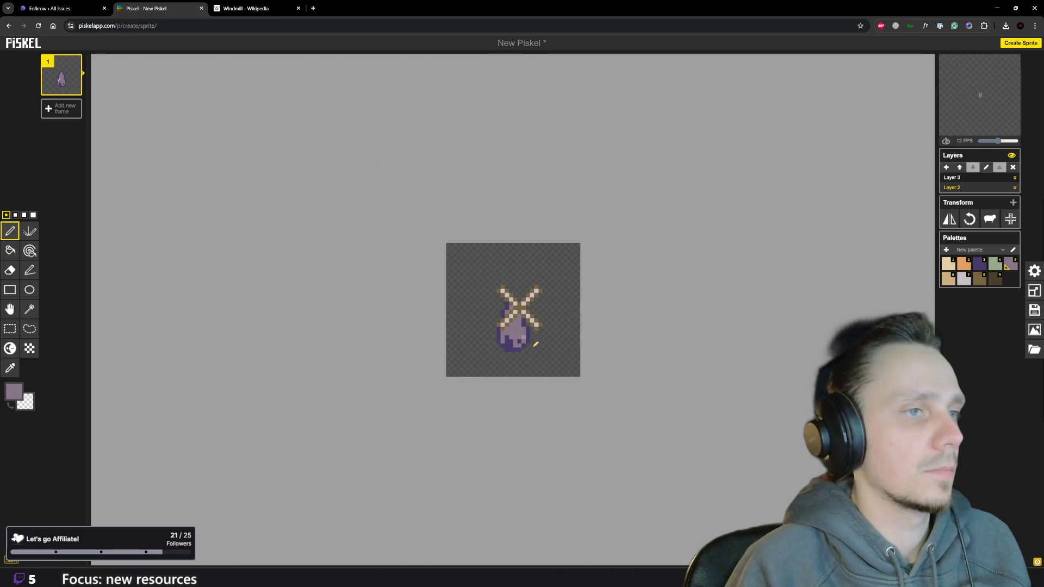
pyautogui.scroll(2, 526, 334)
pyautogui.scroll(1, 553, 361)
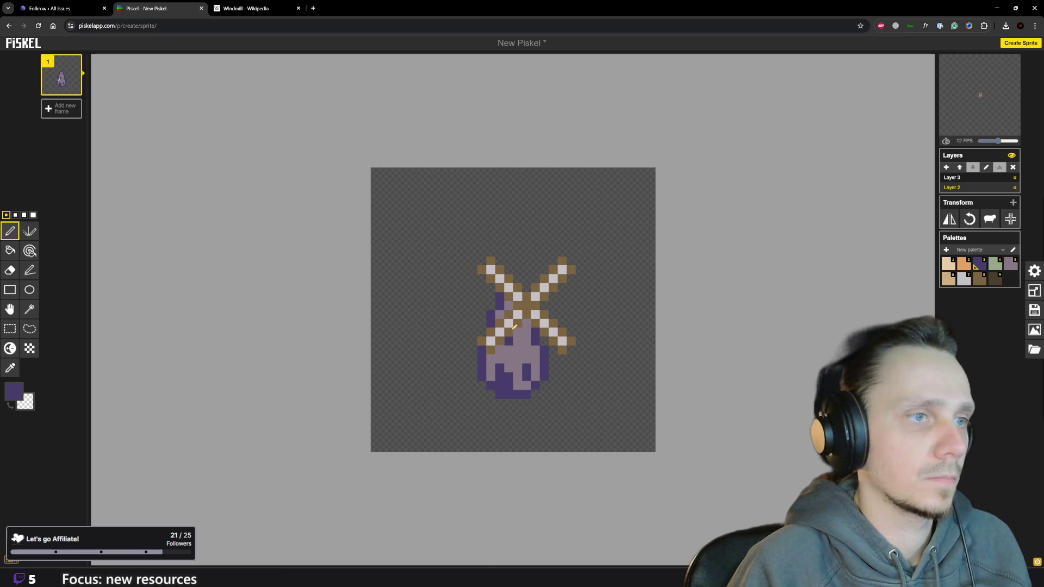
pyautogui.scroll(-1, 513, 329)
pyautogui.scroll(-1, 544, 333)
pyautogui.scroll(-1, 544, 334)
pyautogui.scroll(2, 528, 308)
pyautogui.scroll(-1, 528, 308)
pyautogui.scroll(-1, 541, 338)
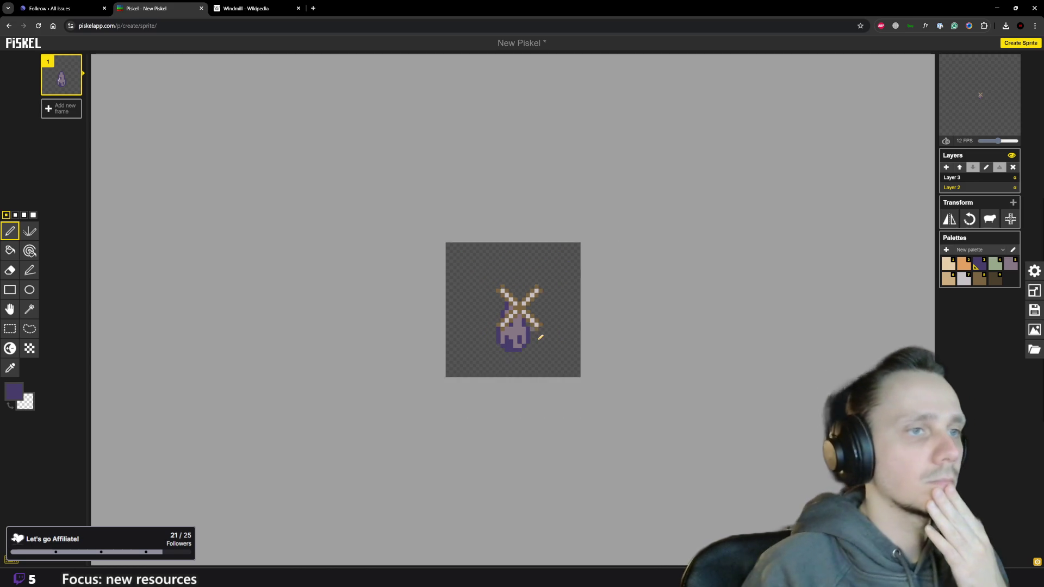
pyautogui.scroll(-2, 540, 336)
pyautogui.scroll(-1, 542, 331)
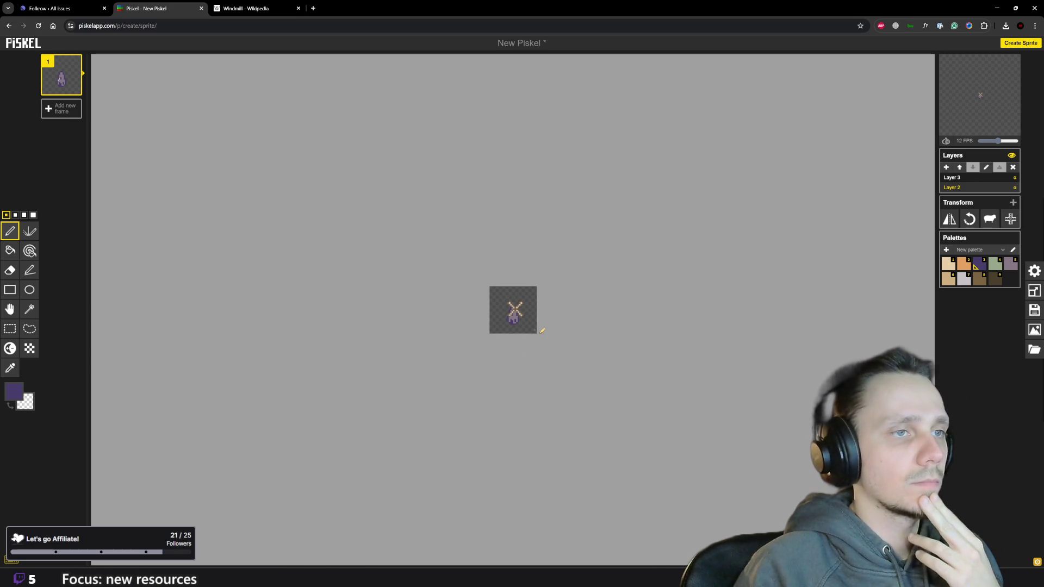
pyautogui.scroll(1, 542, 331)
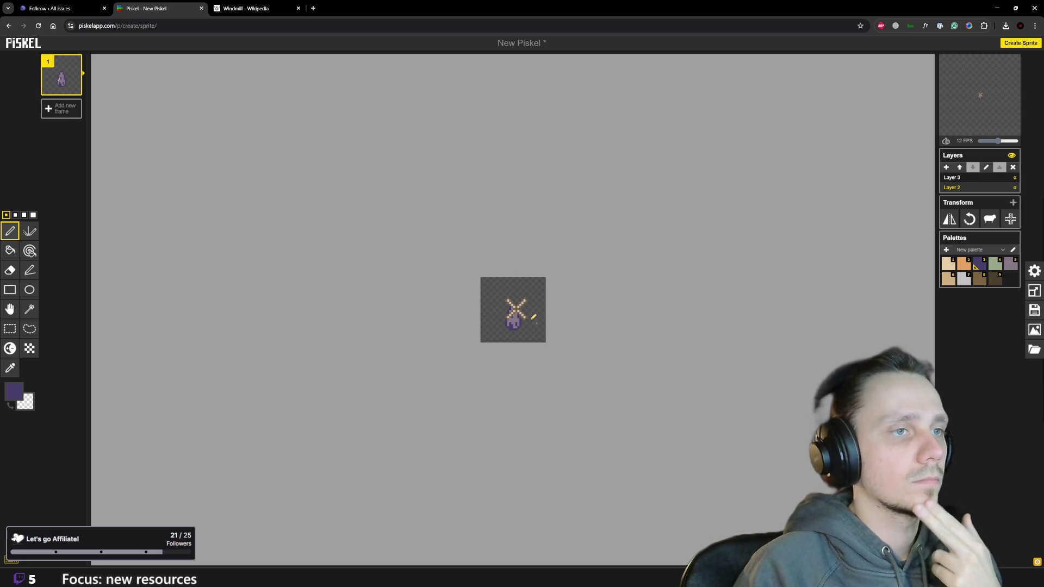
pyautogui.scroll(1, 534, 316)
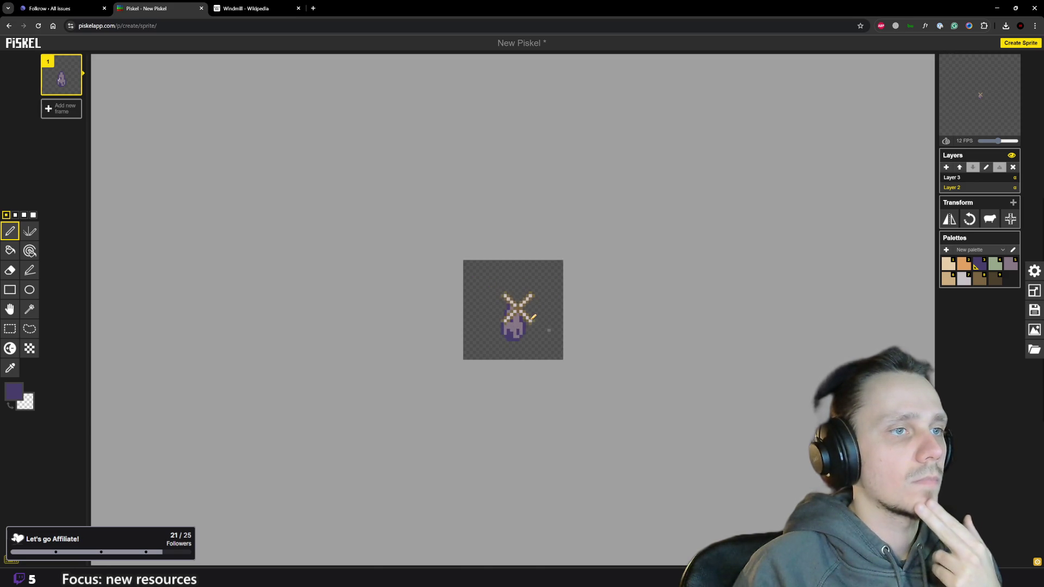
pyautogui.scroll(1, 534, 317)
# Move the Layer 3 sails up above the tower and resize the canvas to 64 px wide.
pyautogui.click(988, 178)
pyautogui.click(10, 310)
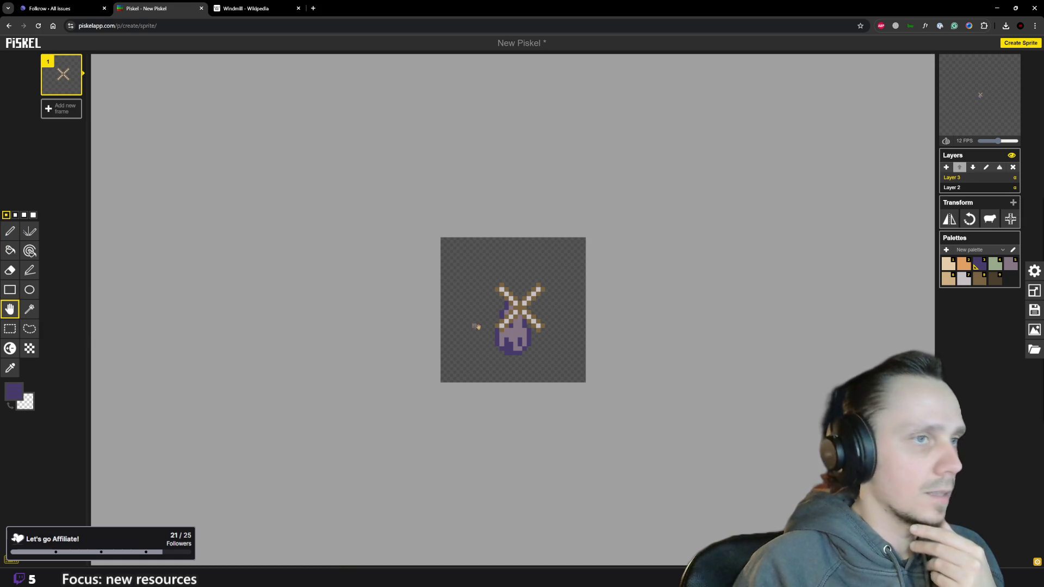
pyautogui.moveTo(520, 308); pyautogui.dragTo(519, 261)
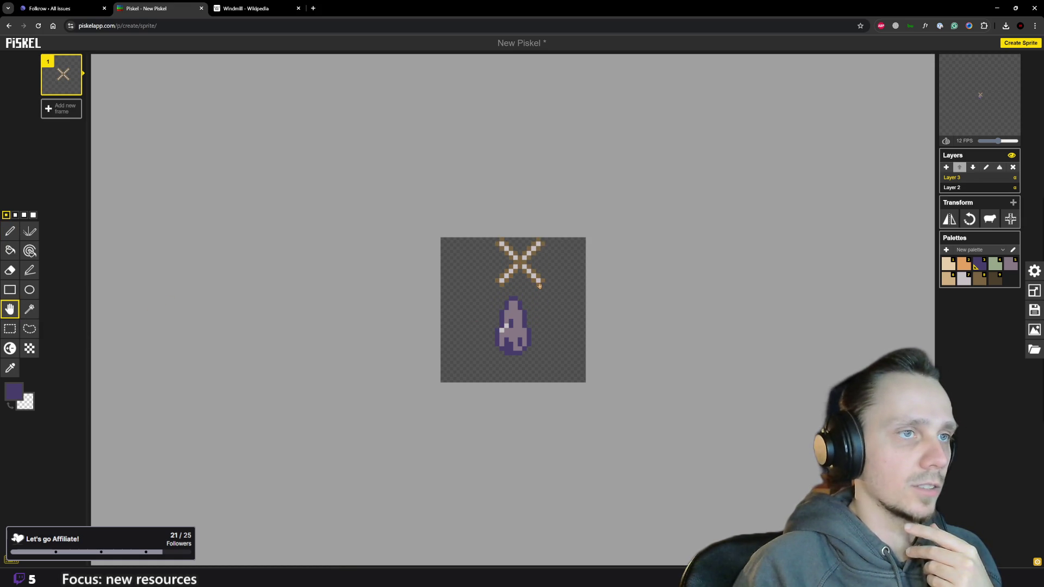
pyautogui.scroll(1, 546, 327)
pyautogui.scroll(1, 554, 368)
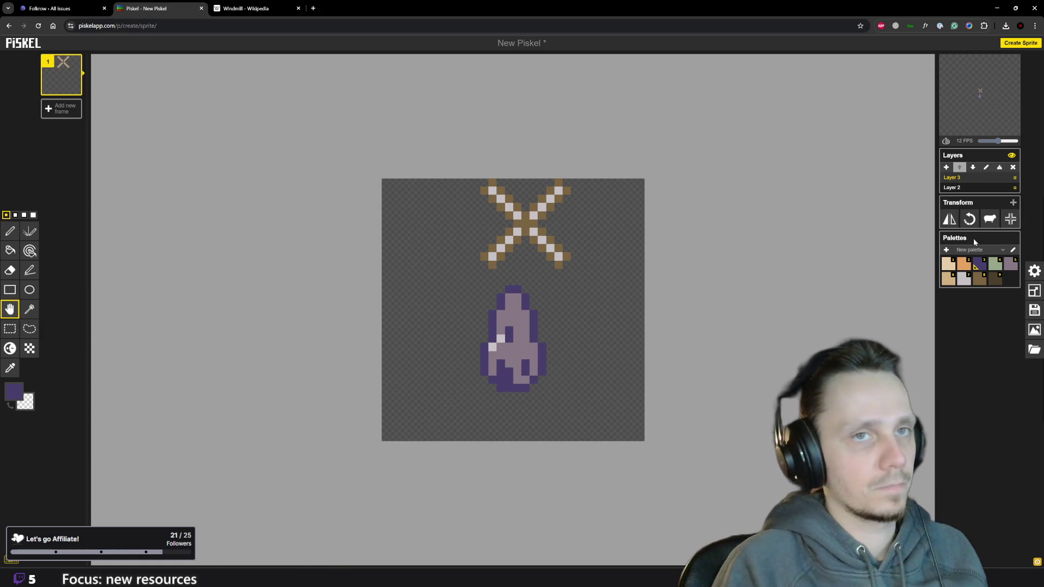
pyautogui.click(979, 188)
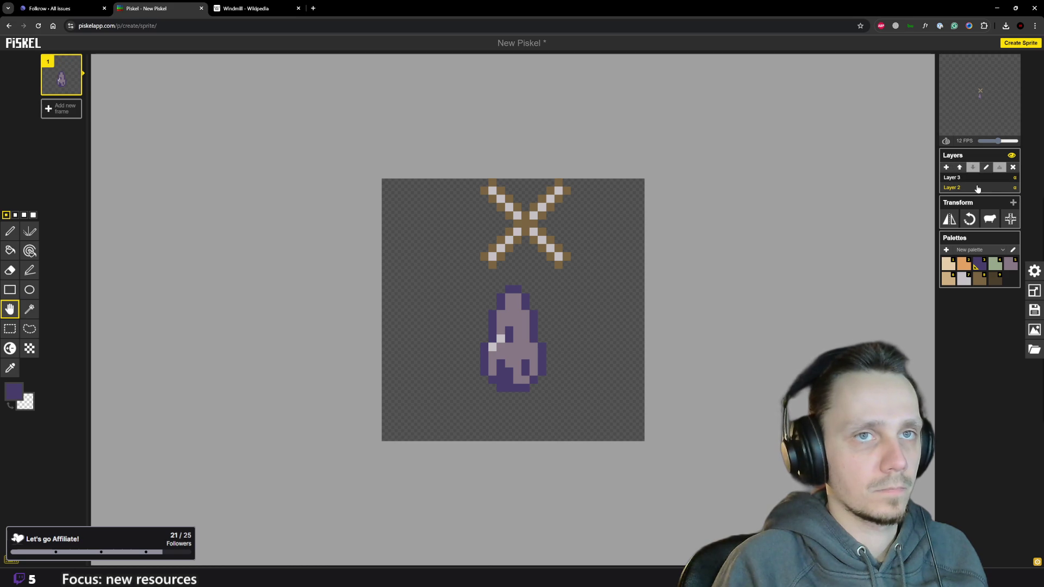
pyautogui.click(1034, 291)
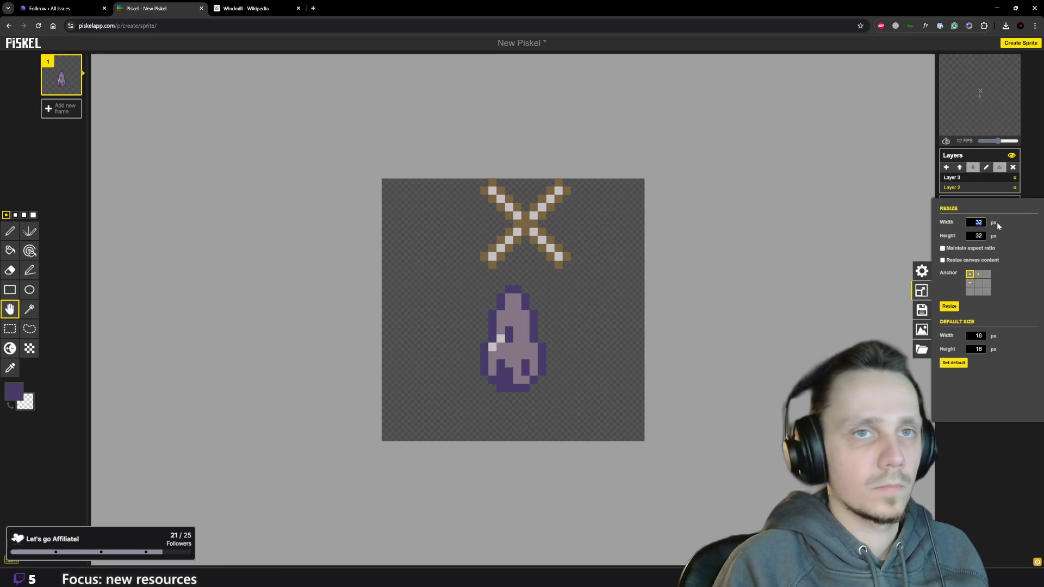
pyautogui.write('4')
pyautogui.press('Return')
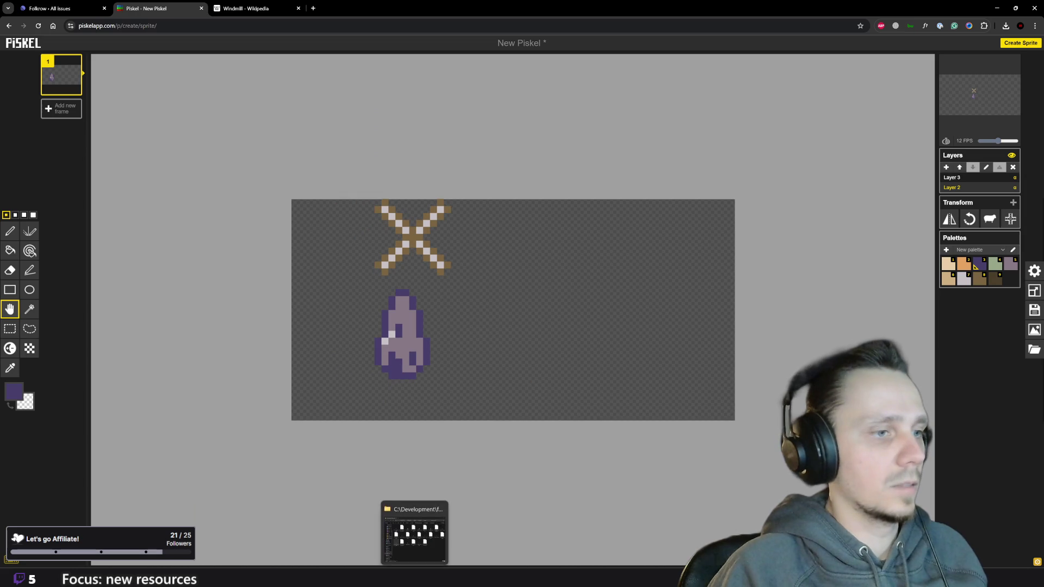
# Import stonemason-icon.png from the ui-icons folder onto the canvas beside the tower.
pyautogui.click(418, 530)
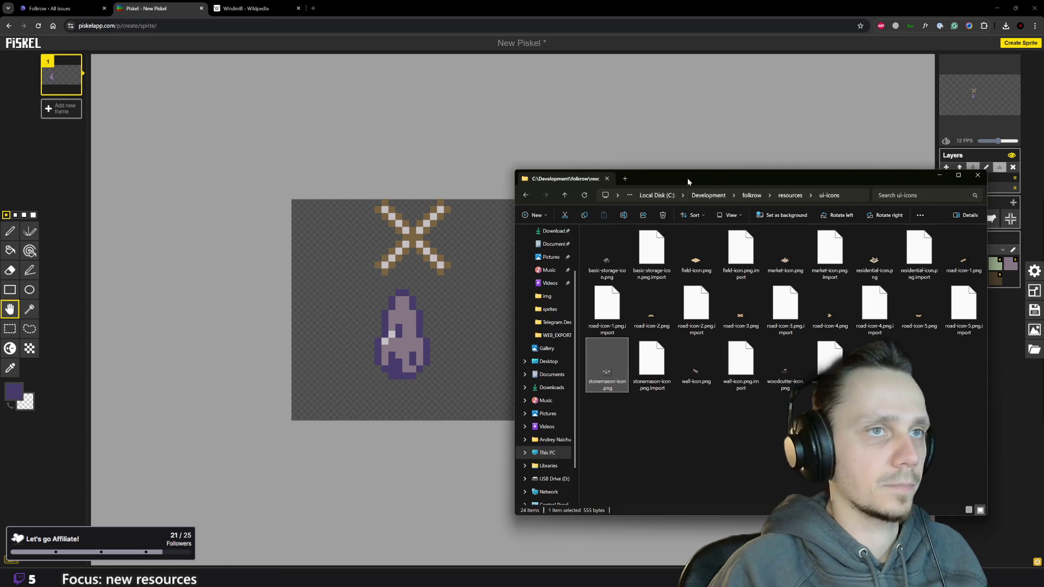
pyautogui.moveTo(688, 182); pyautogui.dragTo(926, 178)
pyautogui.moveTo(842, 343); pyautogui.dragTo(629, 335)
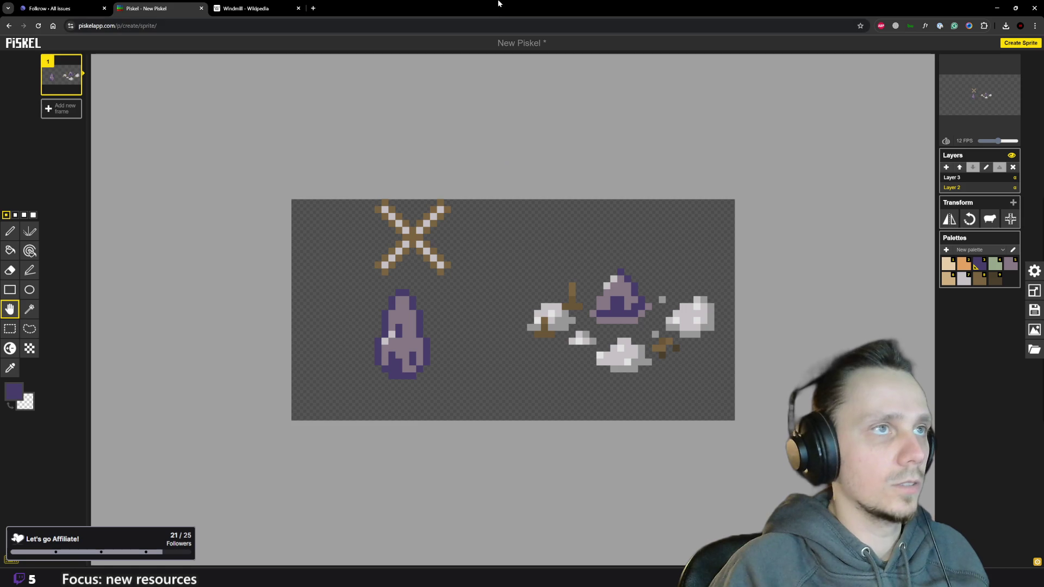
pyautogui.scroll(1, 457, 357)
pyautogui.scroll(1, 457, 356)
# Sample light grey from the icon's stones and paint a grey stroke up the tower.
pyautogui.press('o')
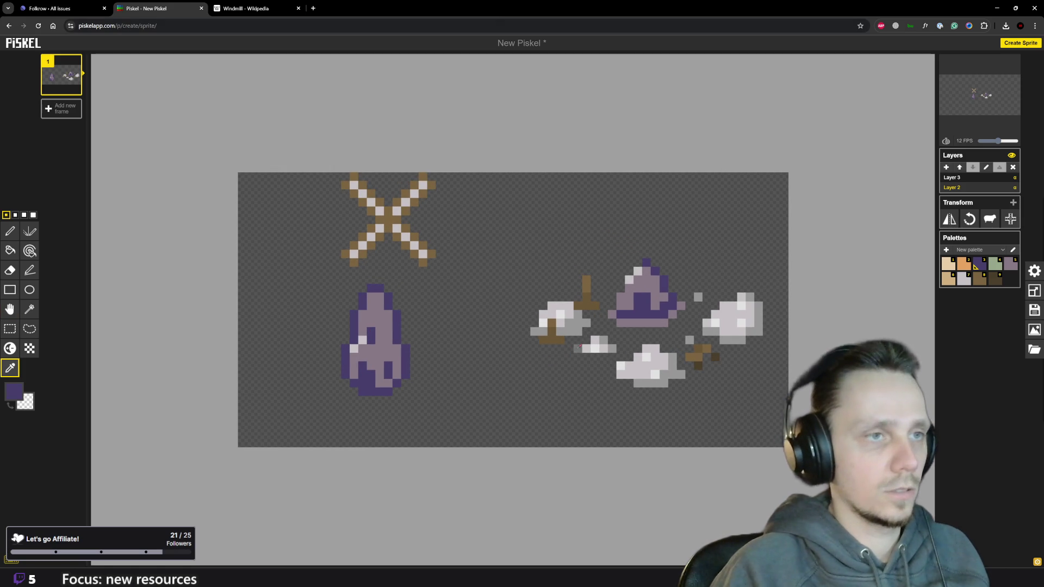
pyautogui.press('p')
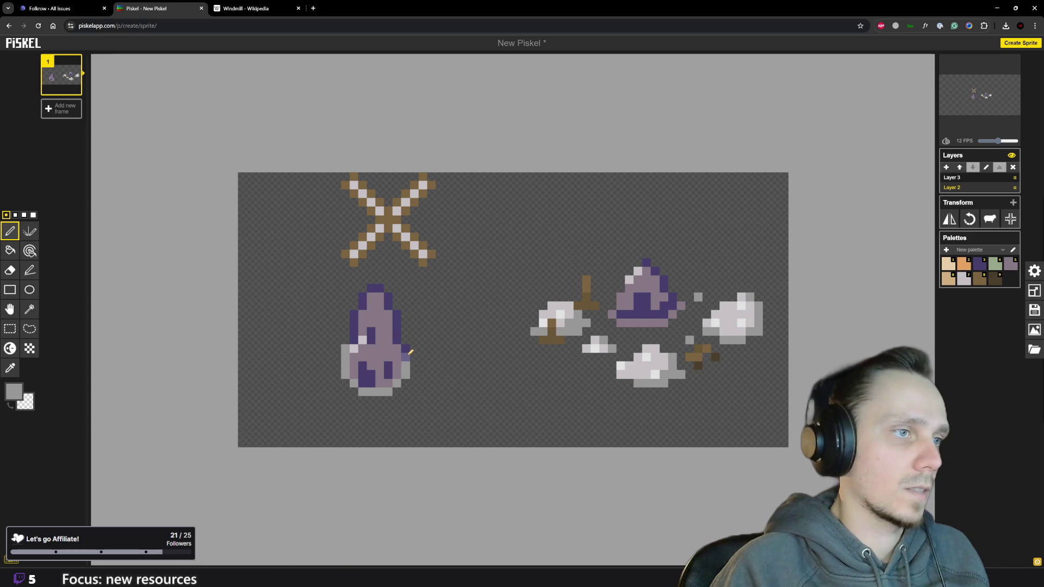
pyautogui.keyDown('alt'); pyautogui.click(361, 348); pyautogui.keyUp('alt')
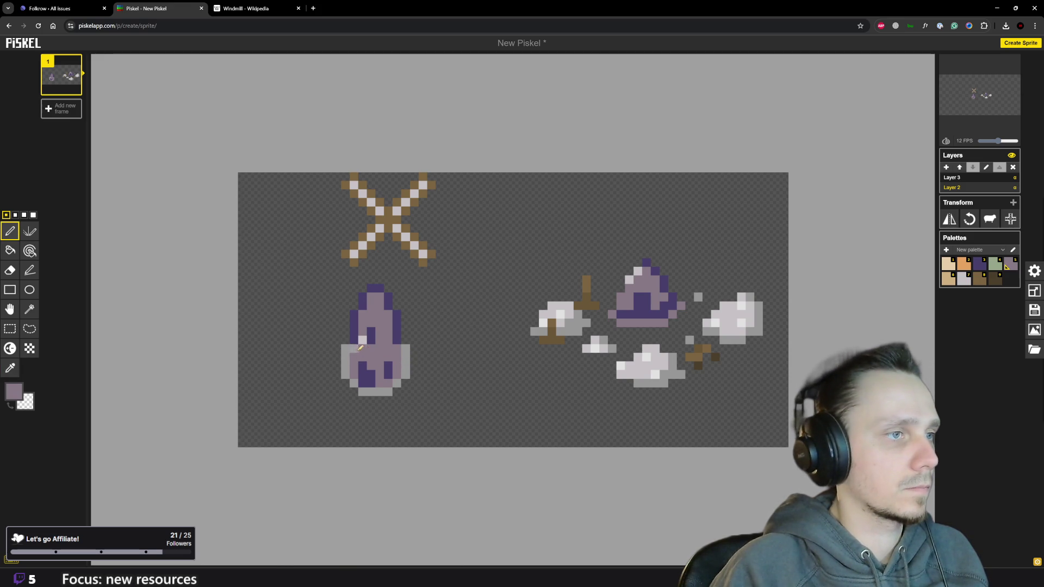
pyautogui.press('o')
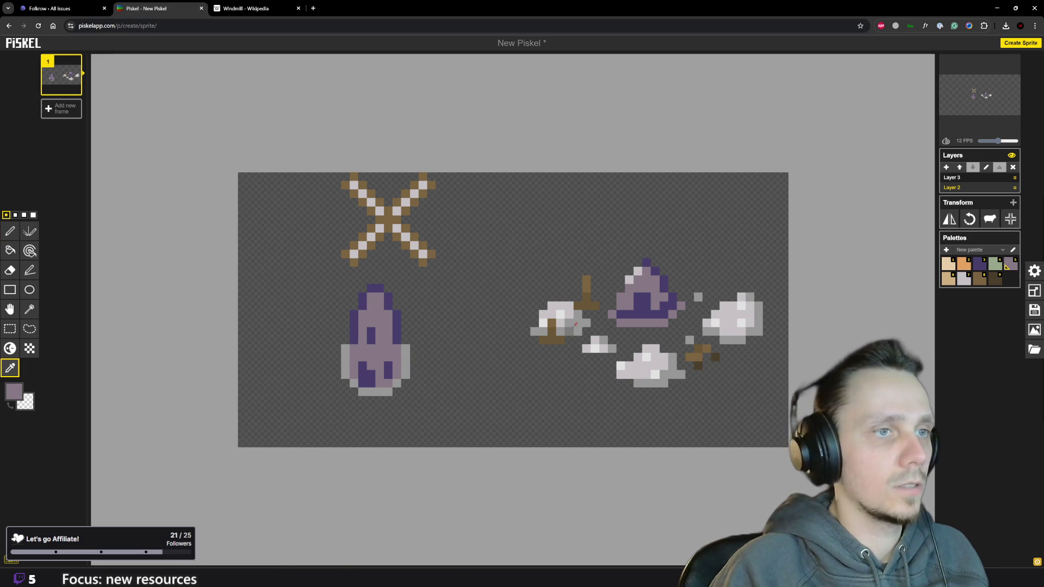
pyautogui.keyDown('alt'); pyautogui.click(571, 313); pyautogui.keyUp('alt')
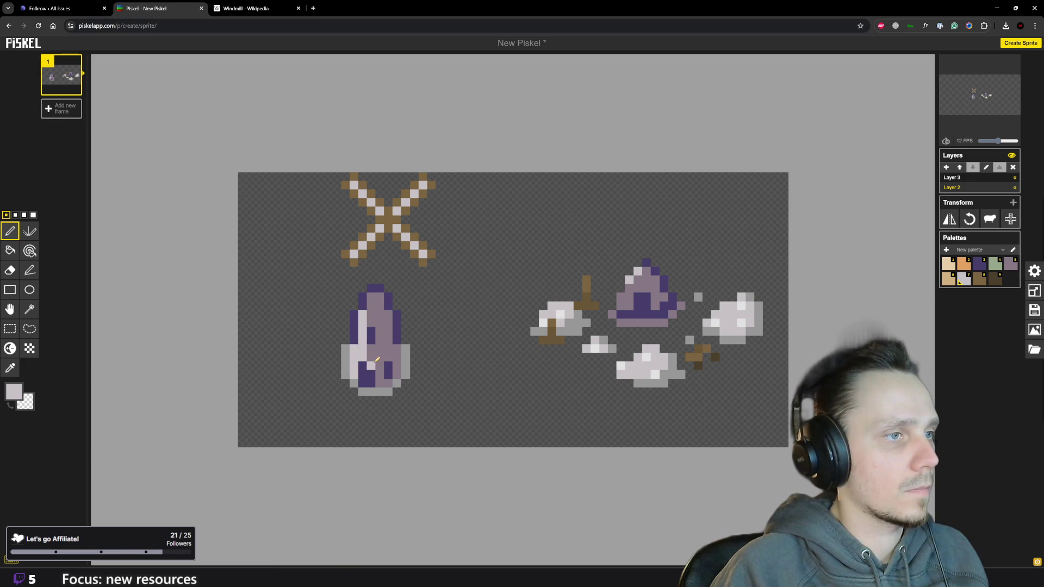
pyautogui.moveTo(380, 336); pyautogui.dragTo(381, 302)
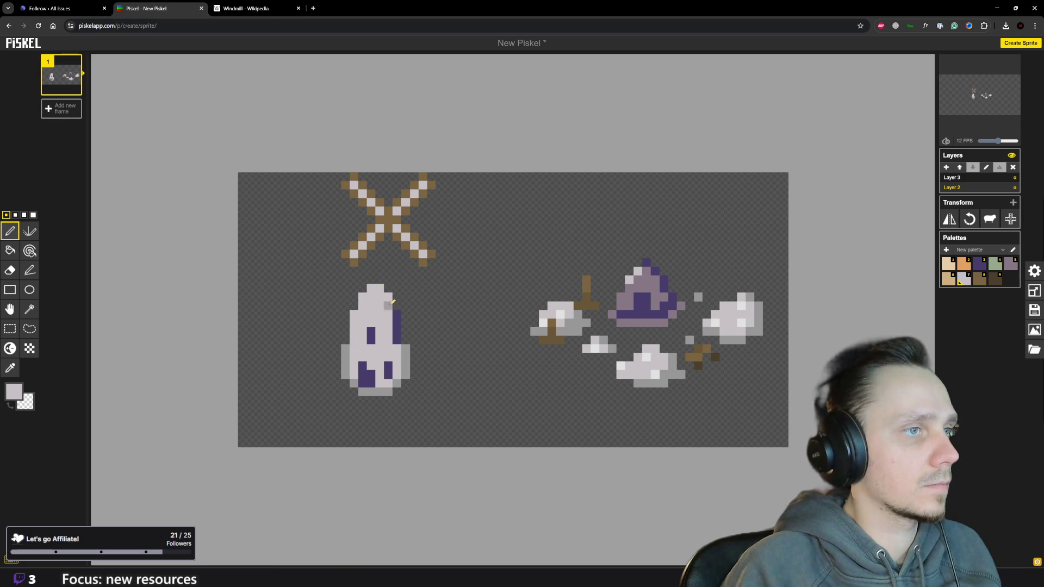
pyautogui.press('o')
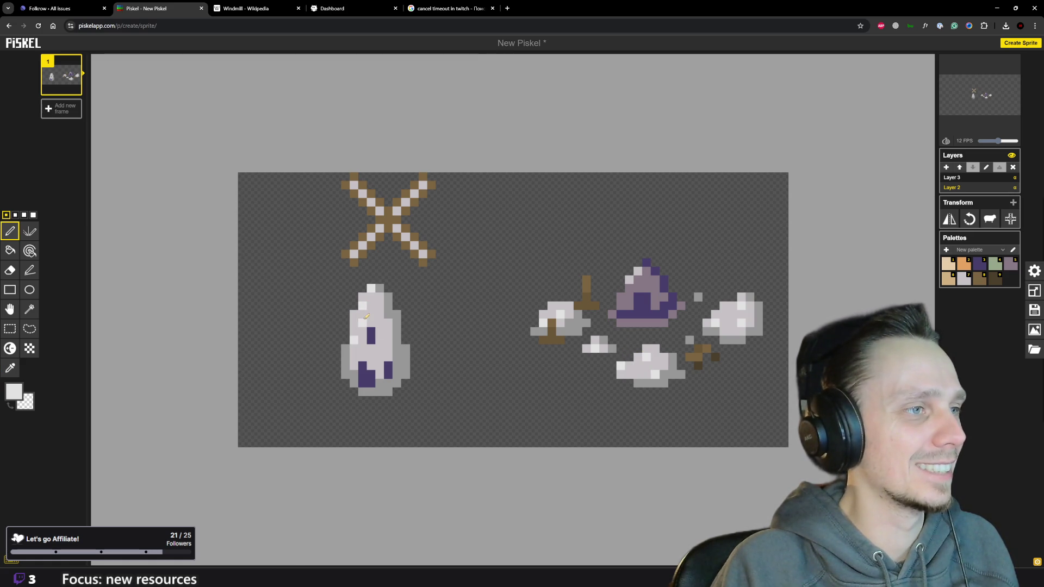
pyautogui.scroll(-2, 366, 317)
pyautogui.scroll(1, 420, 340)
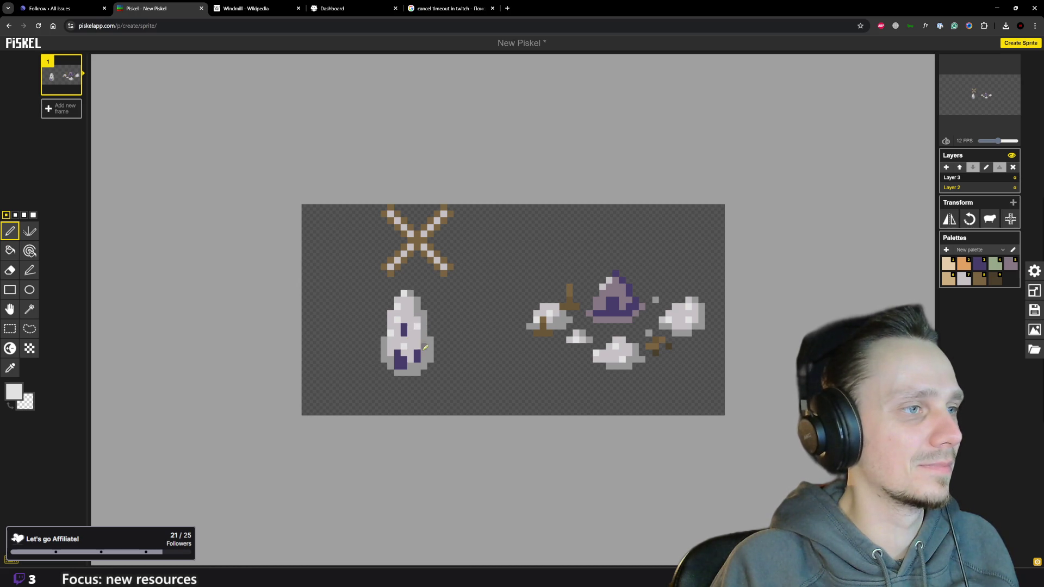
pyautogui.scroll(-2, 423, 336)
pyautogui.scroll(-2, 431, 342)
pyautogui.scroll(1, 429, 338)
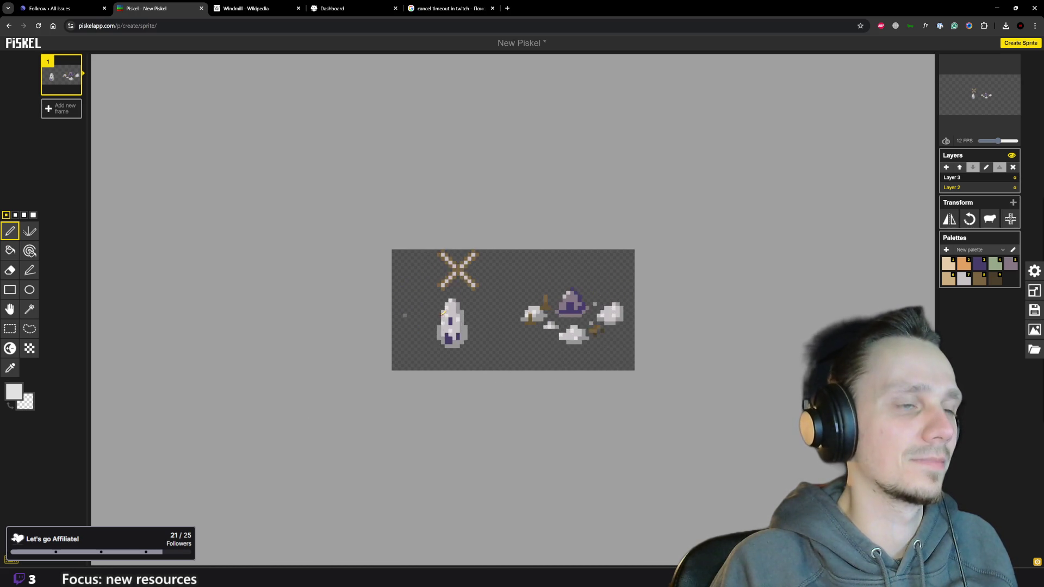
pyautogui.scroll(2, 424, 351)
pyautogui.scroll(1, 421, 362)
# Sample a mid grey and darken it a shade in the colour editor.
pyautogui.click(414, 359)
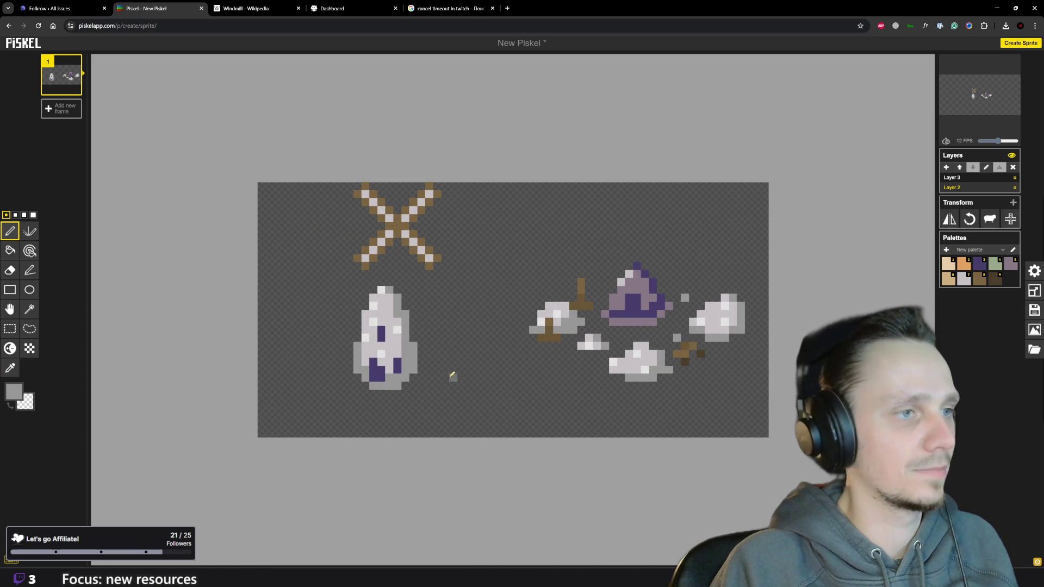
pyautogui.click(14, 392)
pyautogui.scroll(-1, 132, 376)
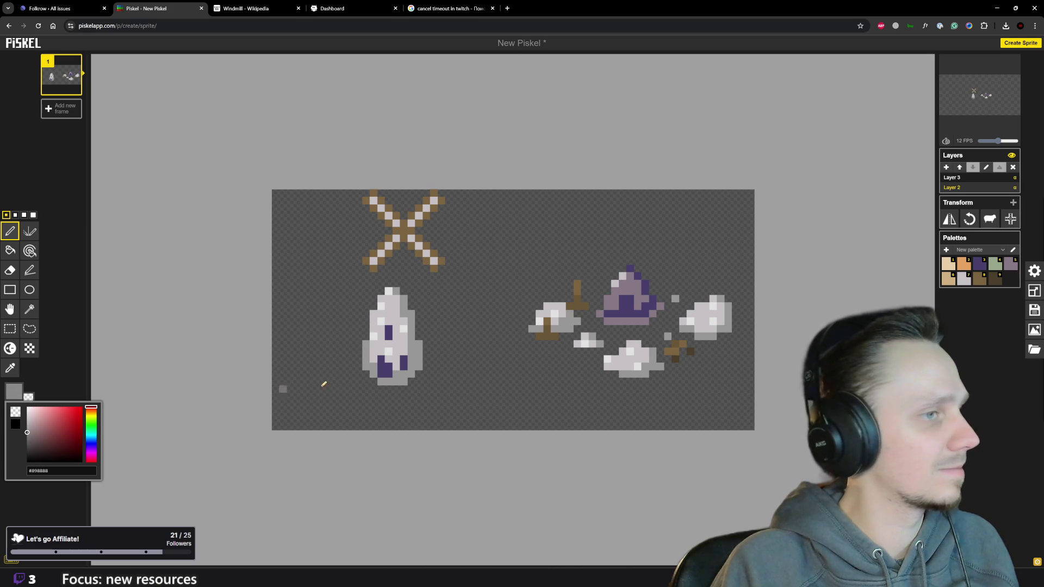
pyautogui.click(366, 364)
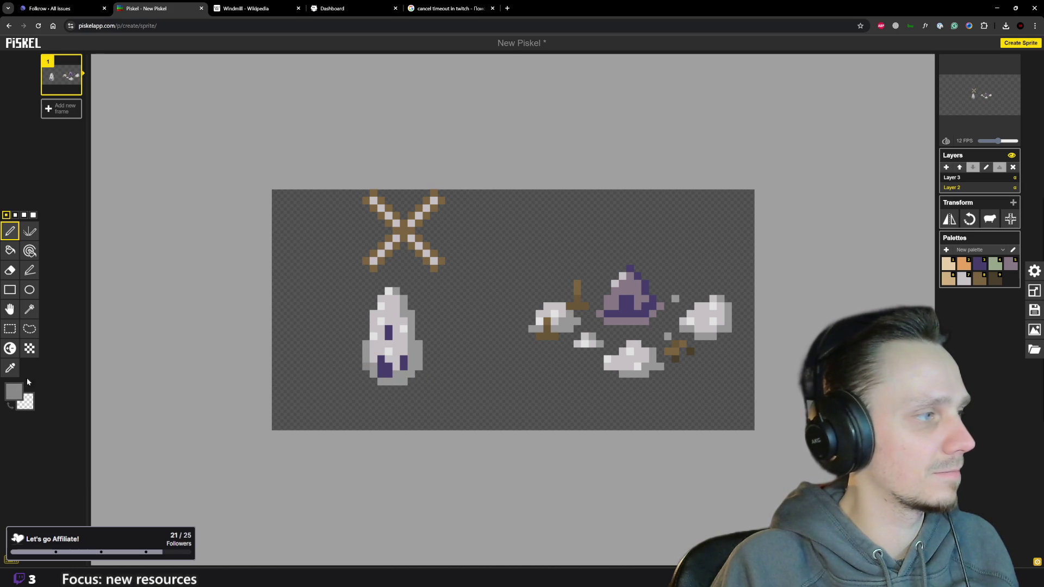
pyautogui.click(10, 391)
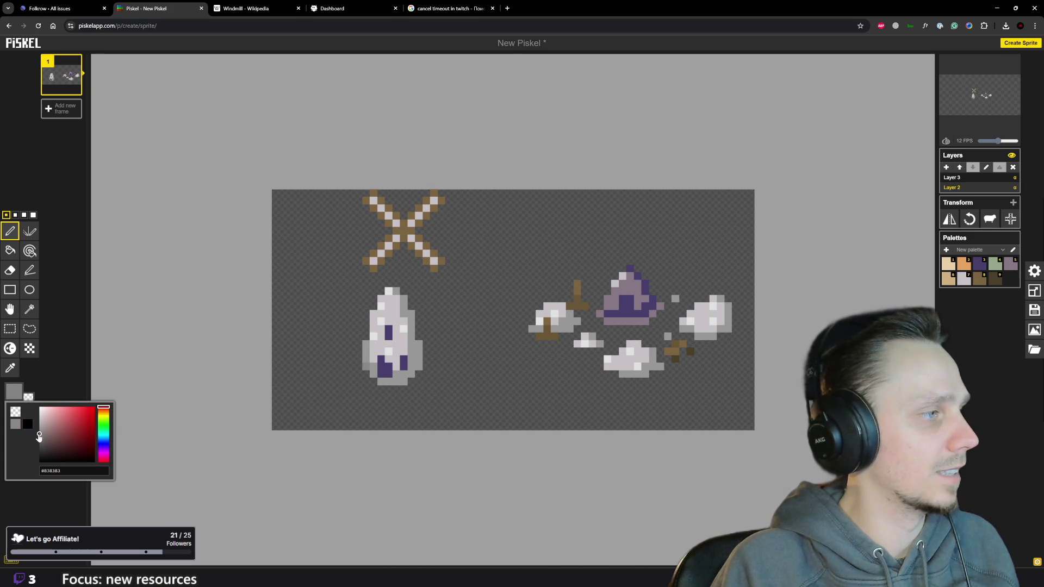
pyautogui.click(39, 435)
pyautogui.click(365, 365)
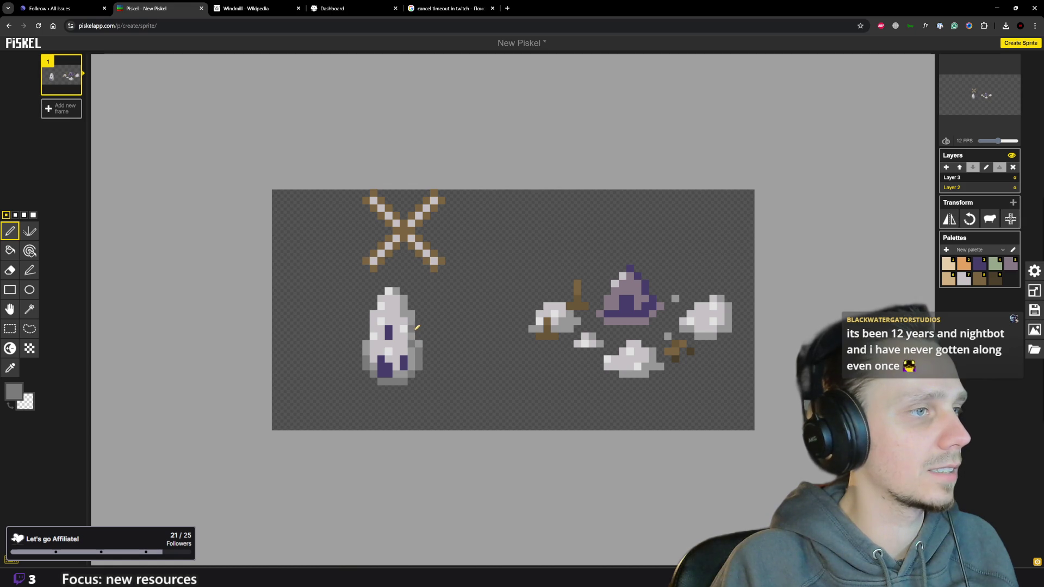
pyautogui.scroll(-1, 418, 316)
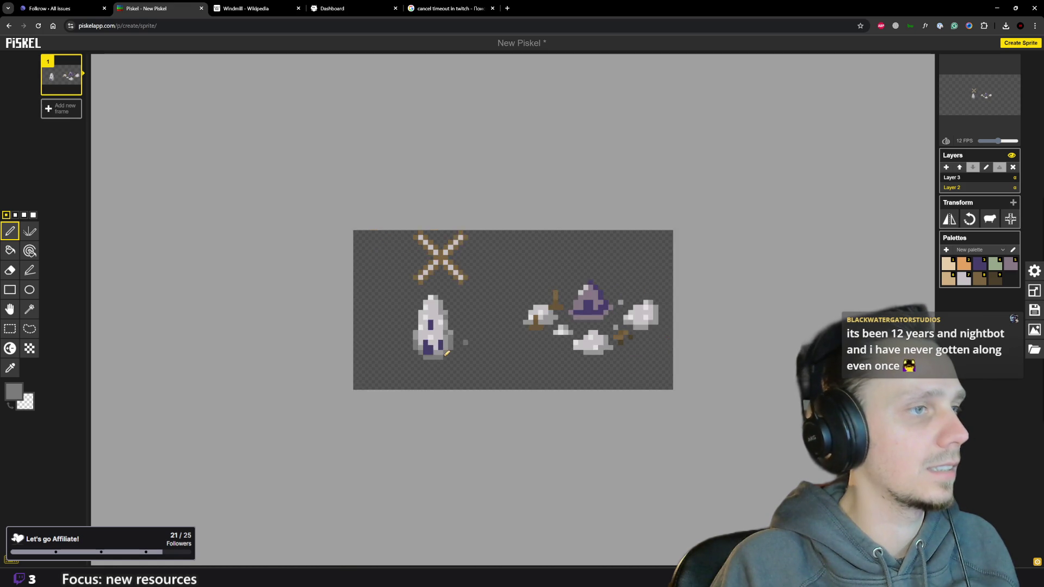
pyautogui.scroll(-1, 457, 324)
pyautogui.scroll(-1, 498, 331)
pyautogui.scroll(-1, 535, 339)
pyautogui.scroll(1, 535, 338)
pyautogui.scroll(1, 535, 339)
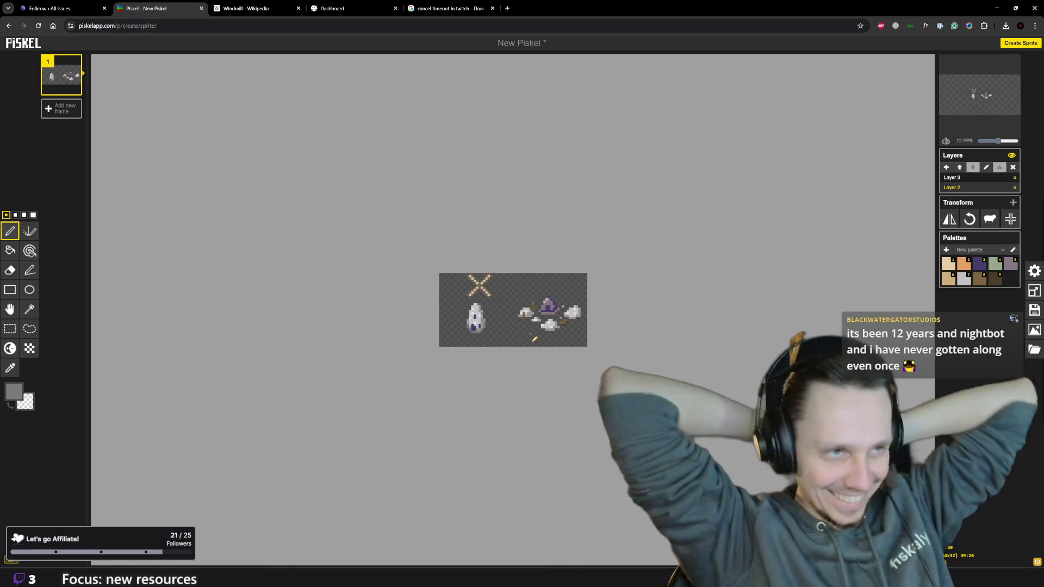
pyautogui.scroll(2, 534, 338)
pyautogui.scroll(1, 531, 338)
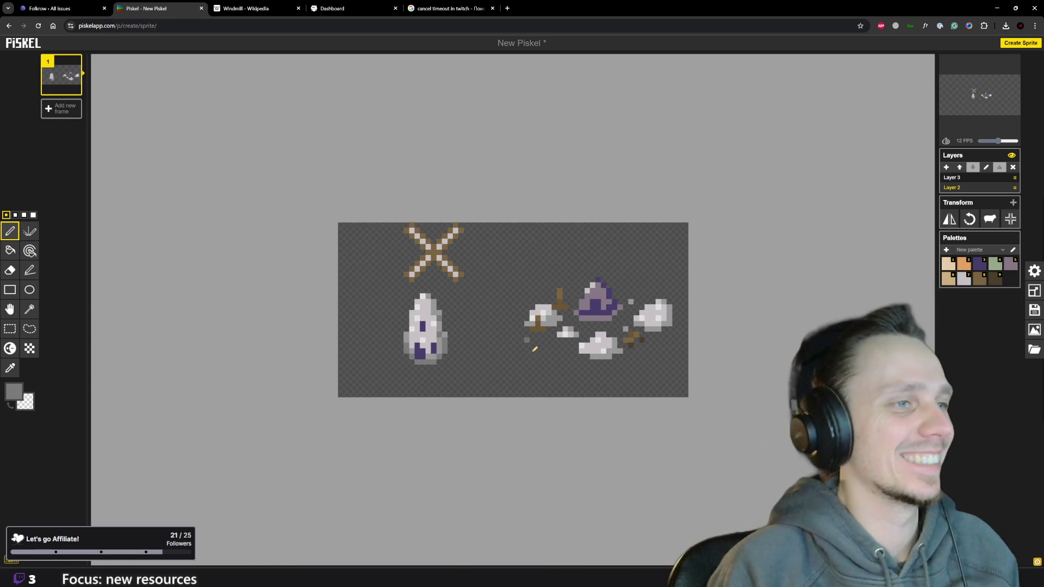
pyautogui.scroll(-1, 557, 317)
pyautogui.scroll(-1, 553, 306)
pyautogui.scroll(1, 549, 288)
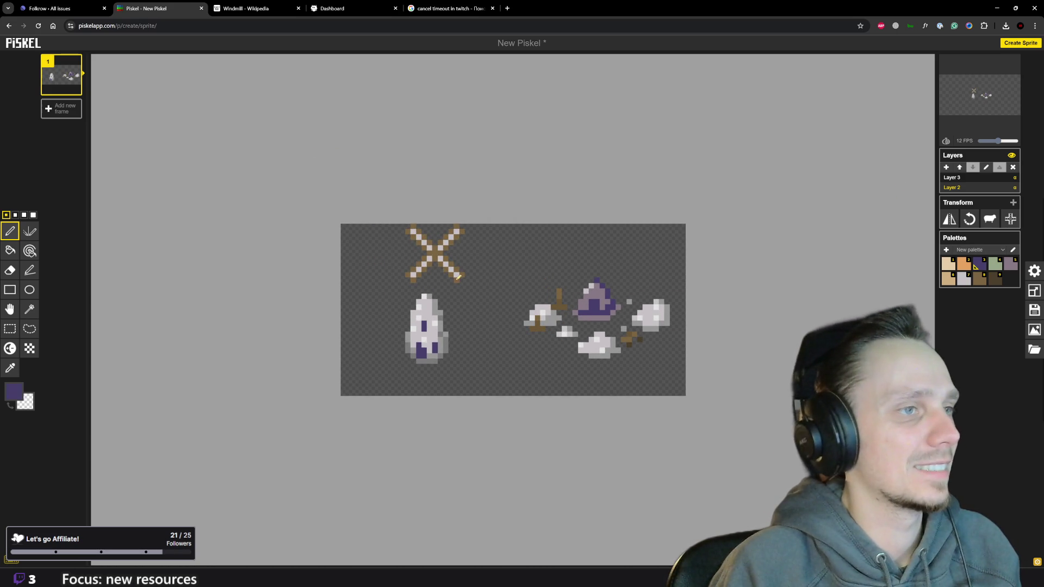
pyautogui.scroll(-1, 874, 251)
pyautogui.scroll(-1, 889, 243)
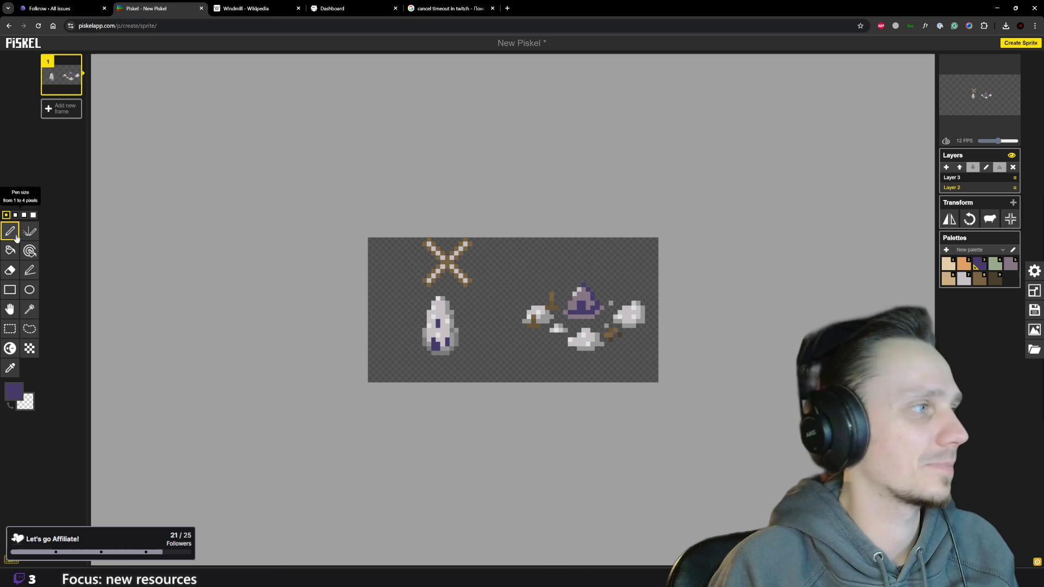
# Delete the stonemason icon with a rectangle selection, resize the canvas to 32 px wide and activate Layer 3.
pyautogui.click(10, 328)
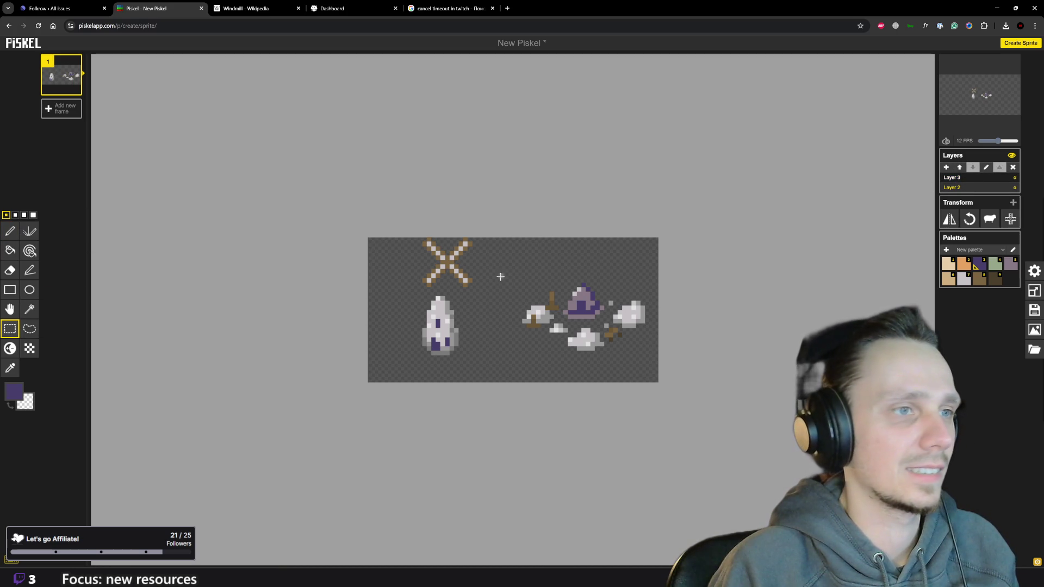
pyautogui.moveTo(516, 271); pyautogui.dragTo(654, 365)
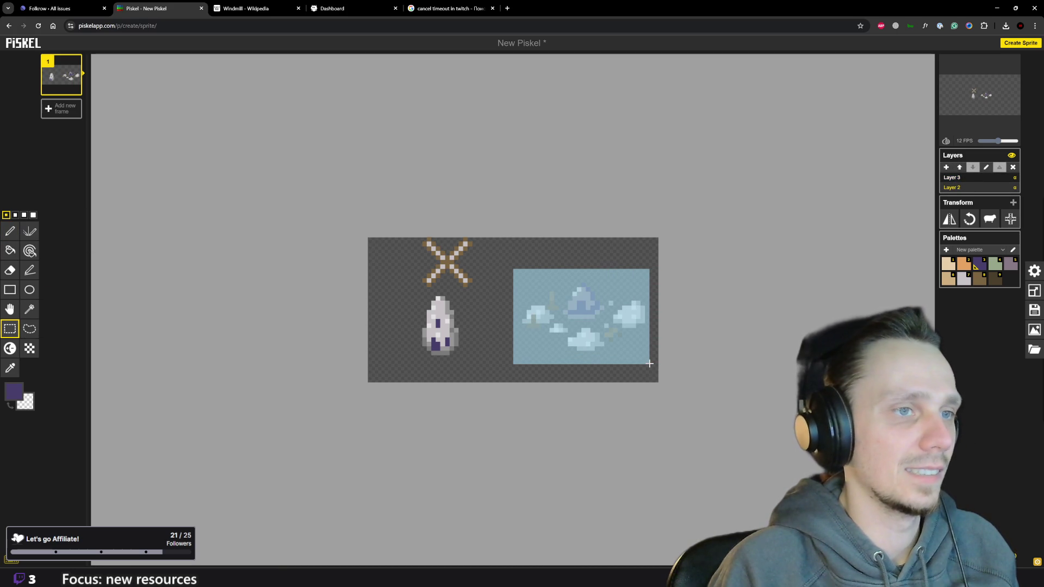
pyautogui.press('Delete')
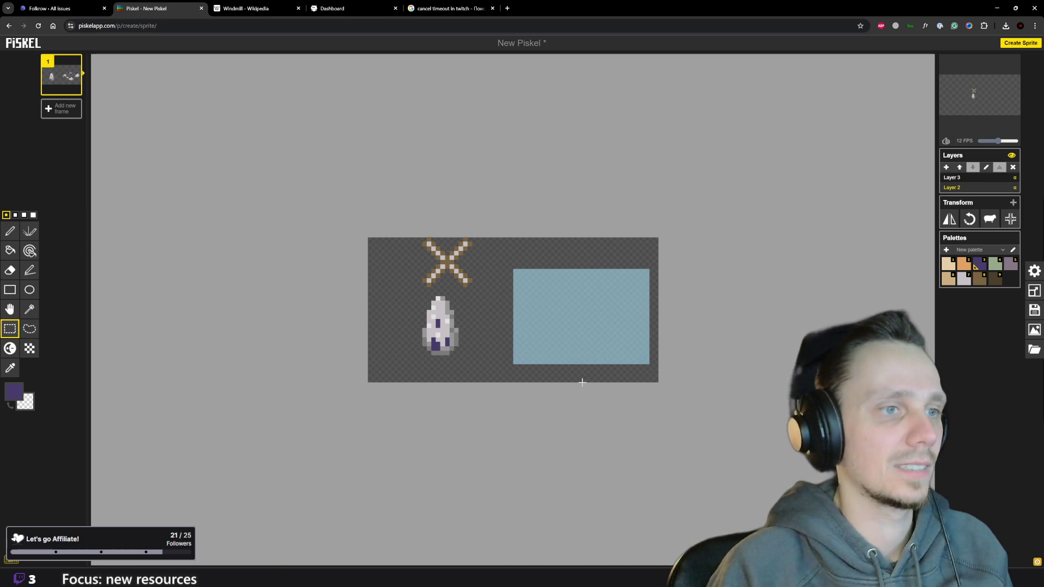
pyautogui.click(584, 370)
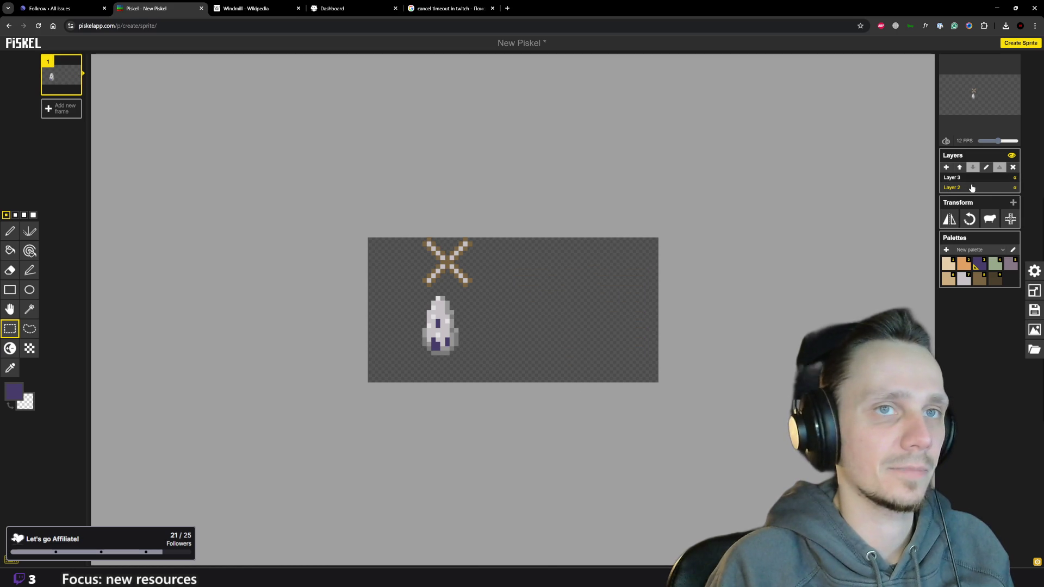
pyautogui.click(1034, 291)
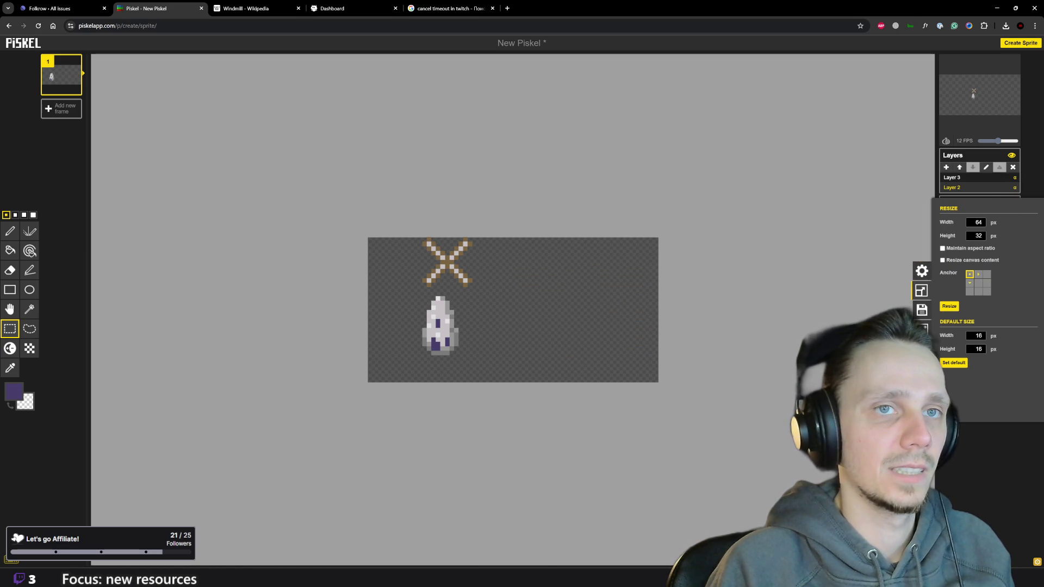
pyautogui.write('32')
pyautogui.press('Return')
pyautogui.scroll(-2, 711, 234)
pyautogui.scroll(-2, 877, 182)
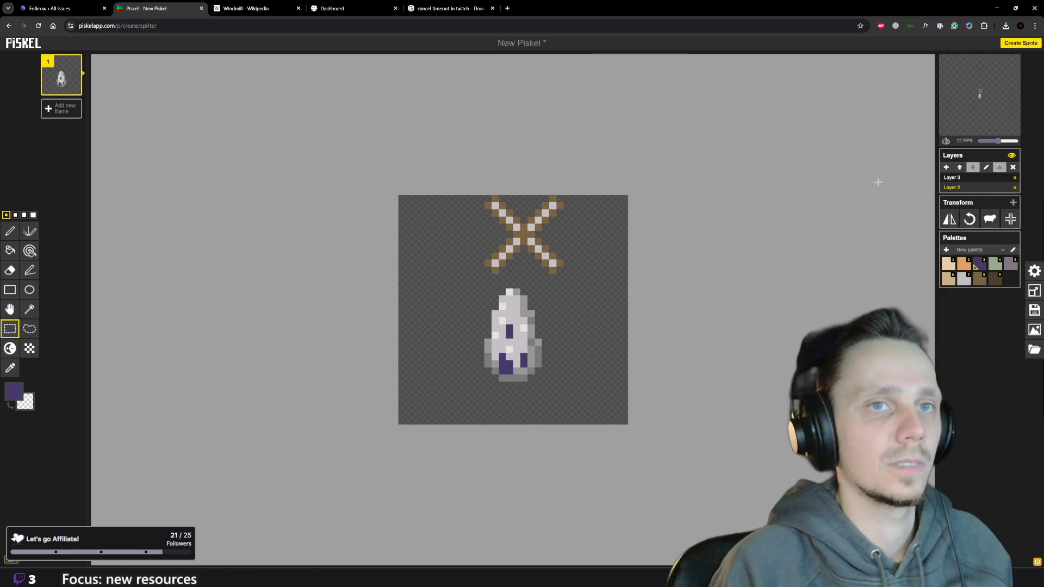
pyautogui.click(963, 177)
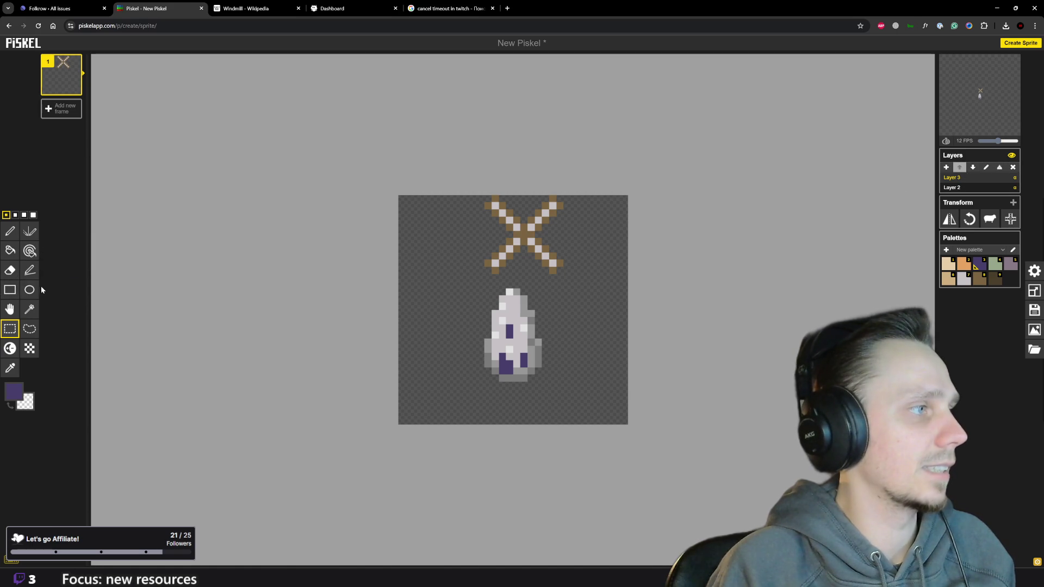
# Drag the X-shaped sails down onto the tower top and nudge them right to centre.
pyautogui.click(10, 309)
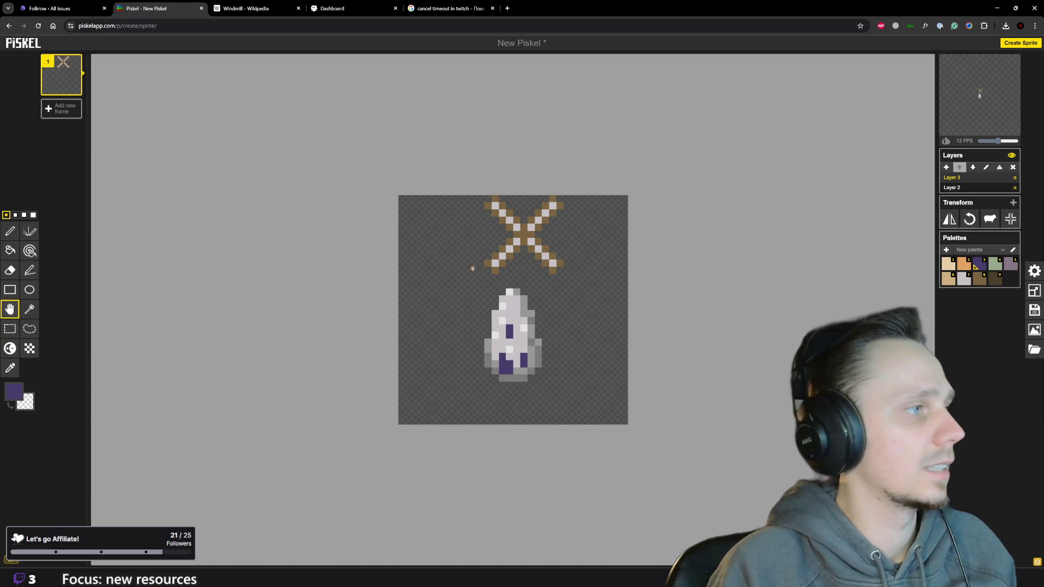
pyautogui.moveTo(580, 249); pyautogui.dragTo(556, 328)
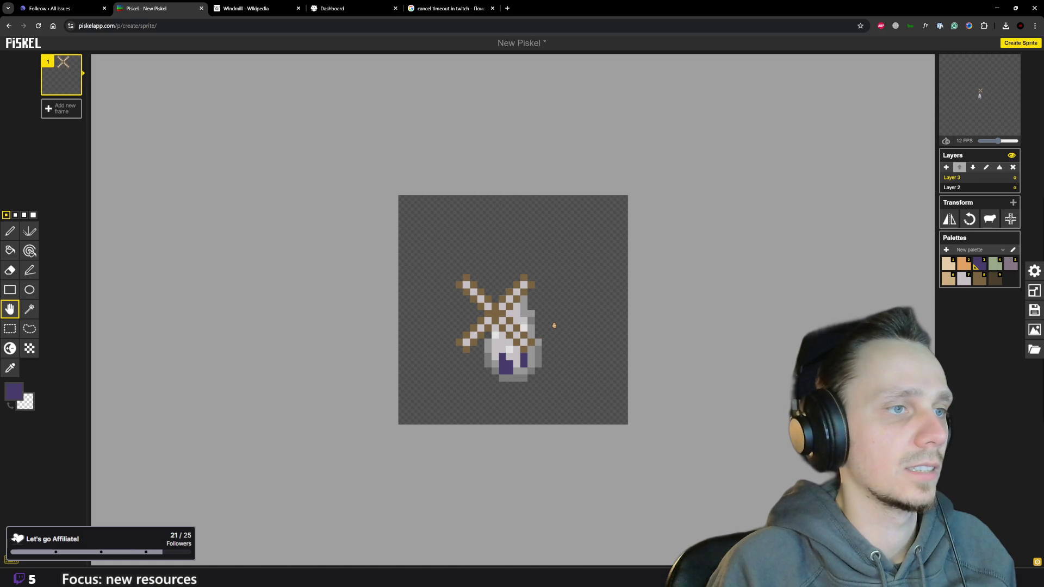
pyautogui.moveTo(568, 316)
pyautogui.mouseDown()
pyautogui.moveTo(591, 318)
pyautogui.moveTo(558, 326)
pyautogui.mouseUp()
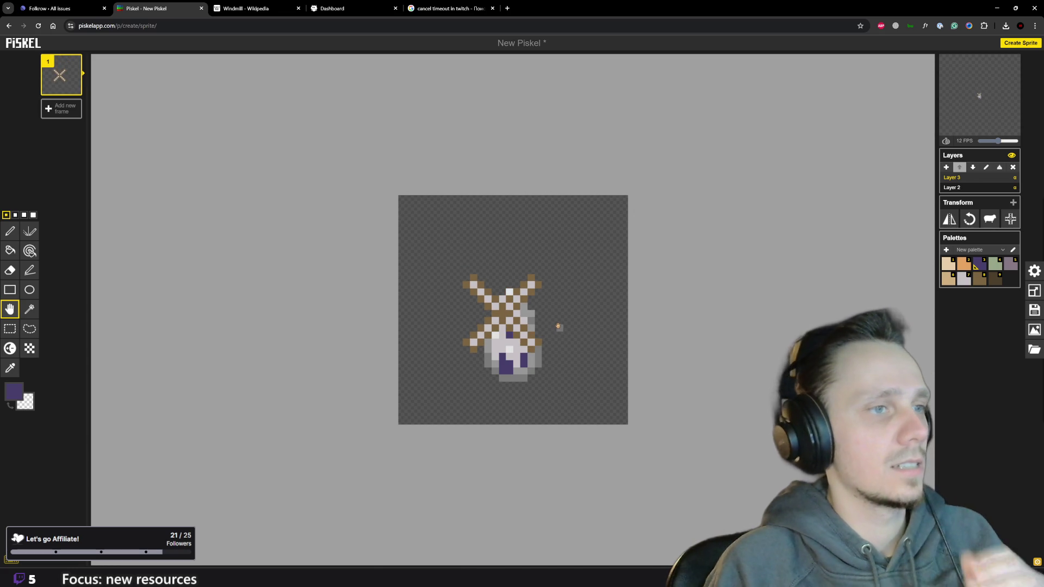
pyautogui.scroll(-2, 570, 312)
pyautogui.scroll(-3, 567, 302)
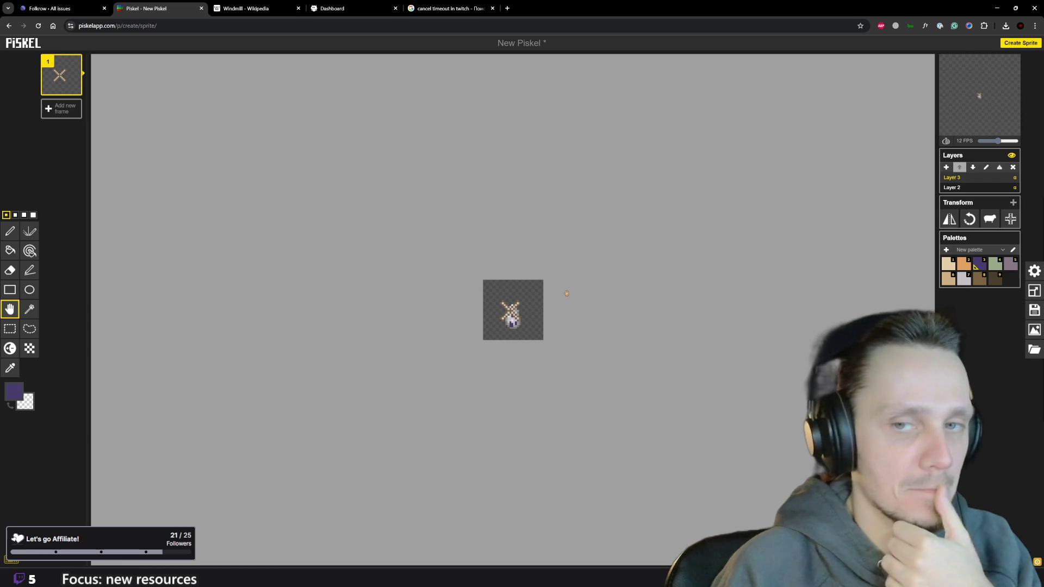
pyautogui.scroll(1, 564, 292)
pyautogui.scroll(2, 565, 293)
pyautogui.scroll(1, 558, 295)
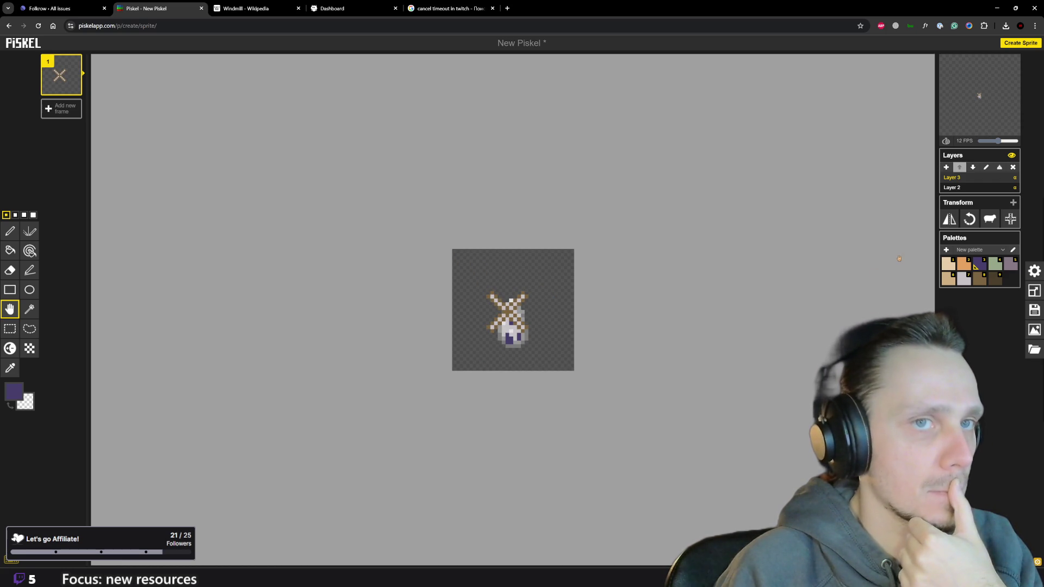
# Lower the other layers' opacity to 0.45 in the sprite settings.
pyautogui.click(1034, 271)
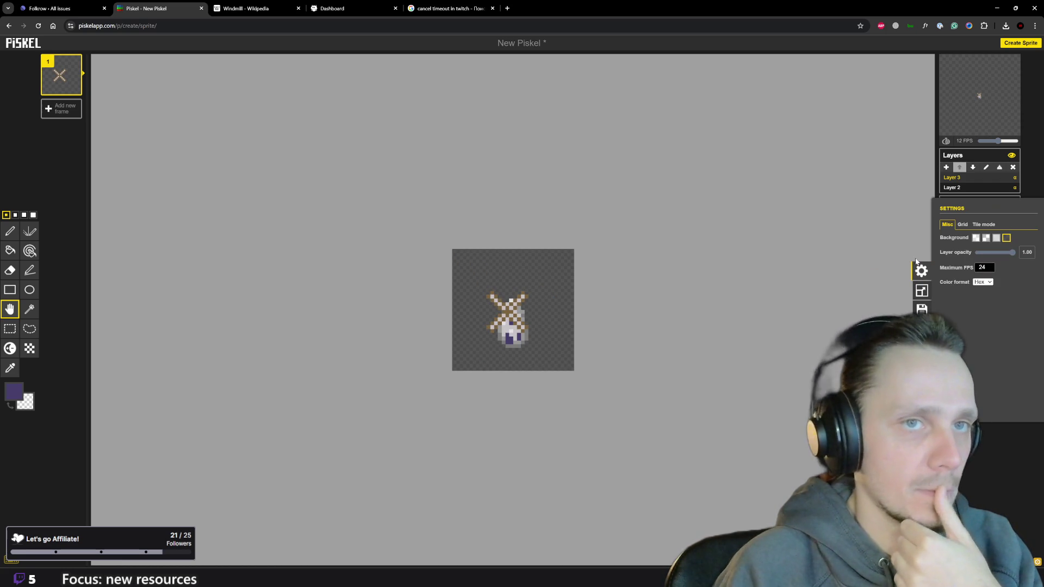
pyautogui.moveTo(1012, 252); pyautogui.dragTo(993, 255)
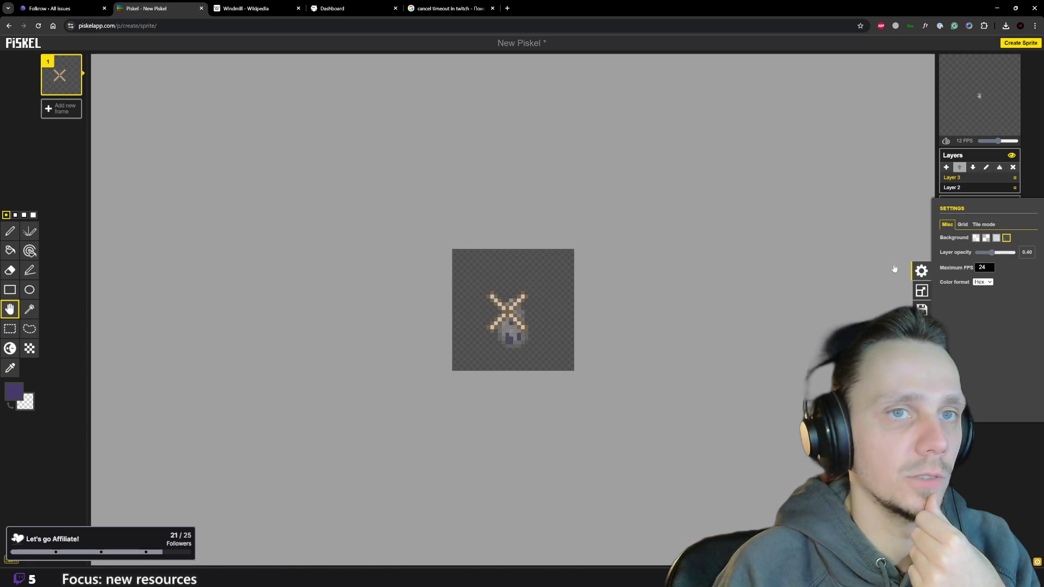
pyautogui.click(897, 314)
pyautogui.scroll(2, 520, 323)
pyautogui.scroll(1, 519, 323)
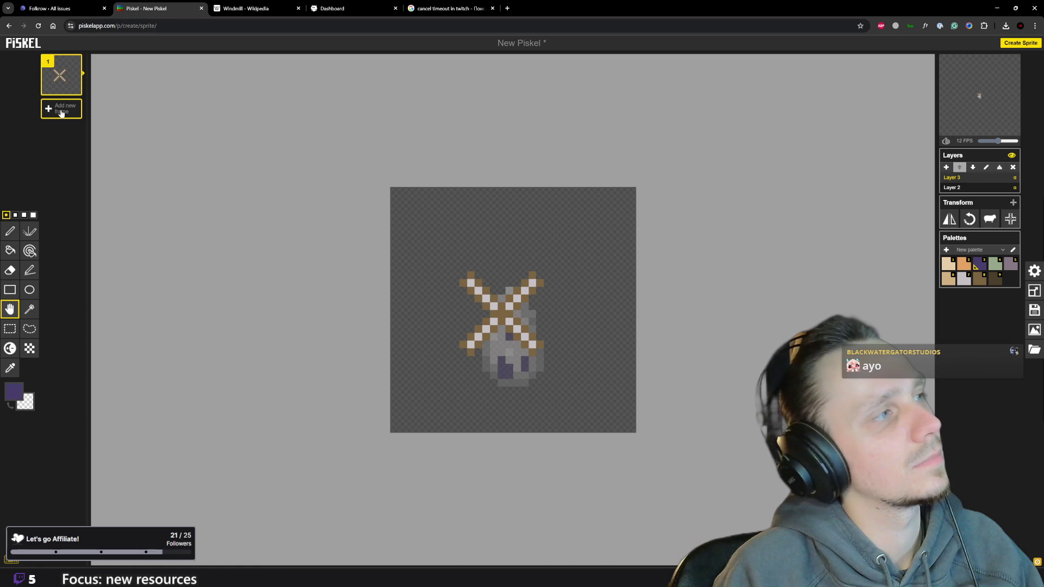
# Replace an added blank frame with a duplicate of the first windmill frame.
pyautogui.click(61, 109)
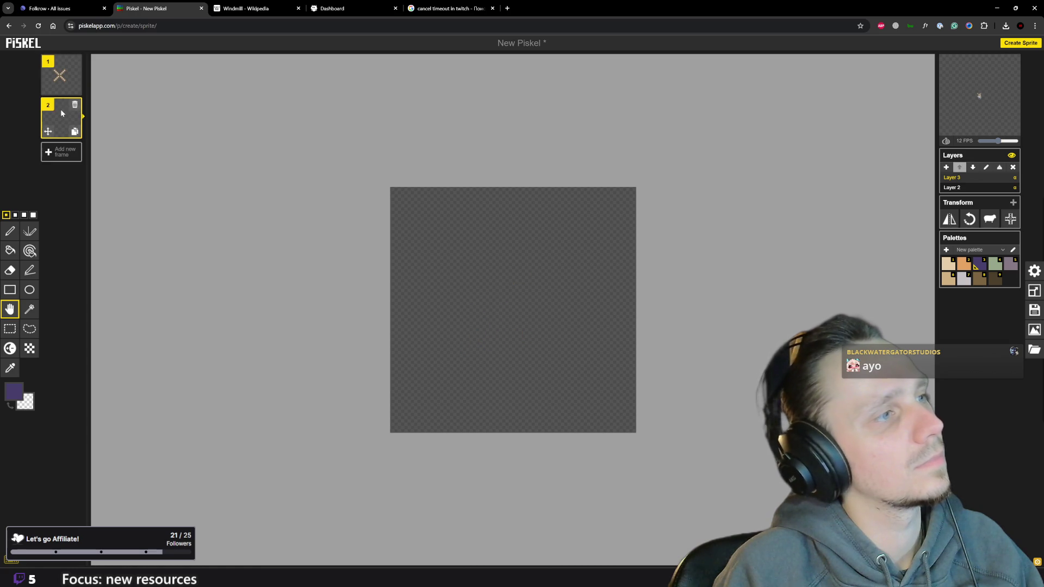
pyautogui.click(59, 77)
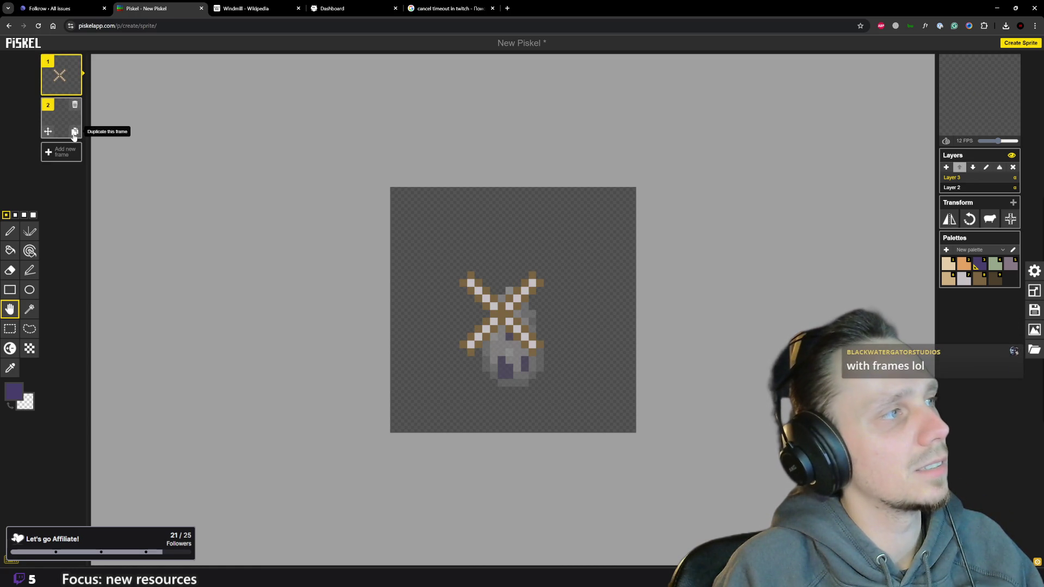
pyautogui.click(74, 105)
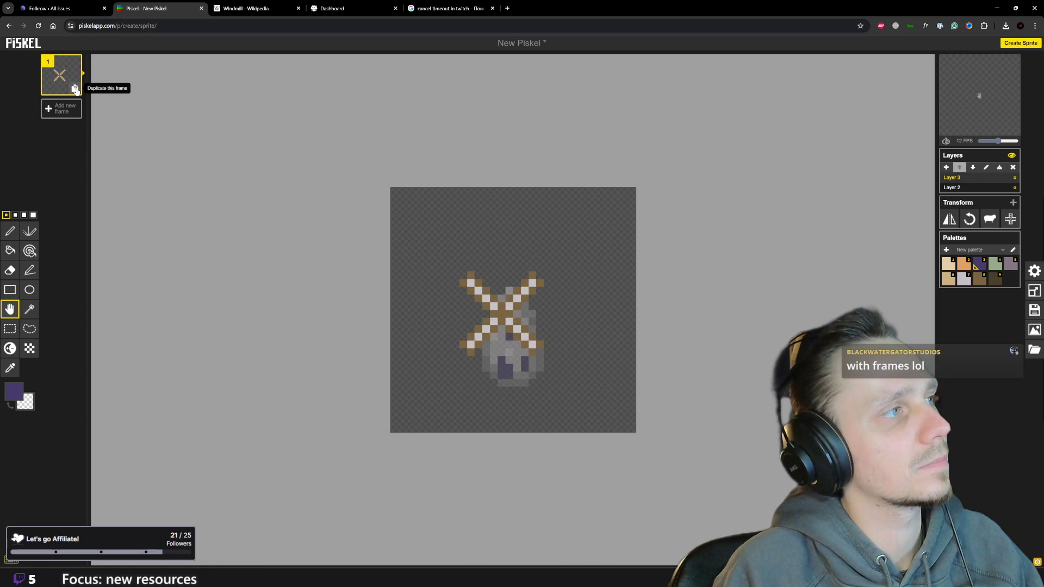
pyautogui.click(75, 88)
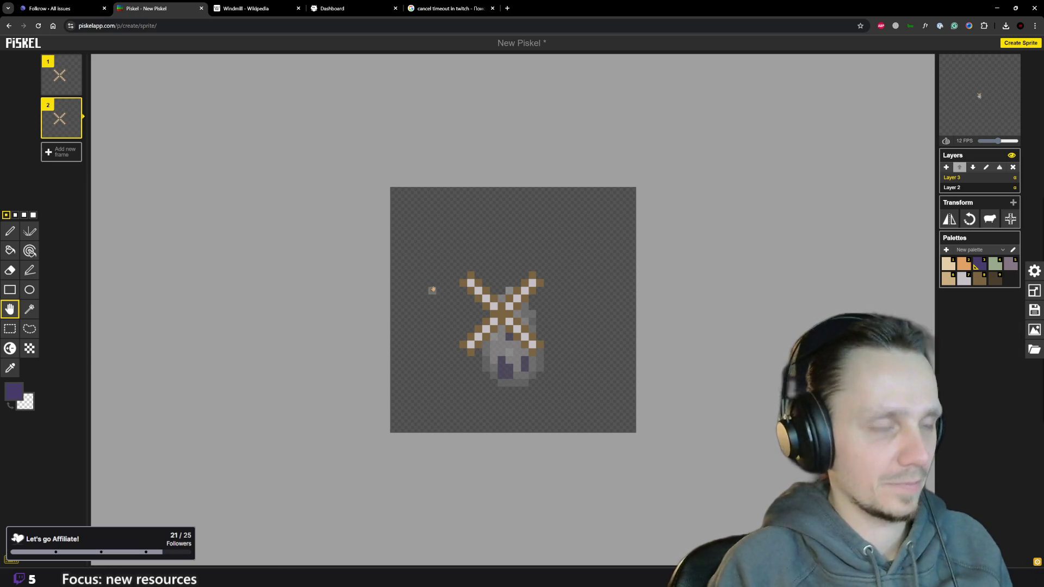
pyautogui.press('o')
pyautogui.scroll(2, 541, 314)
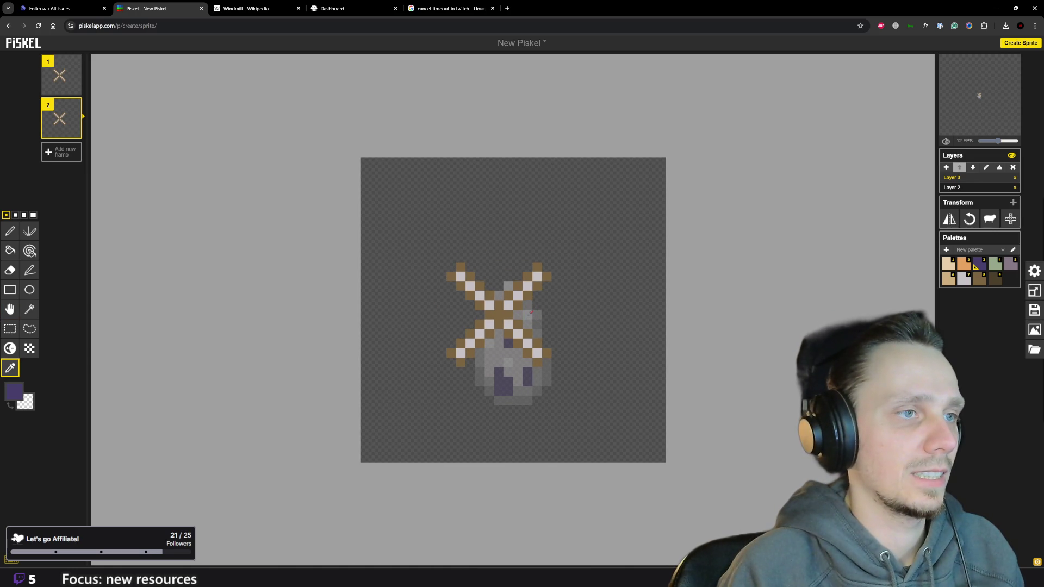
pyautogui.scroll(-1, 532, 312)
pyautogui.scroll(-1, 531, 312)
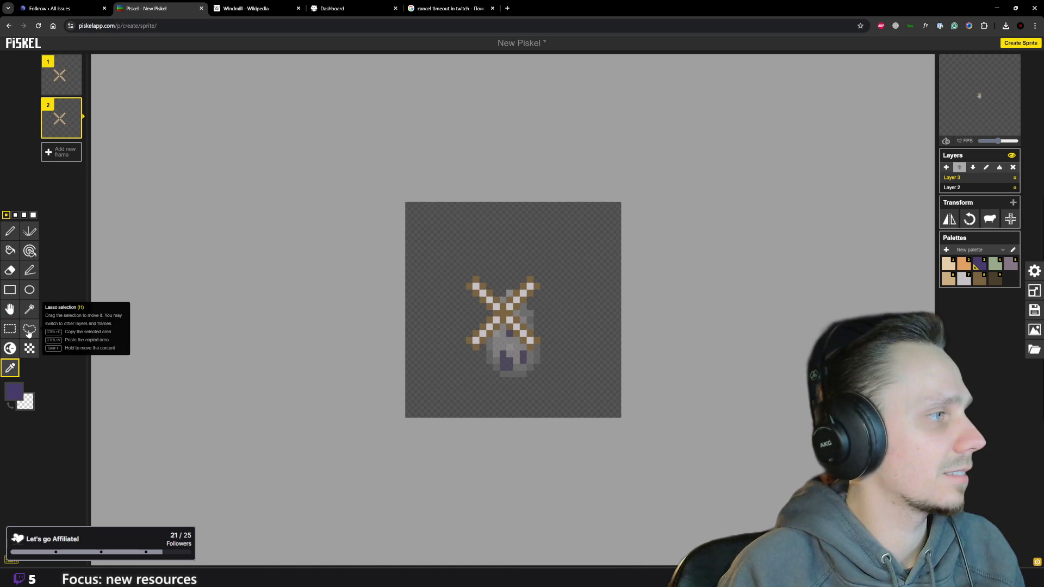
pyautogui.click(10, 310)
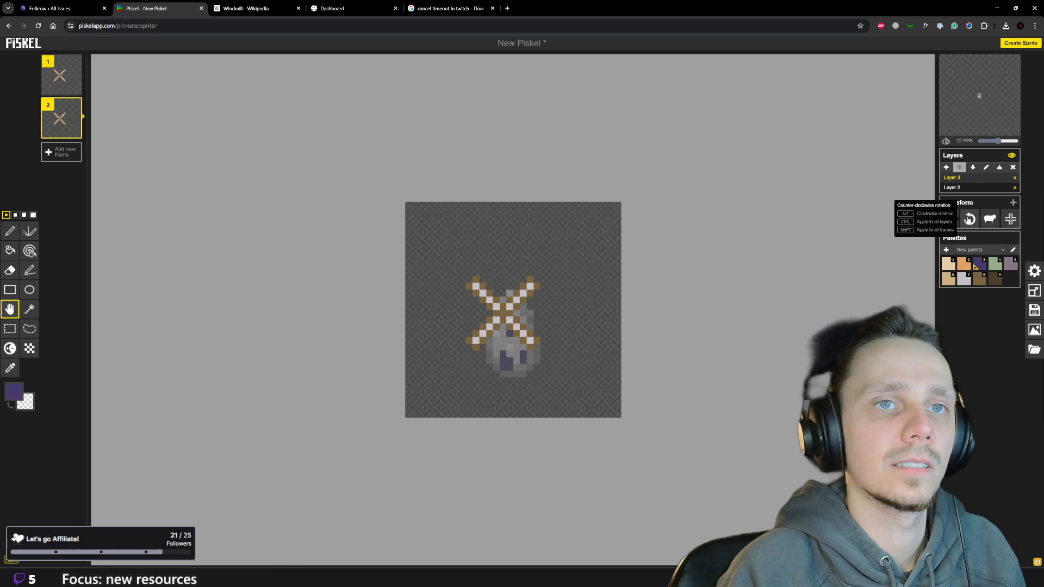
pyautogui.click(969, 219)
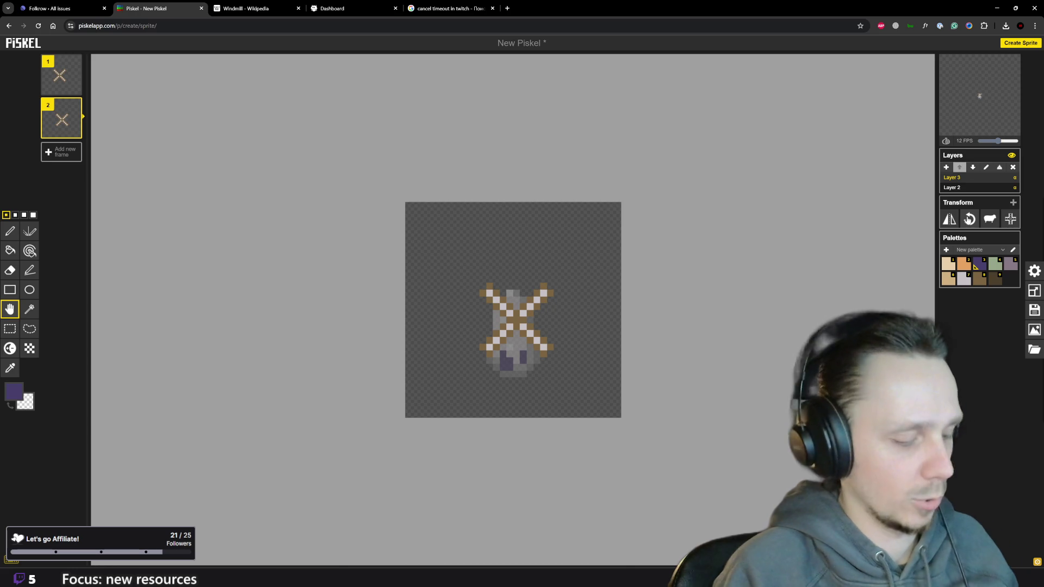
pyautogui.click(969, 218)
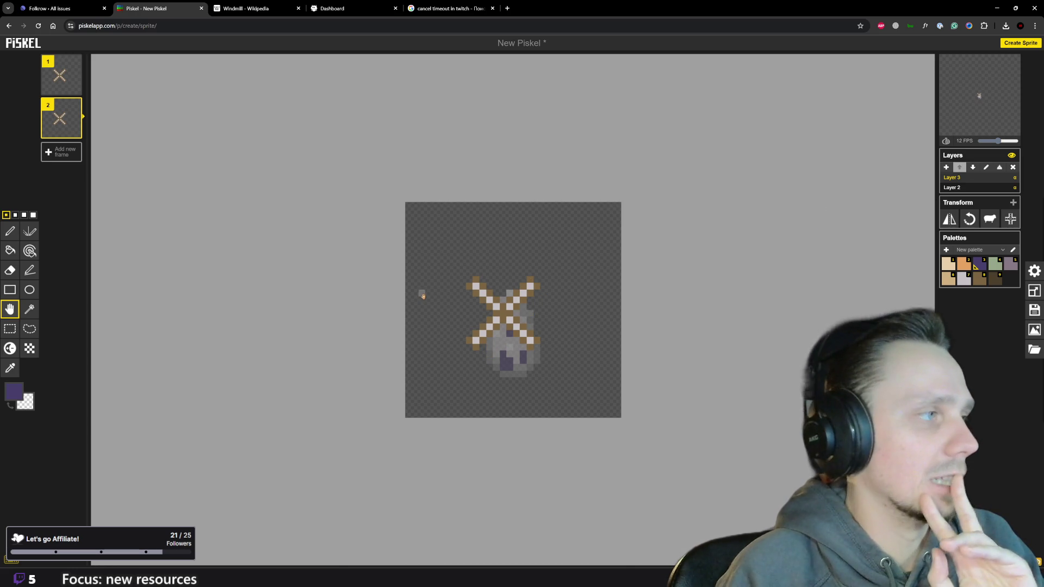
pyautogui.scroll(1, 419, 291)
pyautogui.press('p')
pyautogui.scroll(1, 408, 290)
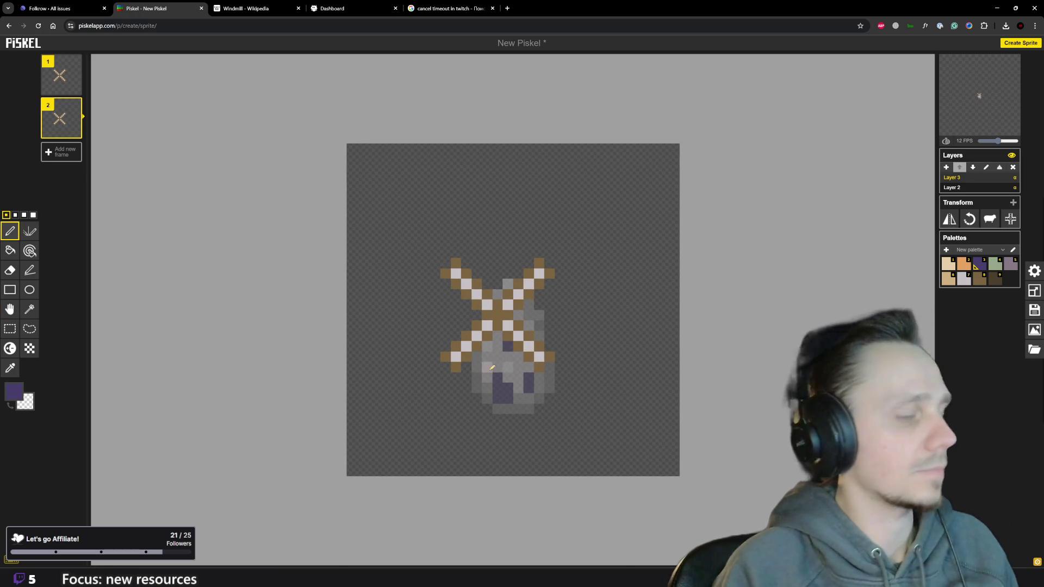
pyautogui.scroll(1, 465, 302)
pyautogui.scroll(1, 506, 314)
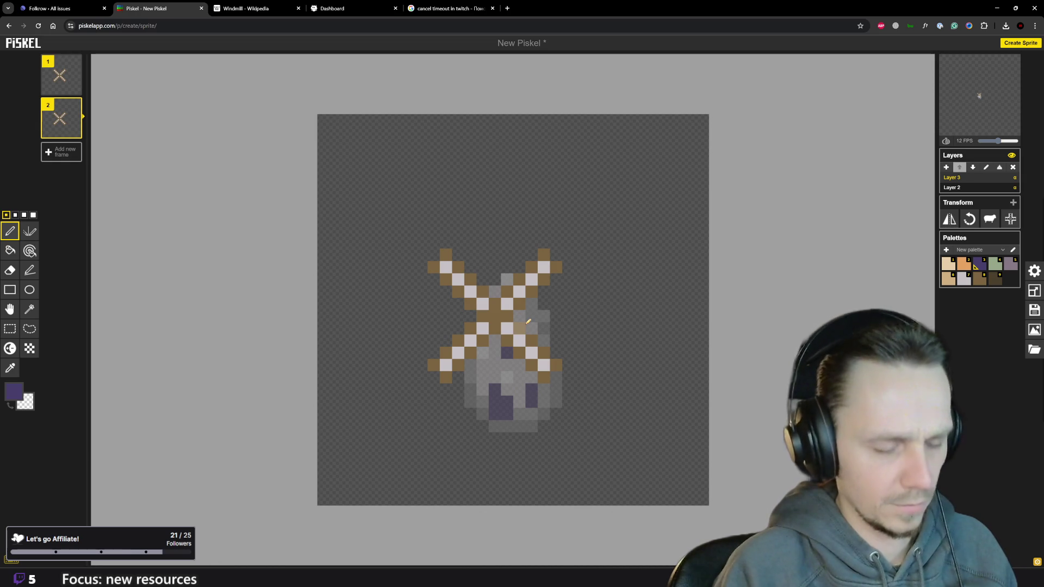
pyautogui.press('o')
pyautogui.press('p')
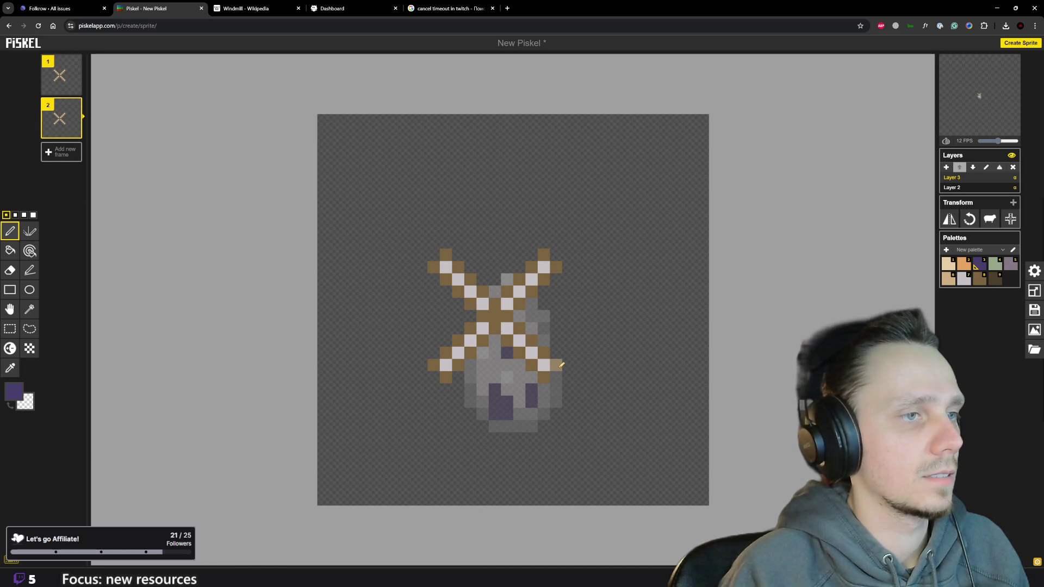
pyautogui.click(979, 278)
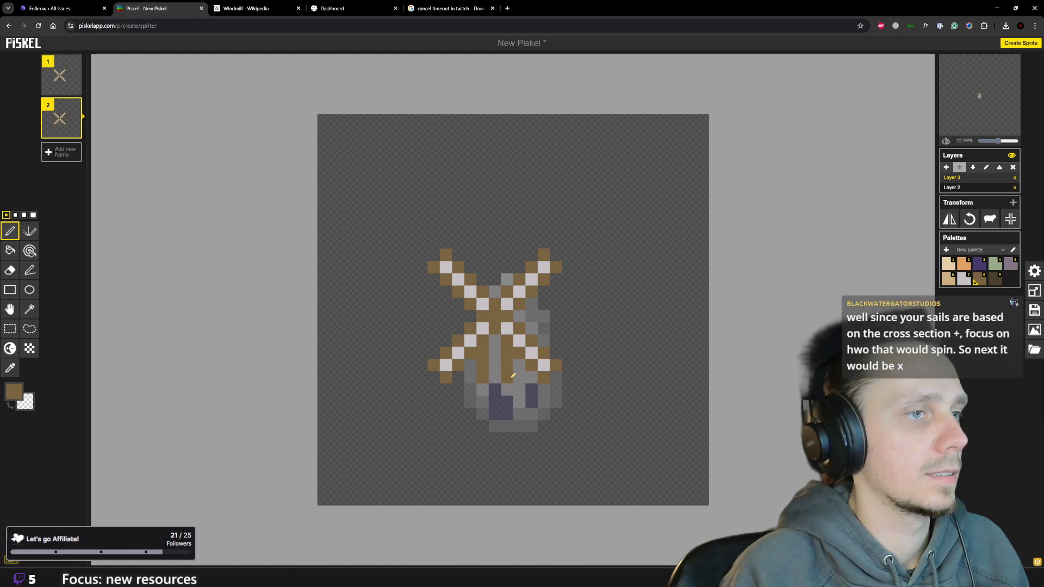
# Paint over the lower diagonal sail arms in brown and start two horizontal brown rows.
pyautogui.moveTo(467, 325); pyautogui.dragTo(450, 366)
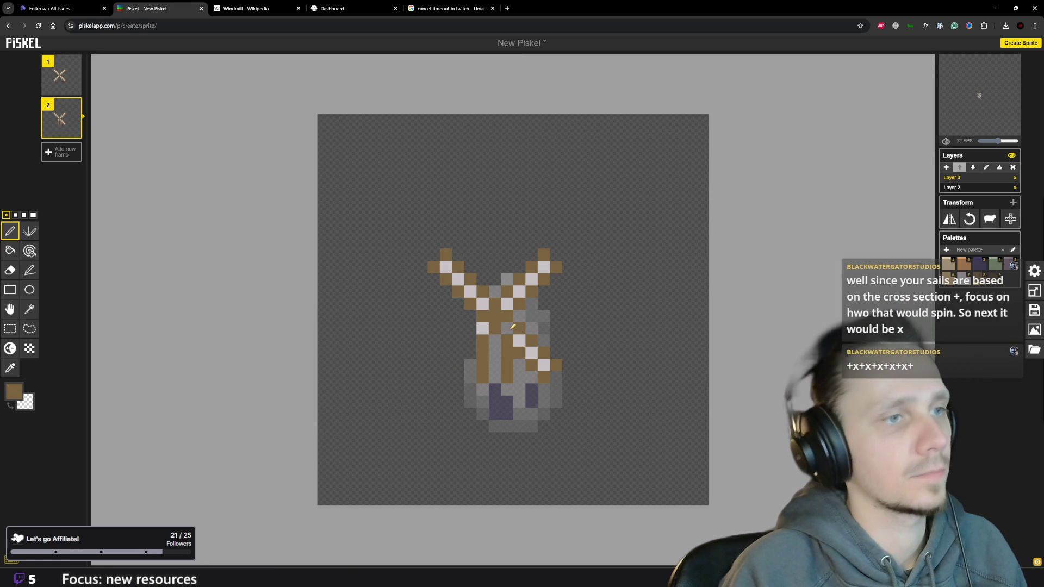
pyautogui.click(484, 328)
pyautogui.moveTo(514, 325); pyautogui.dragTo(555, 374)
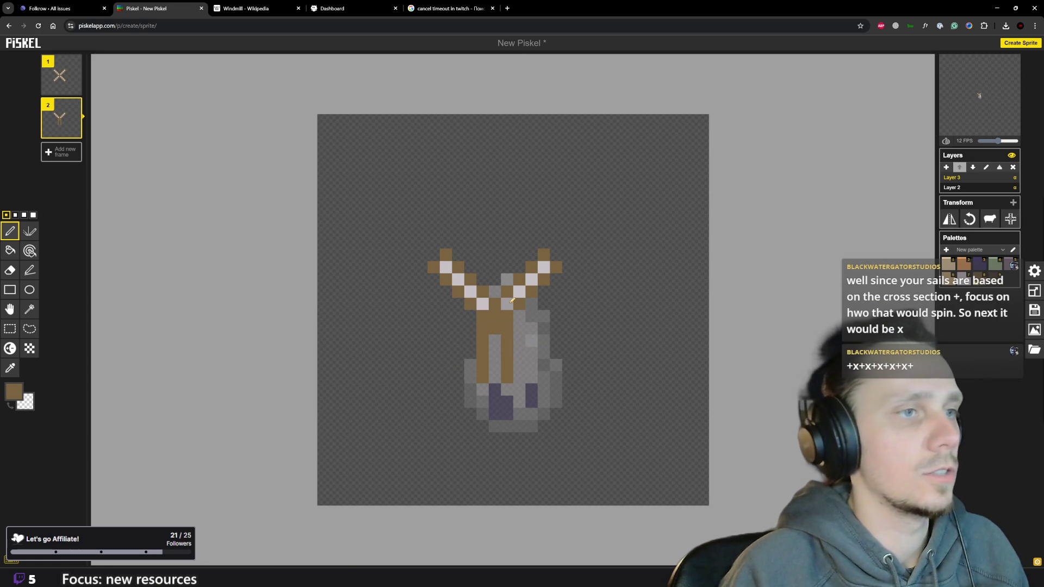
pyautogui.moveTo(515, 315); pyautogui.dragTo(562, 314)
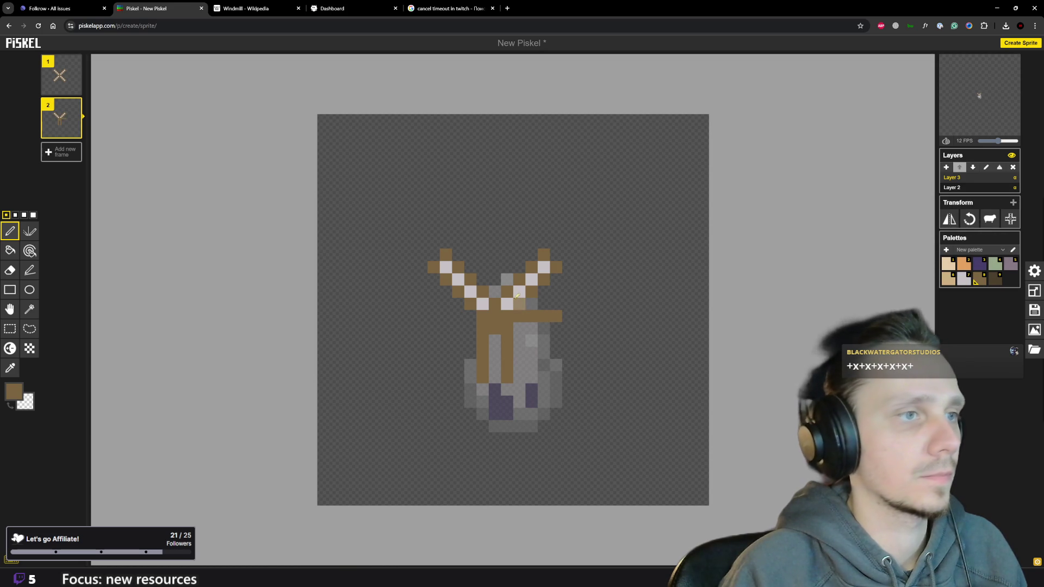
pyautogui.moveTo(509, 291); pyautogui.dragTo(547, 291)
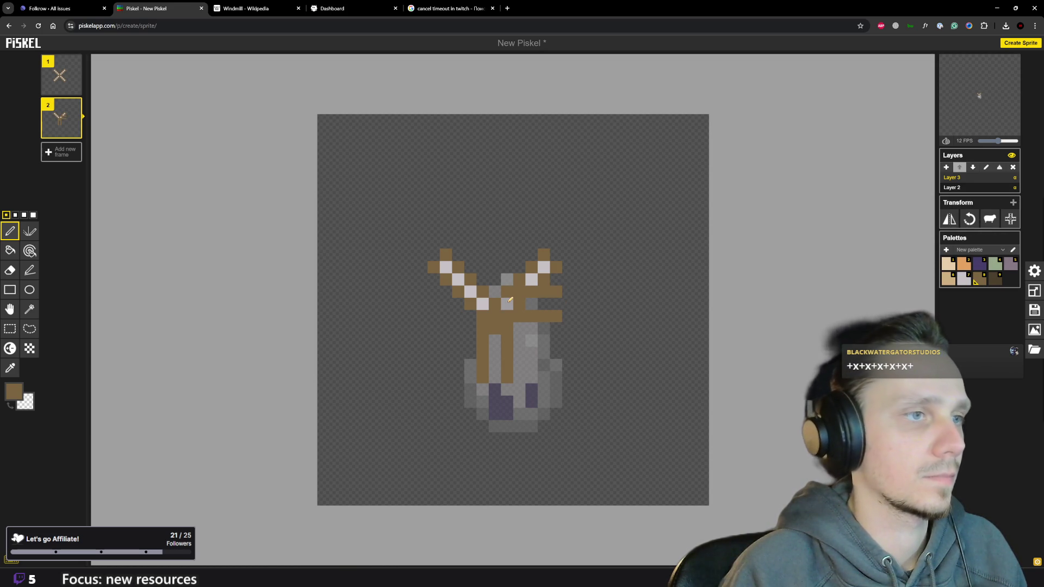
pyautogui.moveTo(509, 300); pyautogui.dragTo(542, 302)
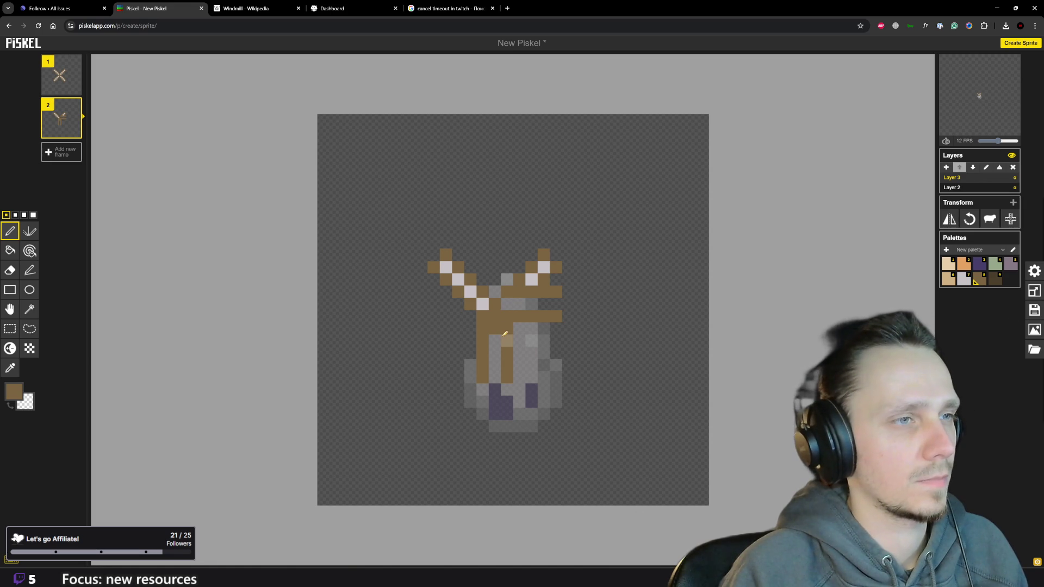
pyautogui.moveTo(549, 291); pyautogui.dragTo(556, 342)
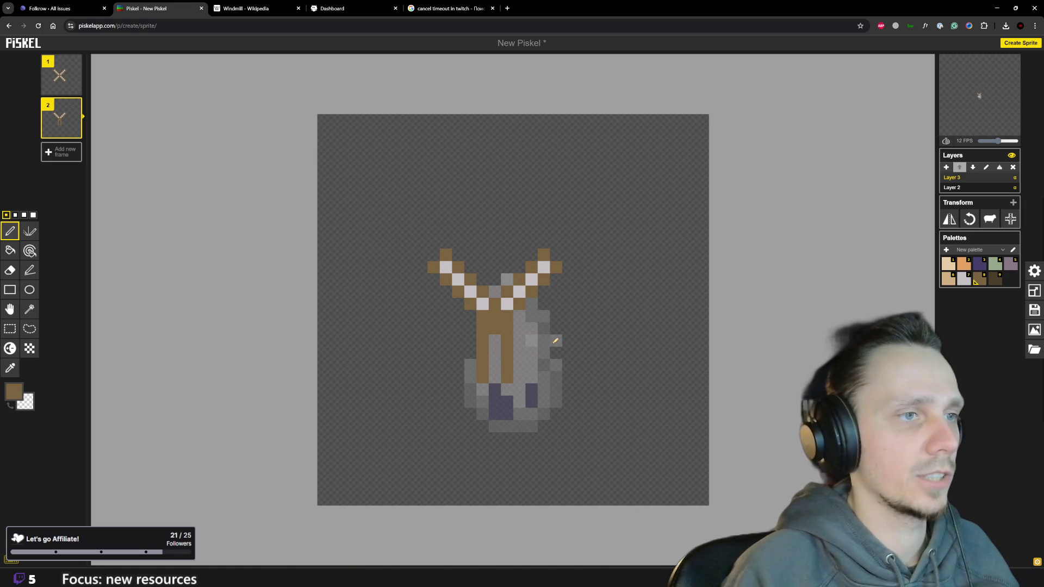
pyautogui.hotkey('ctrl', 'z')
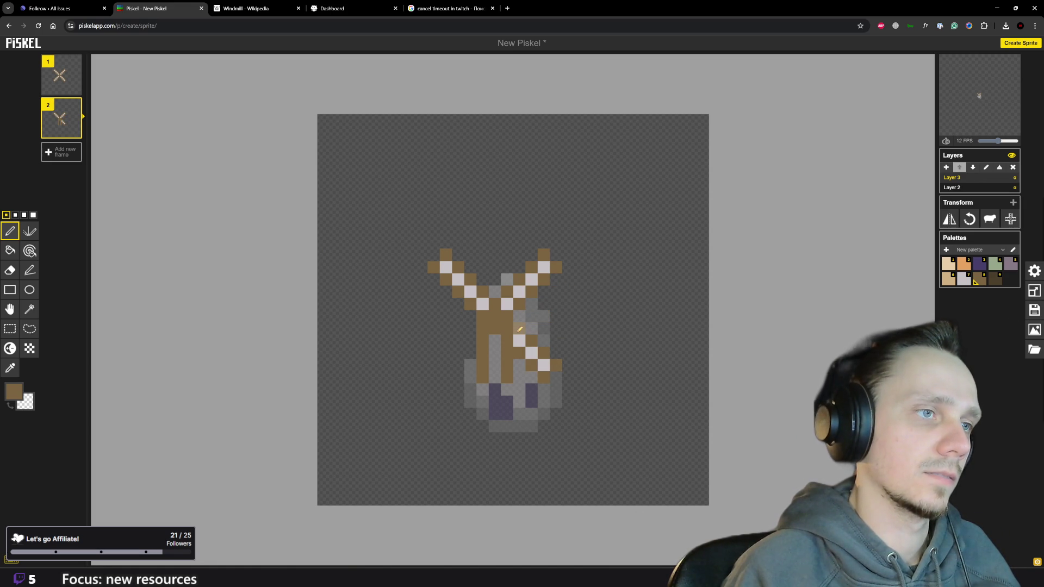
# Extend the two brown horizontal bars rightward and trim their end pixels.
pyautogui.moveTo(519, 329); pyautogui.dragTo(546, 344)
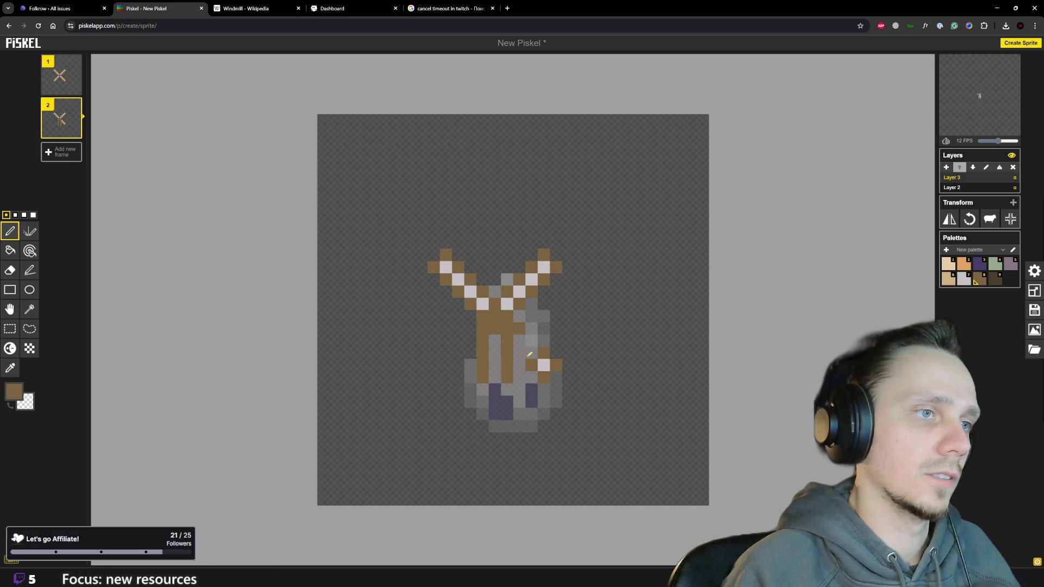
pyautogui.moveTo(528, 303); pyautogui.dragTo(555, 303)
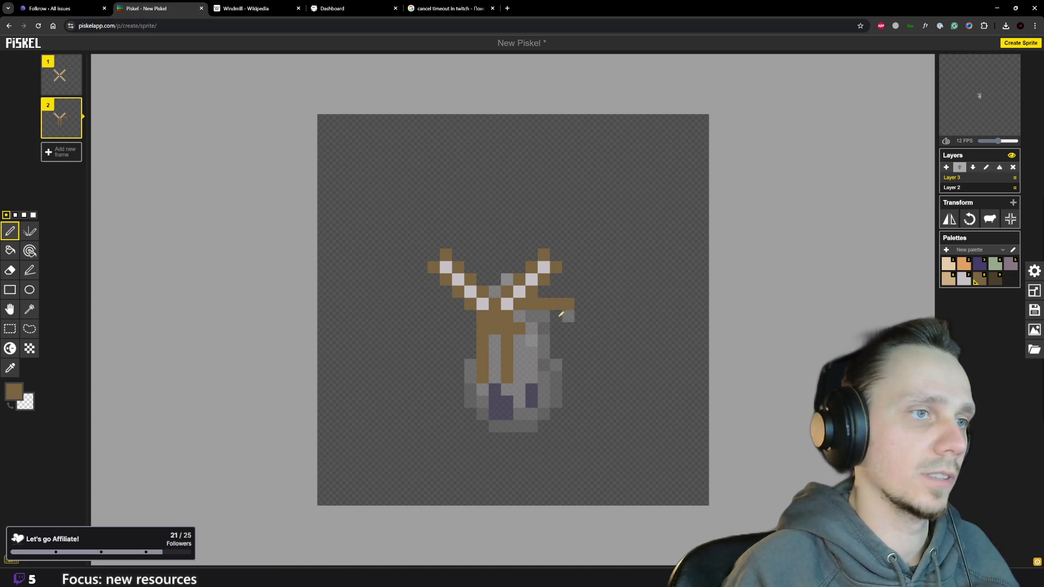
pyautogui.click(565, 327)
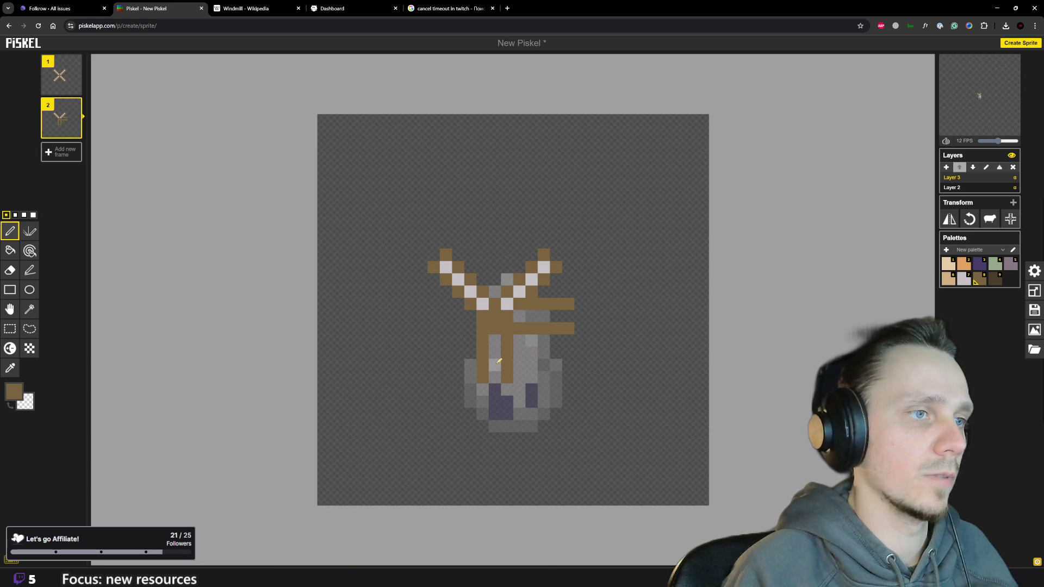
pyautogui.rightClick(569, 306)
pyautogui.rightClick(571, 328)
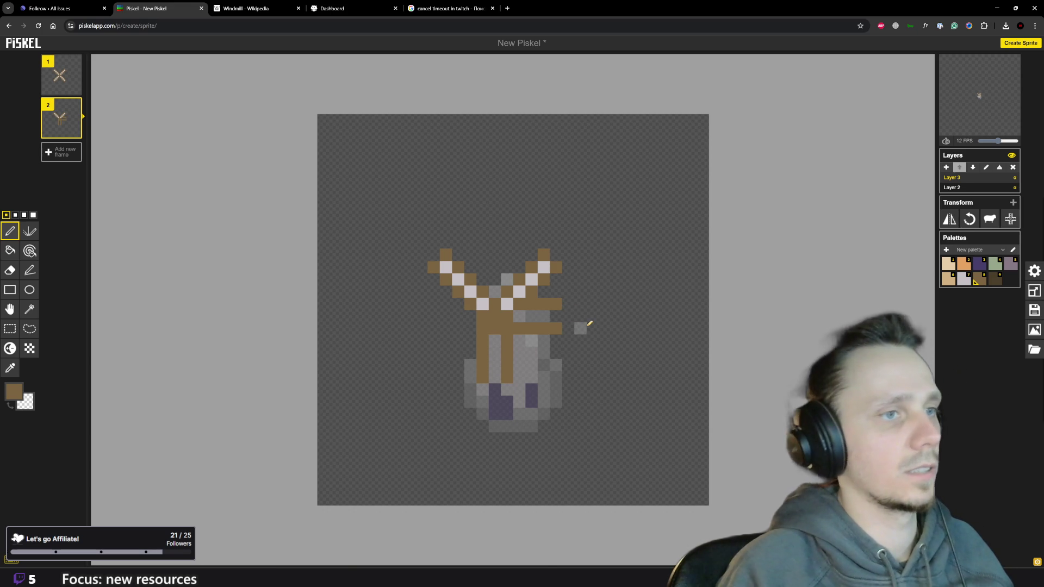
pyautogui.scroll(-2, 576, 314)
pyautogui.scroll(1, 572, 310)
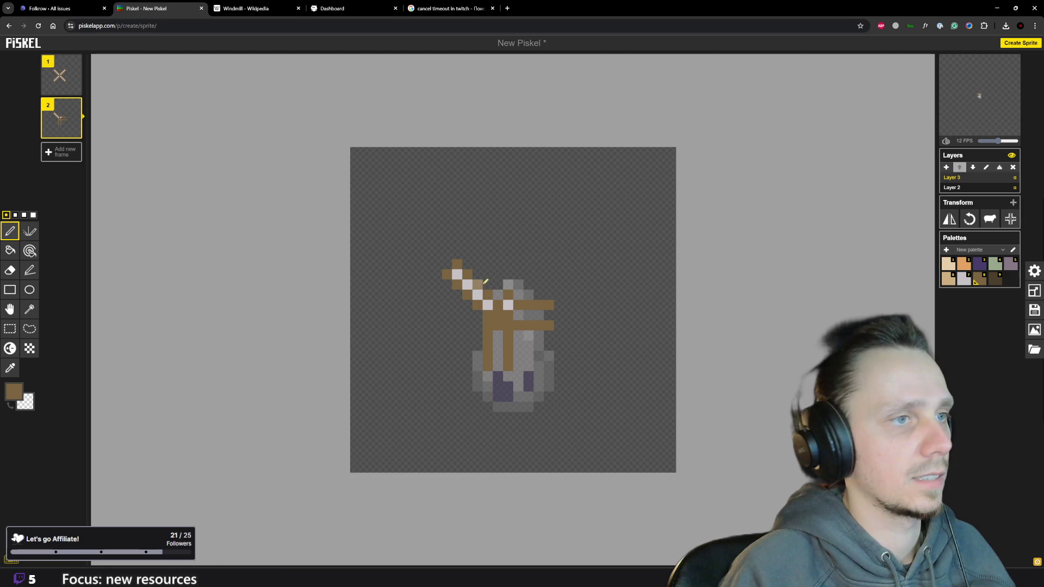
# Extend the brown vertical staff upward and the horizontal bar two pixels left.
pyautogui.moveTo(510, 275)
pyautogui.mouseDown()
pyautogui.moveTo(510, 263)
pyautogui.moveTo(461, 263)
pyautogui.mouseUp()
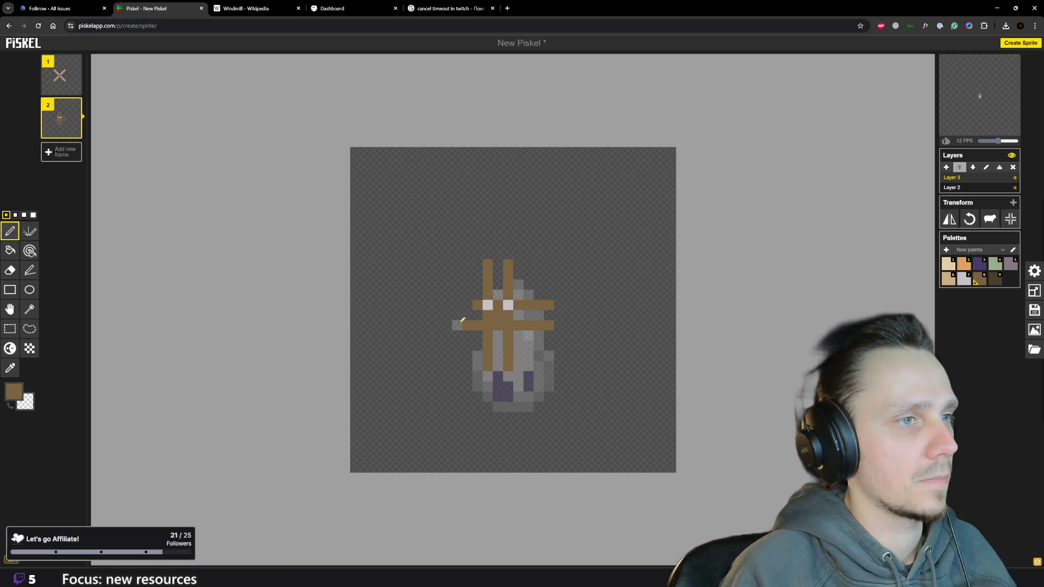
pyautogui.moveTo(470, 302); pyautogui.dragTo(459, 300)
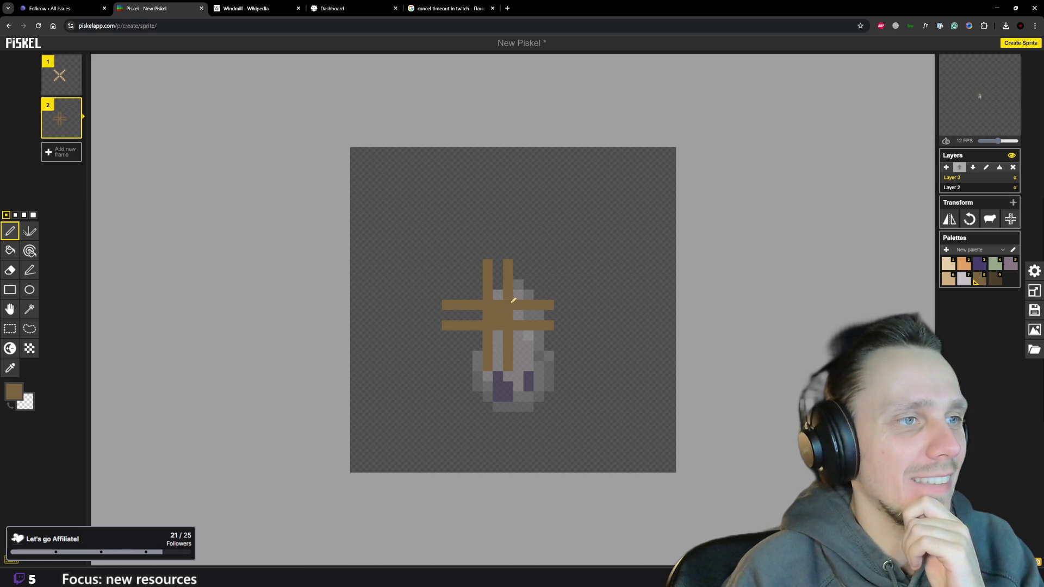
pyautogui.moveTo(62, 75)
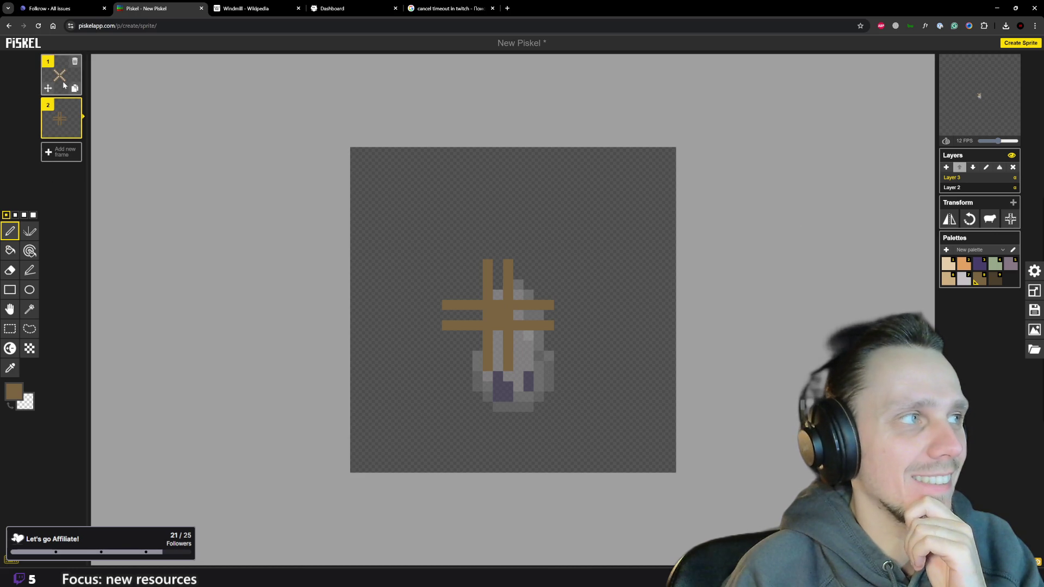
# Paint light grey cloth strips along the plus-shaped arms, comparing with frame 1.
pyautogui.click(64, 85)
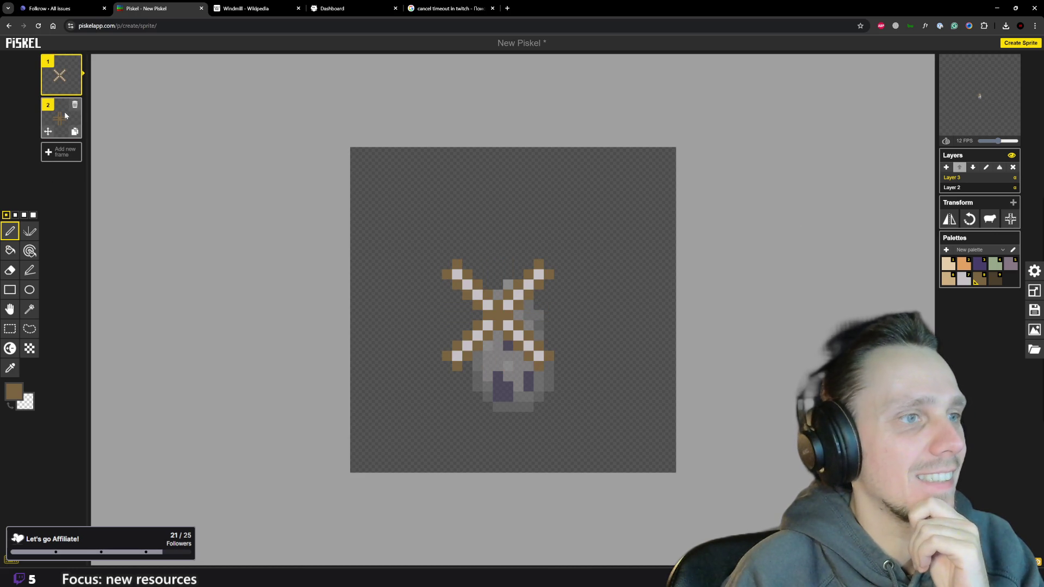
pyautogui.click(64, 111)
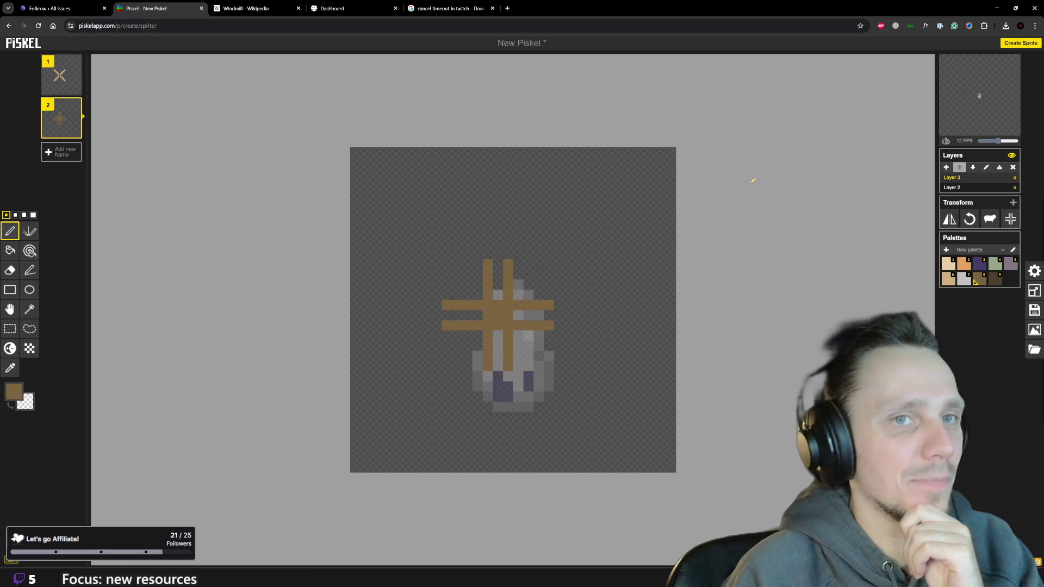
pyautogui.click(964, 278)
pyautogui.moveTo(516, 315)
pyautogui.mouseDown()
pyautogui.moveTo(540, 315)
pyautogui.moveTo(500, 271)
pyautogui.mouseUp()
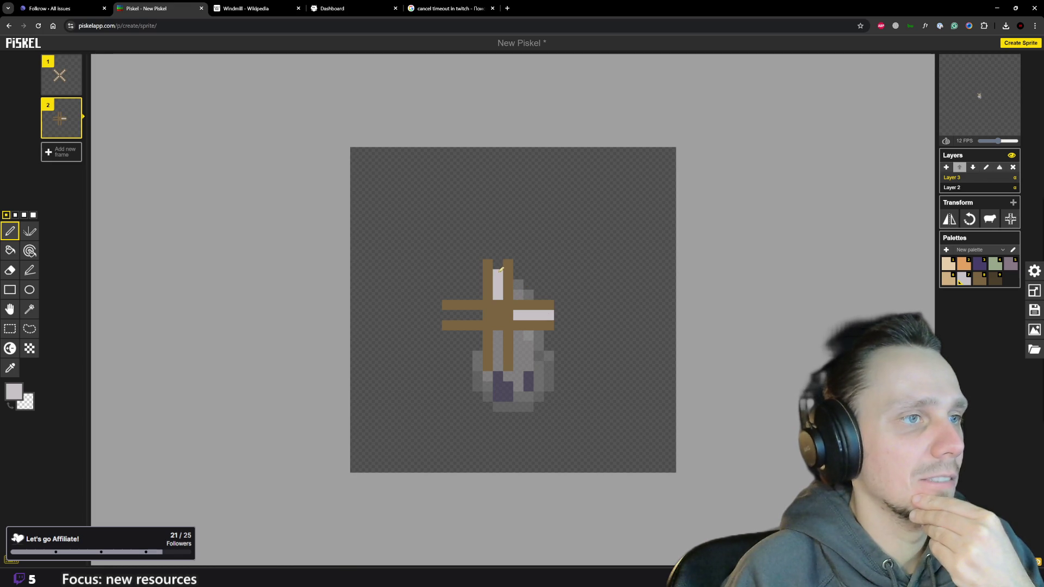
pyautogui.moveTo(476, 313)
pyautogui.mouseDown()
pyautogui.moveTo(447, 312)
pyautogui.moveTo(498, 369)
pyautogui.mouseUp()
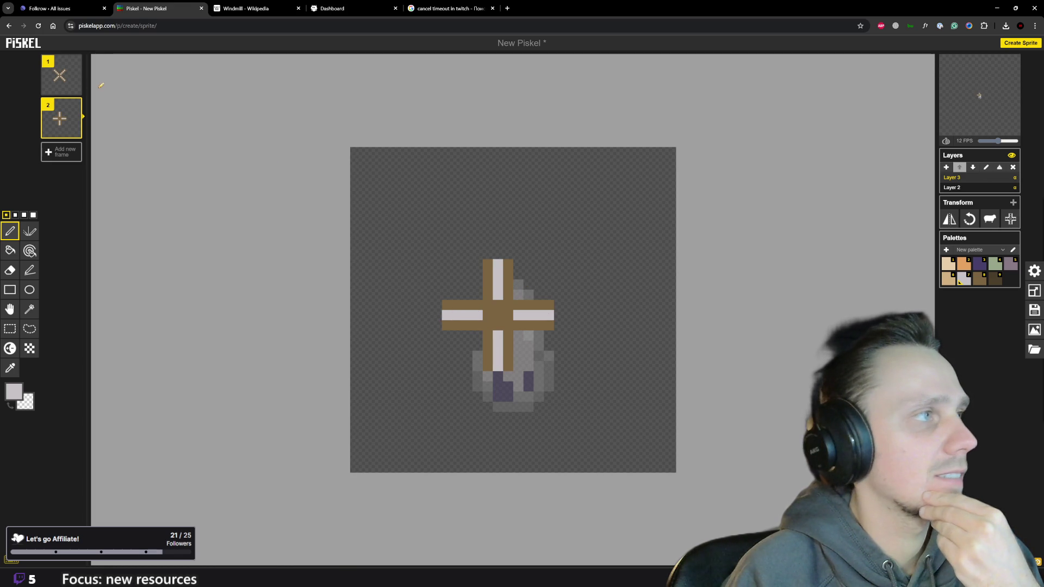
pyautogui.click(62, 82)
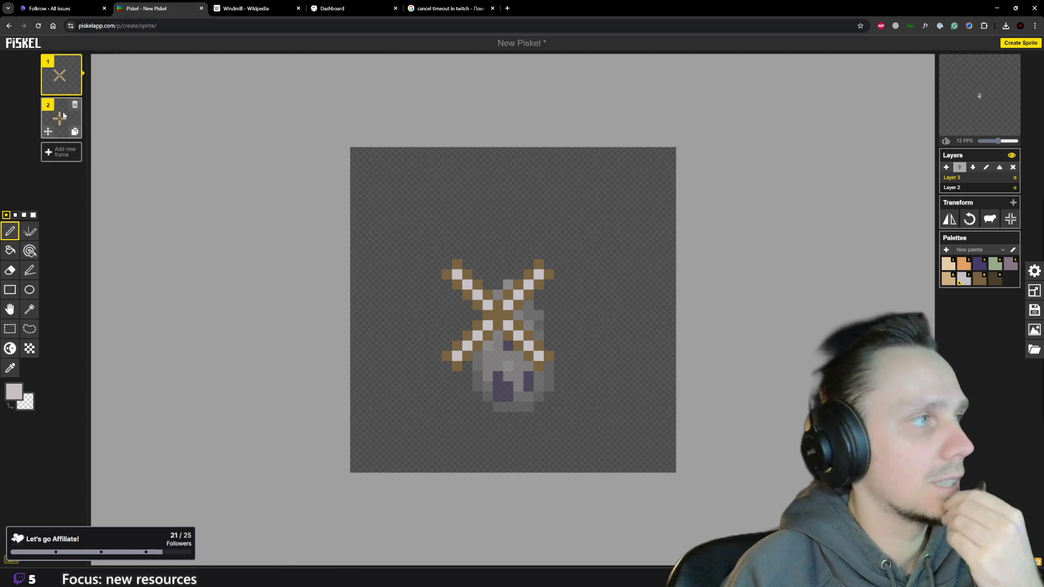
pyautogui.moveTo(61, 118)
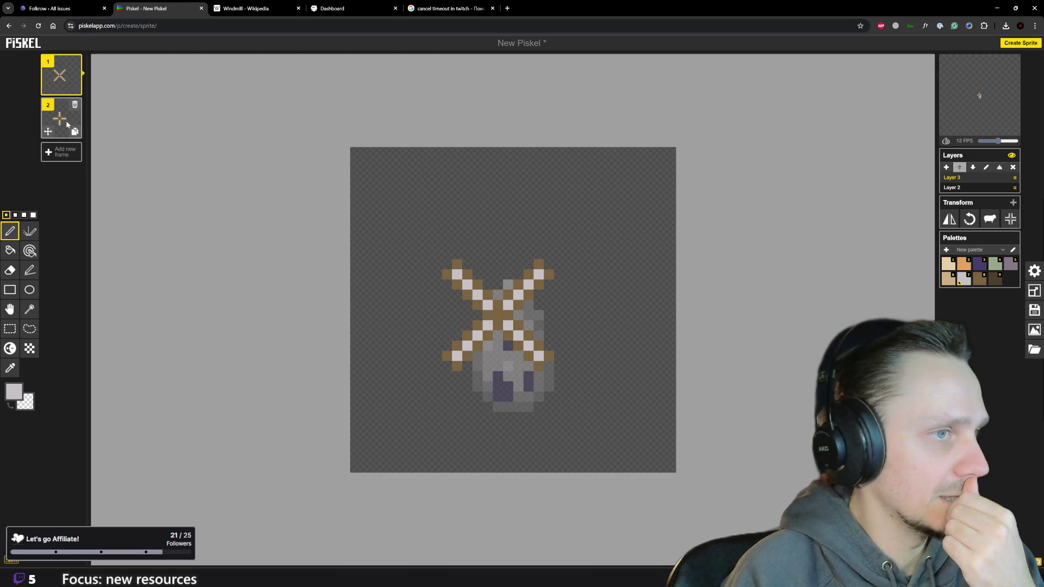
pyautogui.click(66, 121)
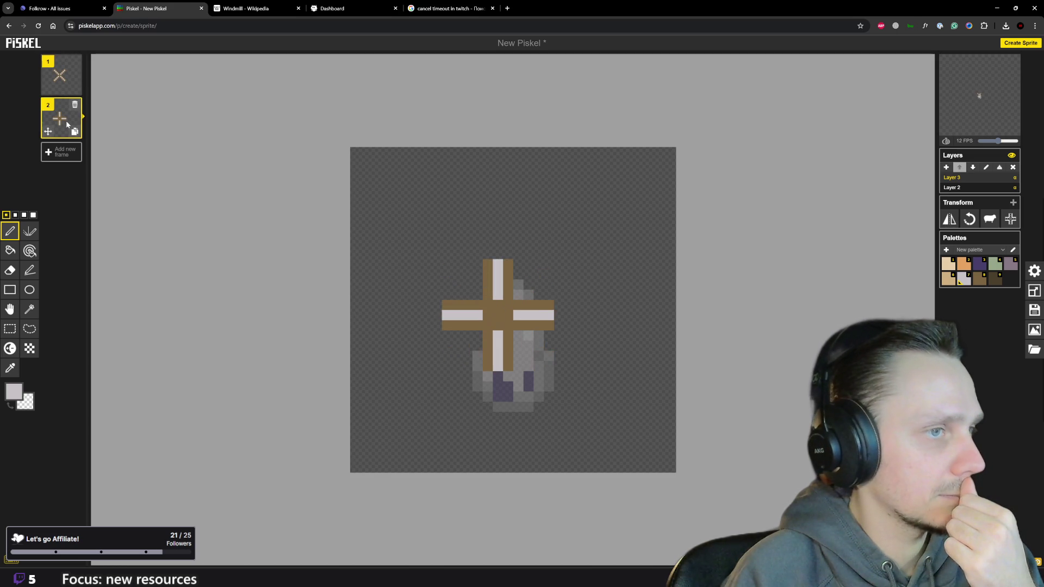
pyautogui.click(58, 78)
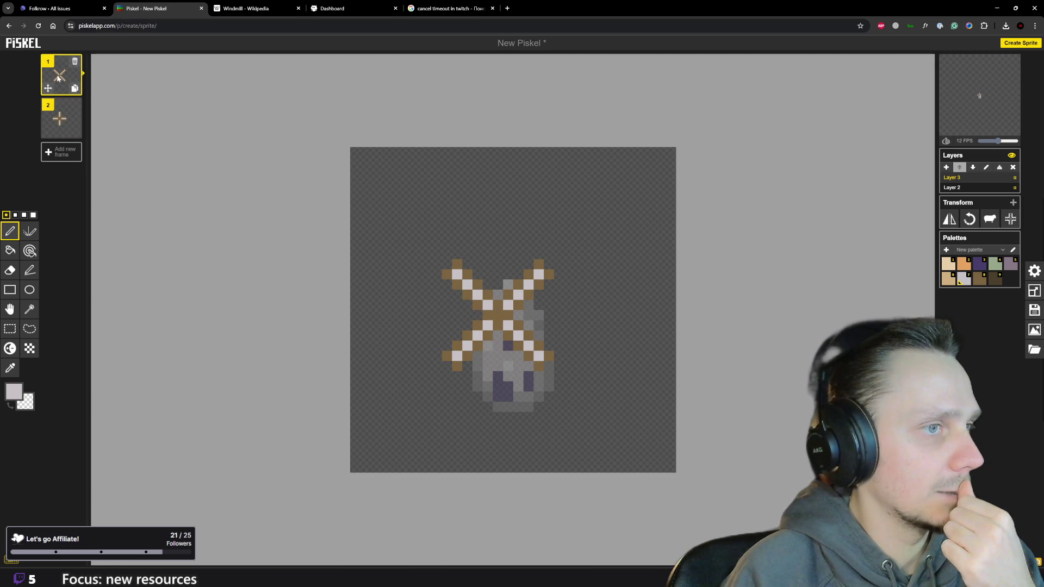
pyautogui.click(64, 120)
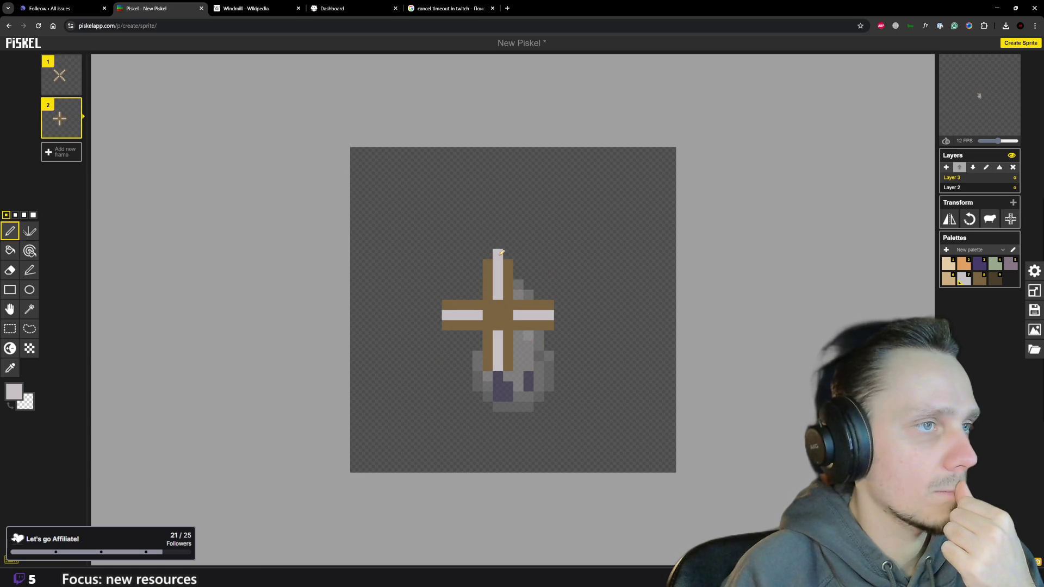
# Extend the grey strip outward and lengthen the brown arm beside it with sampled brown.
pyautogui.click(559, 315)
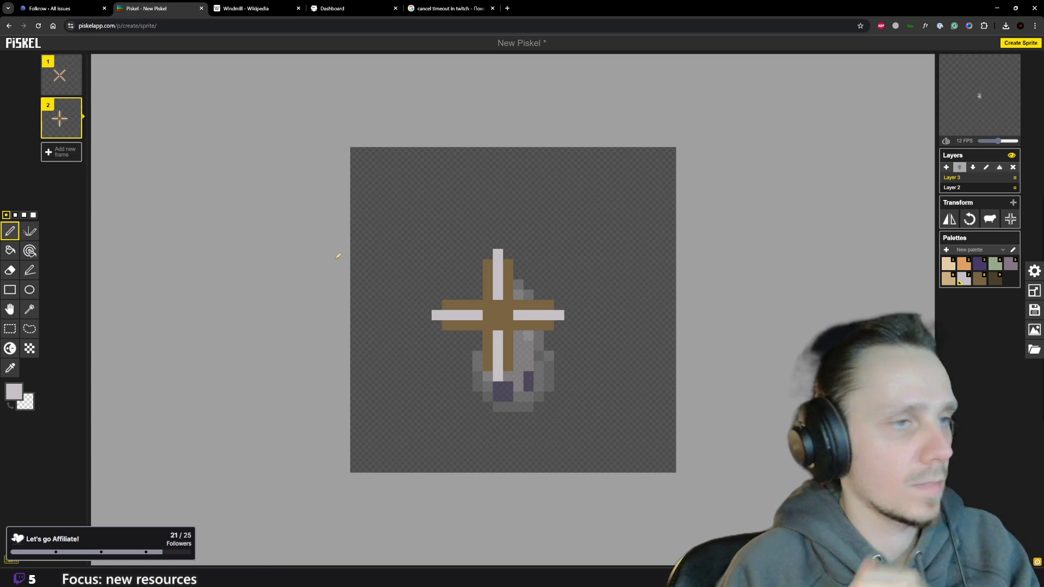
pyautogui.press('o')
pyautogui.click(488, 269)
pyautogui.press('p')
pyautogui.moveTo(508, 263); pyautogui.dragTo(508, 298)
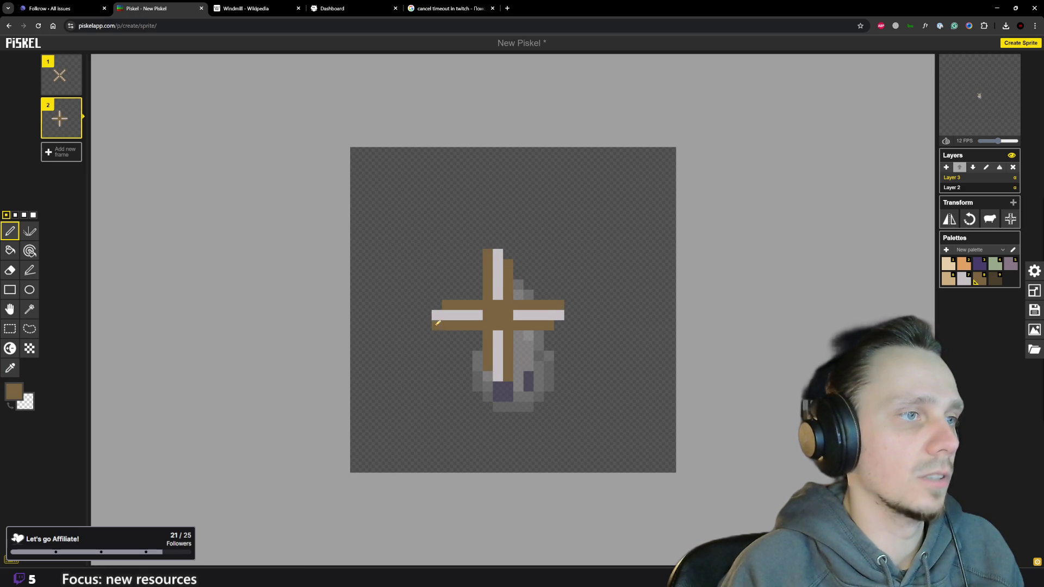
pyautogui.click(61, 75)
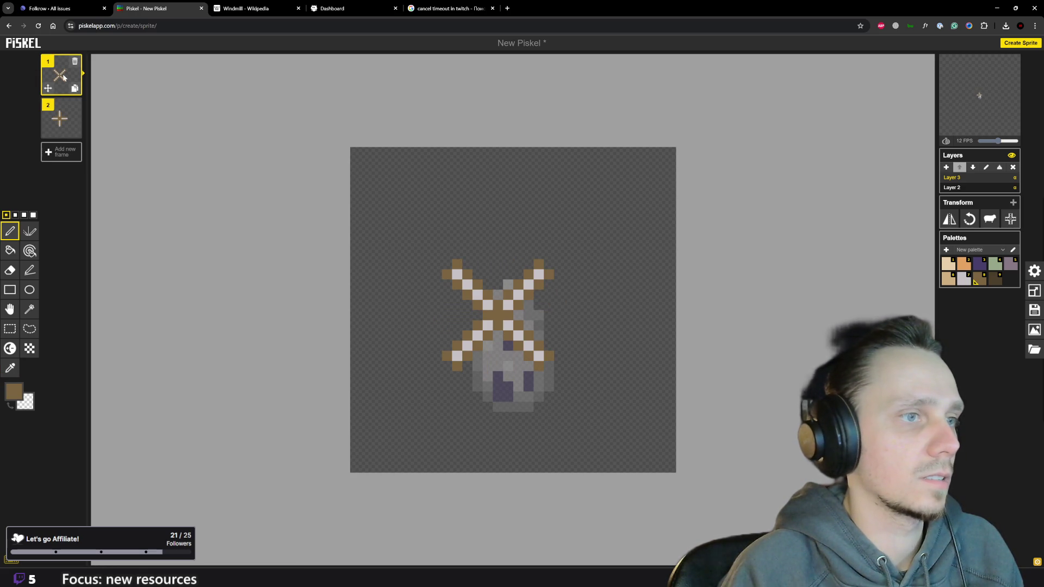
pyautogui.click(64, 114)
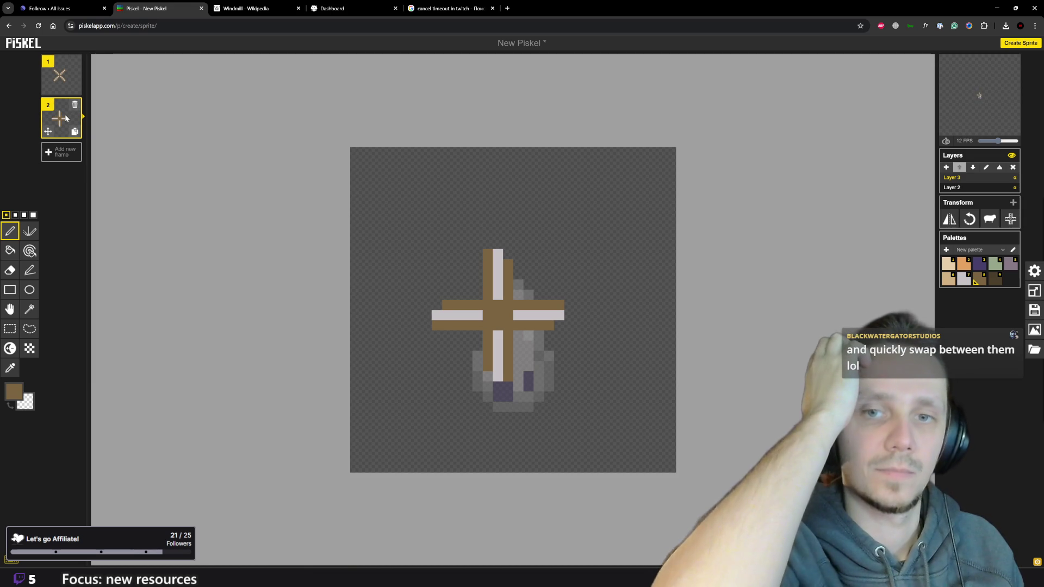
pyautogui.press('Up')
pyautogui.press('Down')
pyautogui.press('Up')
pyautogui.press('Down')
pyautogui.press('Up')
pyautogui.press('Down')
pyautogui.press('Up')
pyautogui.press('Down')
pyautogui.press('Up')
pyautogui.press('Down')
pyautogui.press('Up')
pyautogui.press('Down')
pyautogui.press('Up')
pyautogui.press('Down')
pyautogui.press('Up')
pyautogui.press('Down')
pyautogui.press('Up')
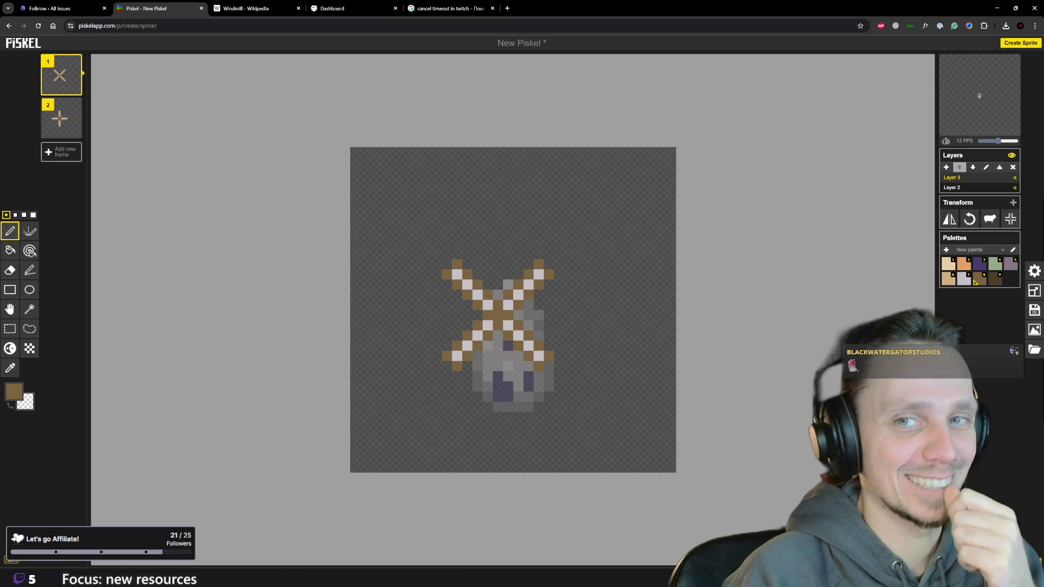
pyautogui.click(62, 116)
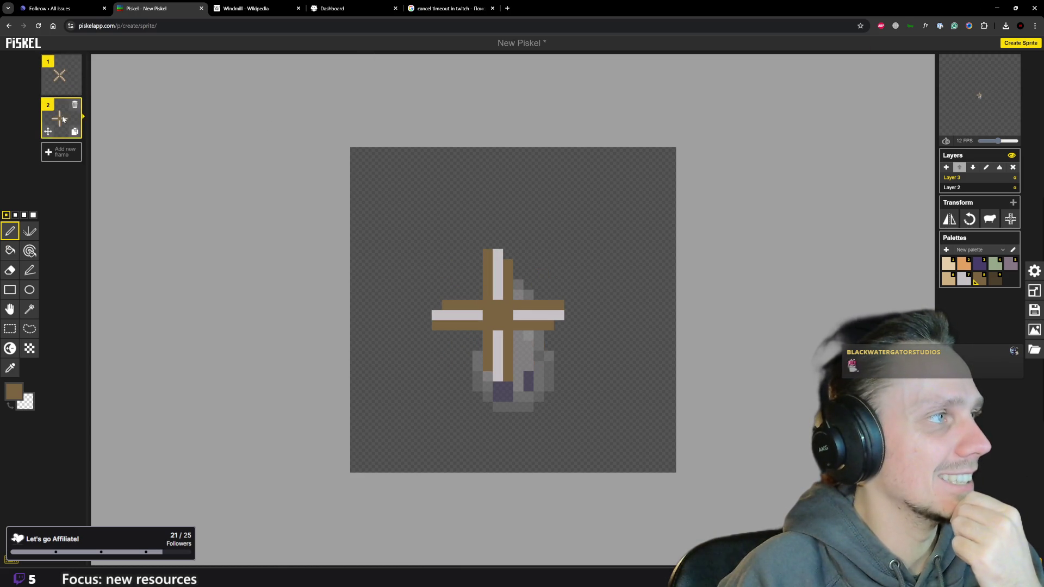
pyautogui.click(66, 77)
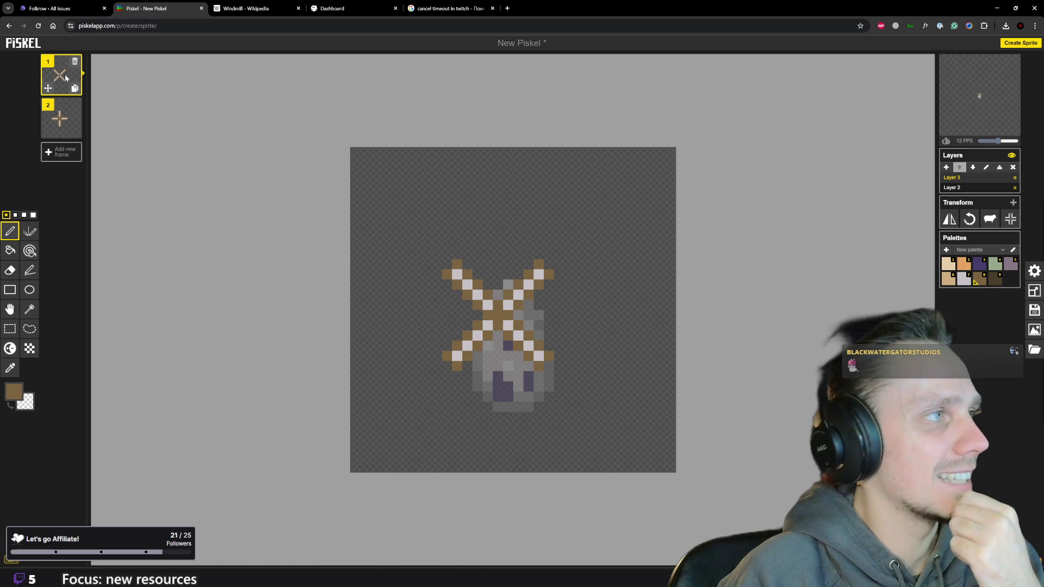
pyautogui.click(74, 105)
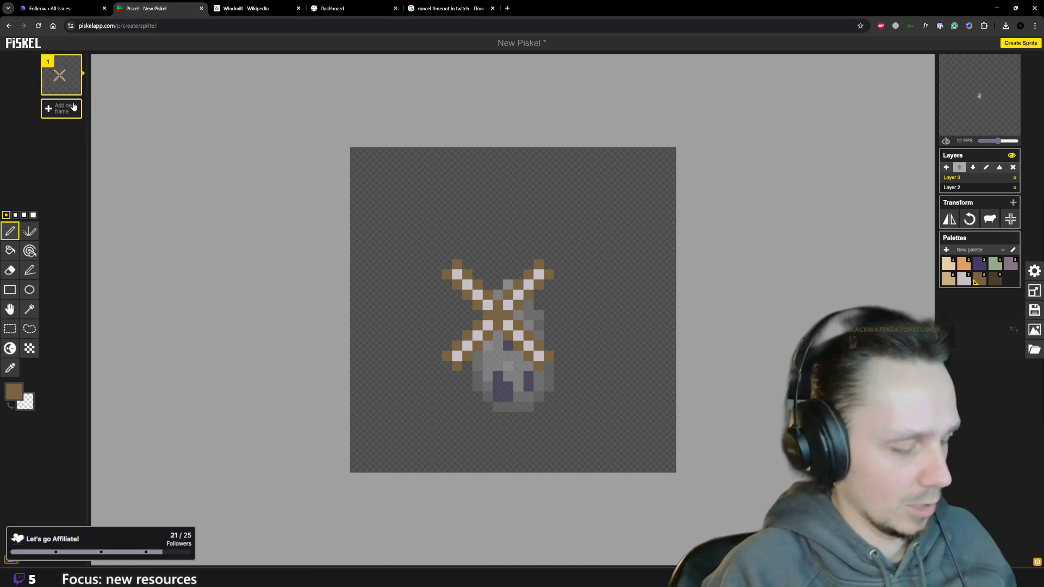
pyautogui.hotkey('ctrl', 'z')
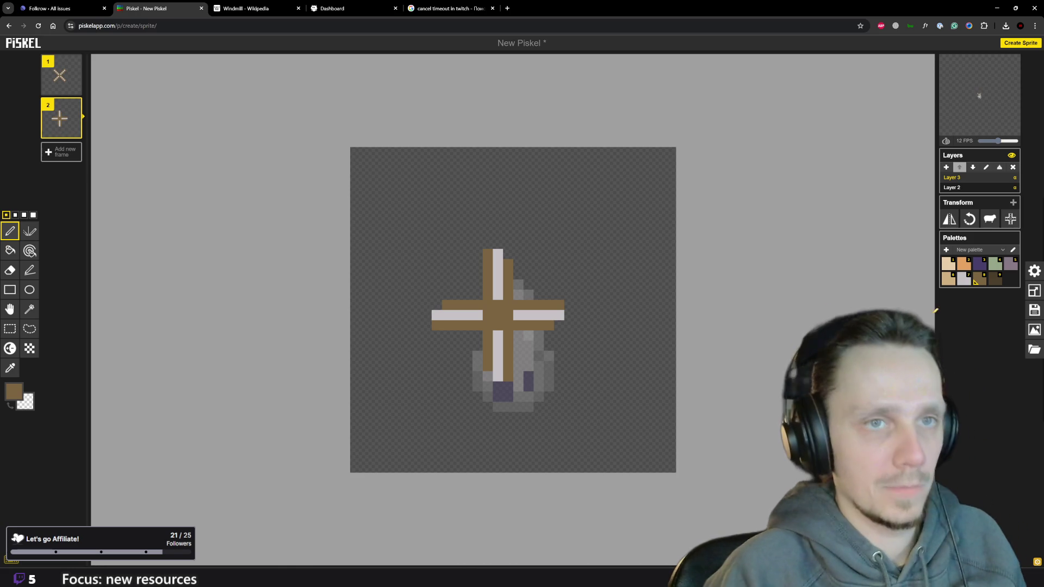
pyautogui.press('7')
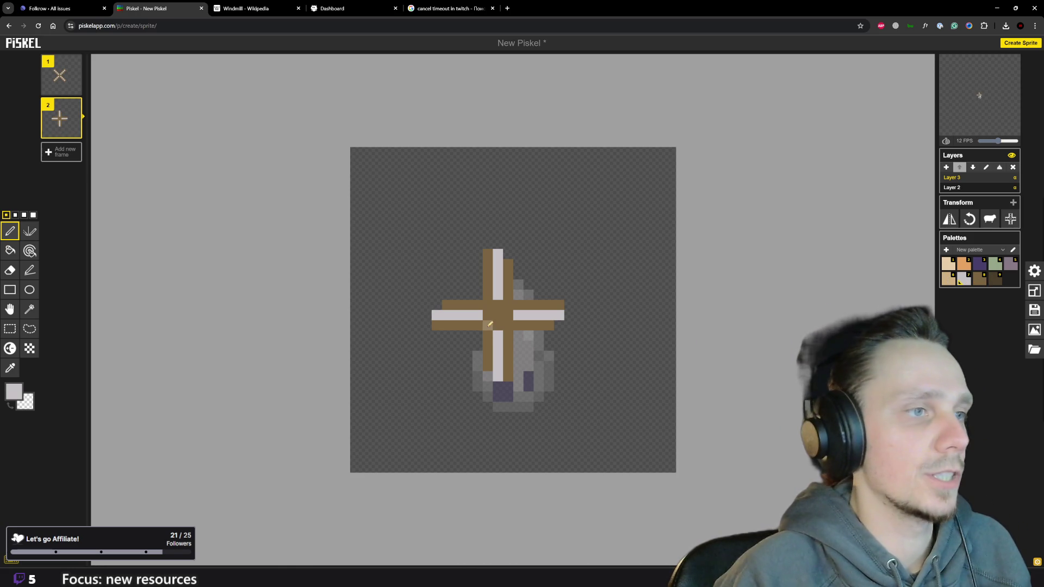
pyautogui.moveTo(507, 304); pyautogui.dragTo(509, 325)
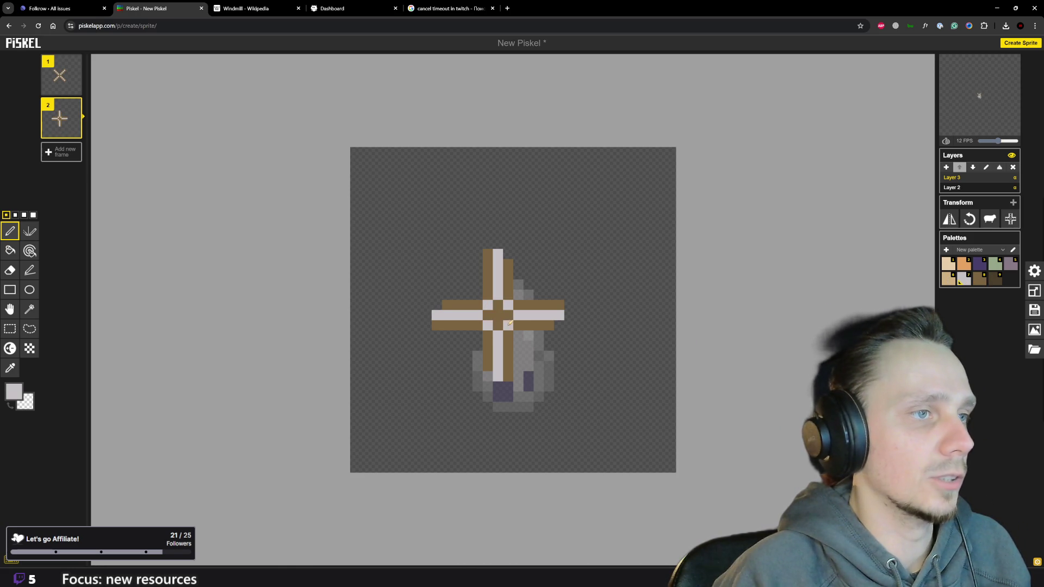
pyautogui.click(59, 79)
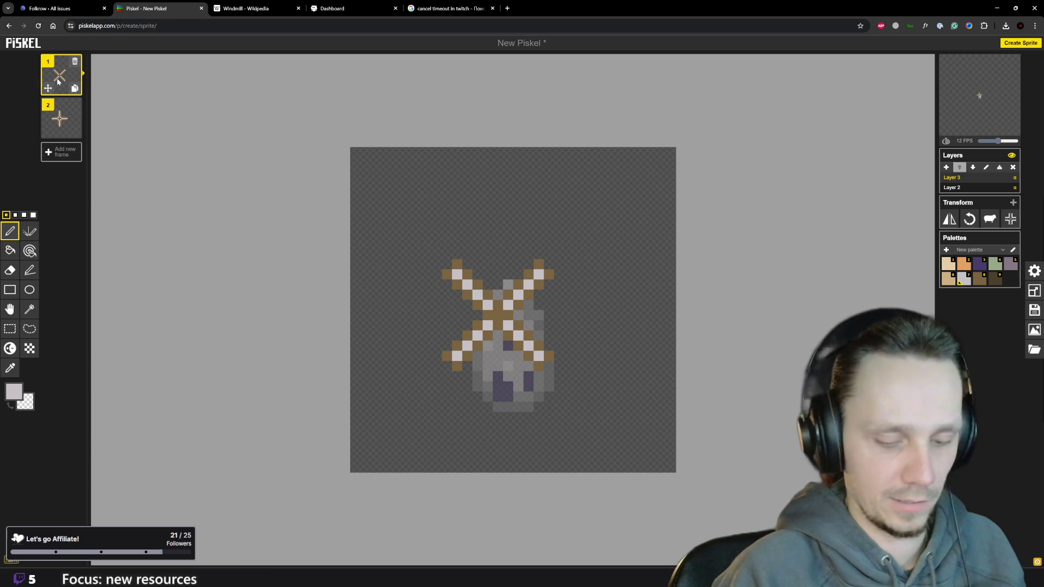
pyautogui.press('Down')
pyautogui.press('Up')
pyautogui.press('Down')
pyautogui.click(59, 80)
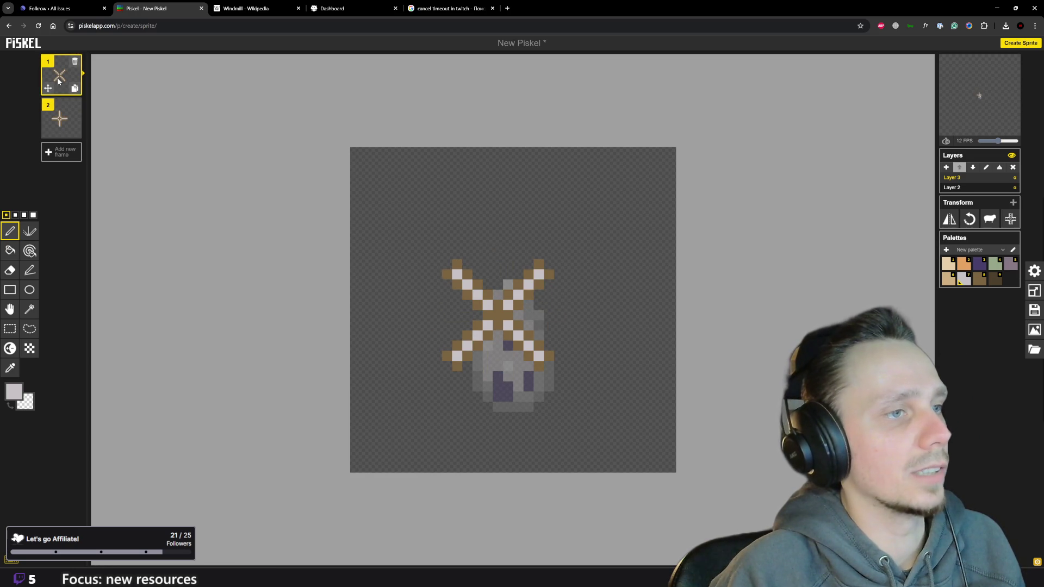
pyautogui.press('Down')
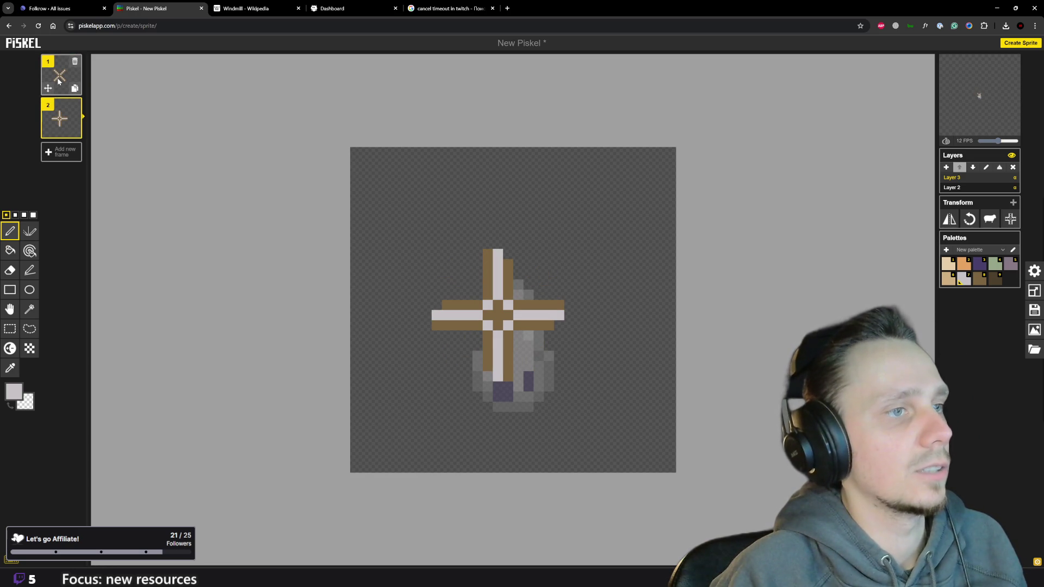
pyautogui.click(59, 80)
pyautogui.press('Down')
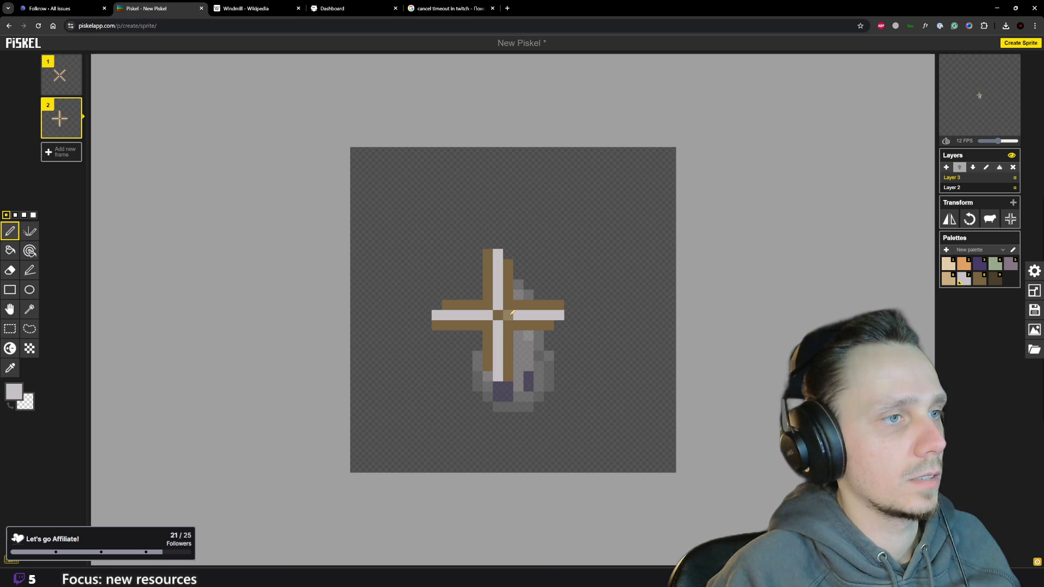
pyautogui.click(60, 78)
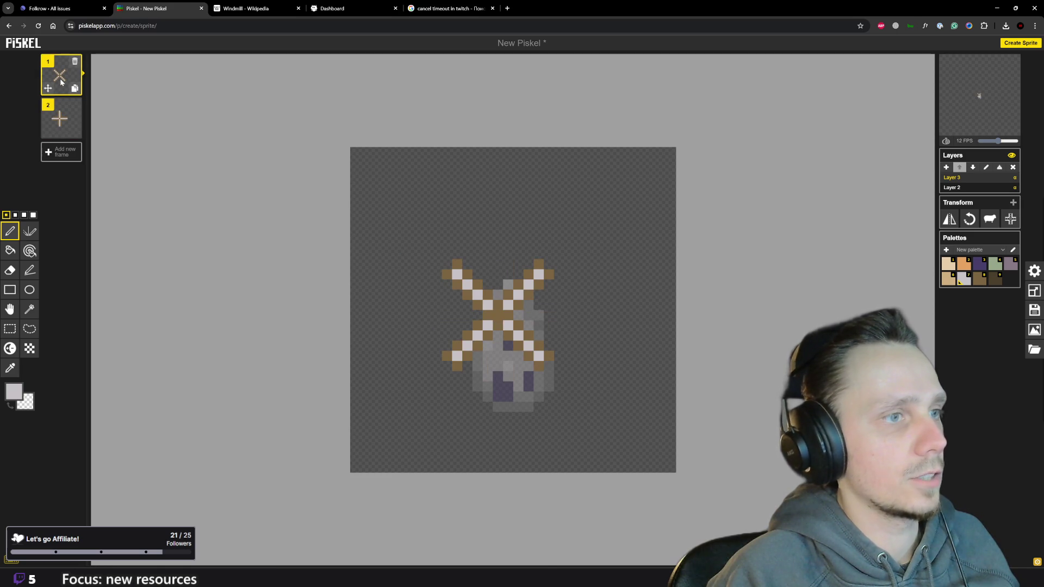
pyautogui.press('Down')
pyautogui.press('Up')
pyautogui.press('Down')
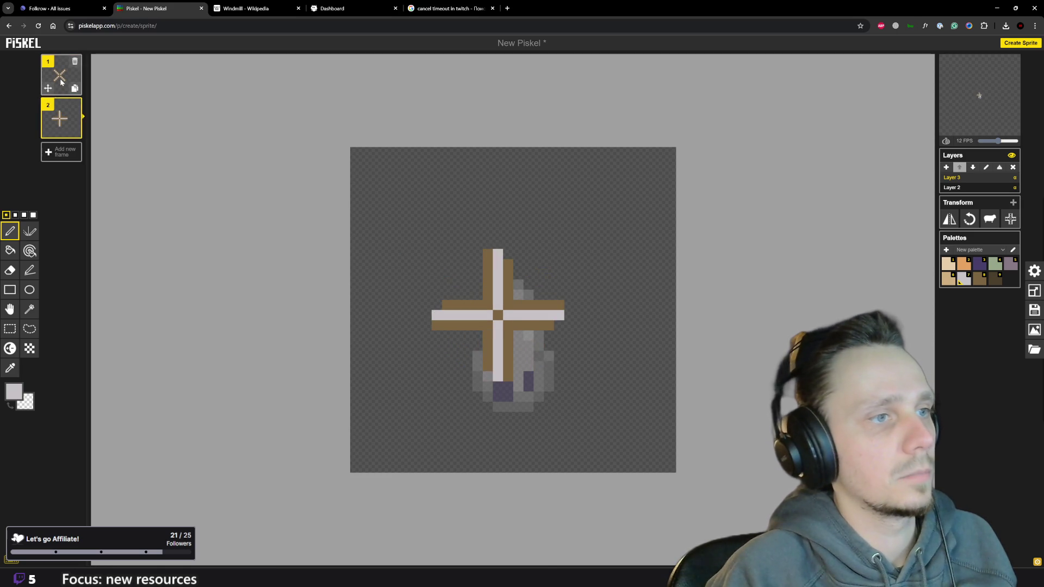
pyautogui.press('Up')
pyautogui.press('Down')
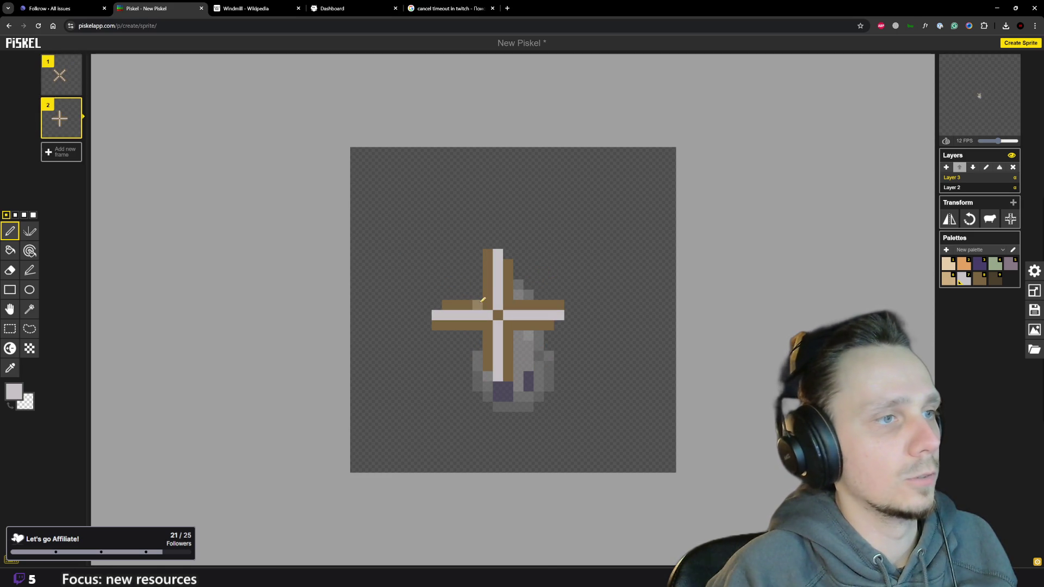
# Try light grey pixels across the plus sails' centre, compare frames, then undo them.
pyautogui.moveTo(482, 298); pyautogui.dragTo(504, 290)
pyautogui.click(513, 293)
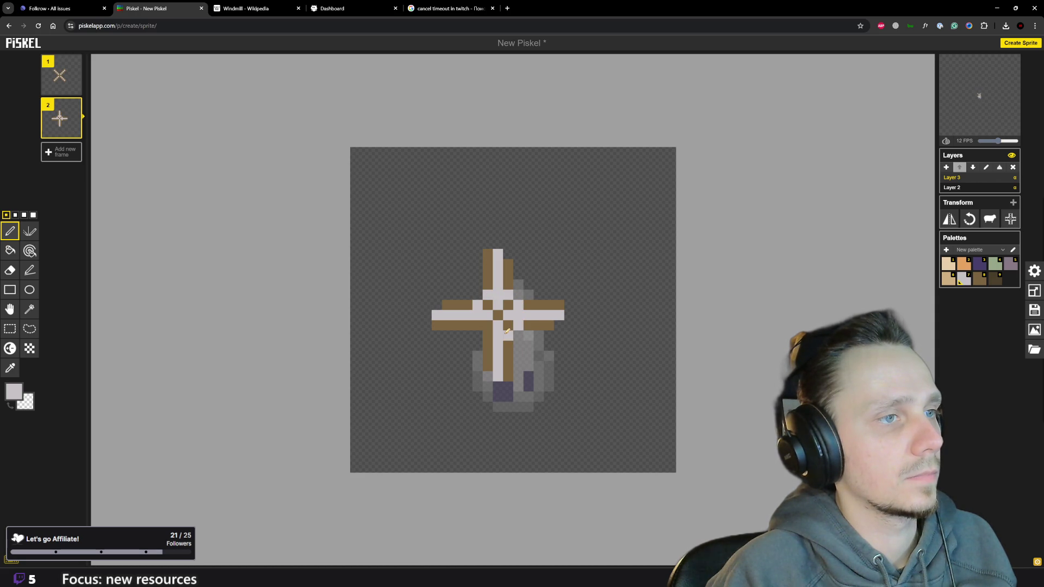
pyautogui.press('Up')
pyautogui.press('Down')
pyautogui.press('Up')
pyautogui.press('Down')
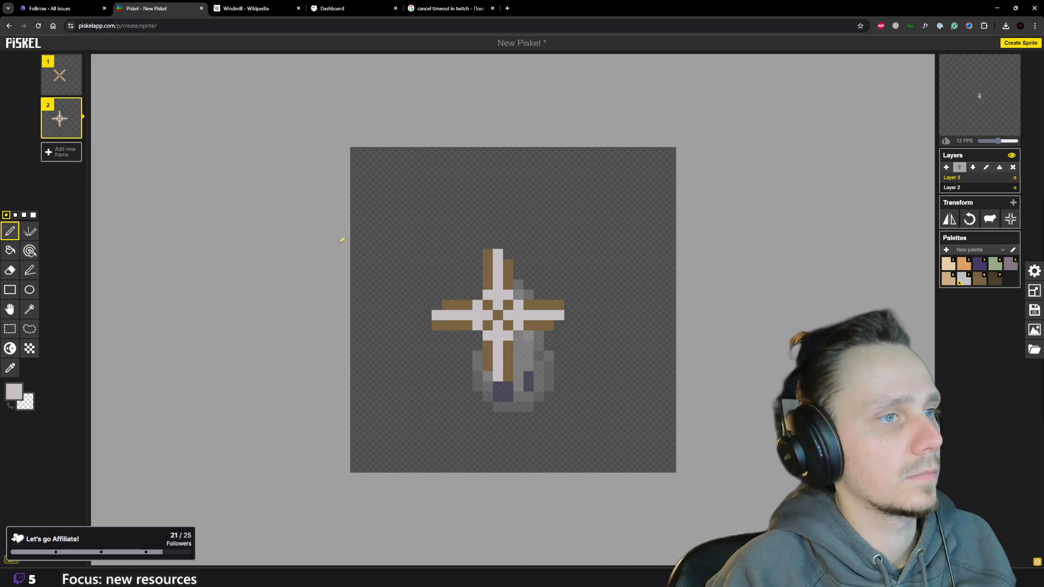
pyautogui.press('Up')
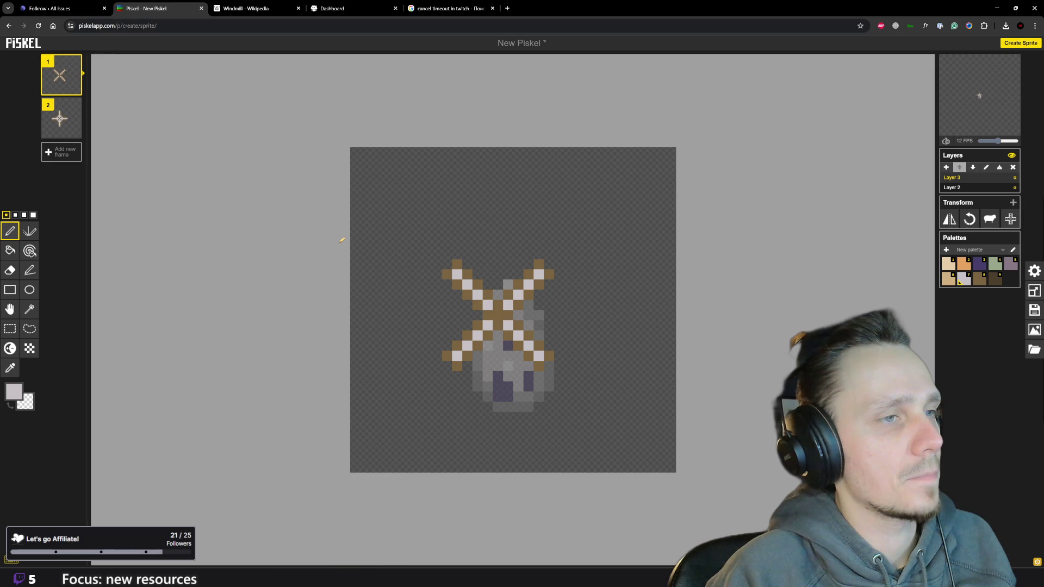
pyautogui.press('Down')
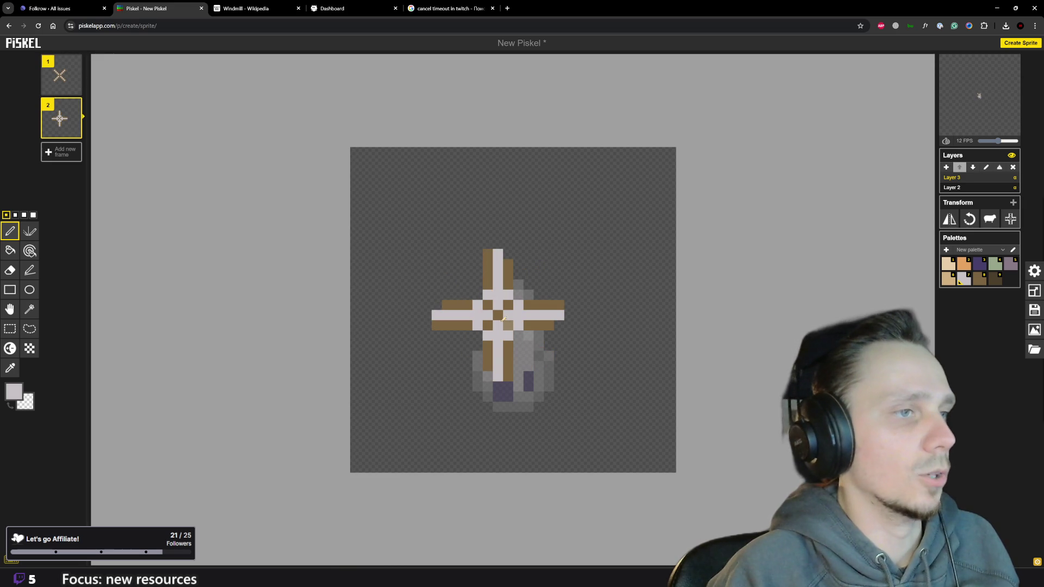
pyautogui.hotkey('ctrl', 'z')
pyautogui.hotkey('ctrl', 'z')
pyautogui.hotkey('ctrl', 'z')
pyautogui.hotkey('ctrl', 'z')
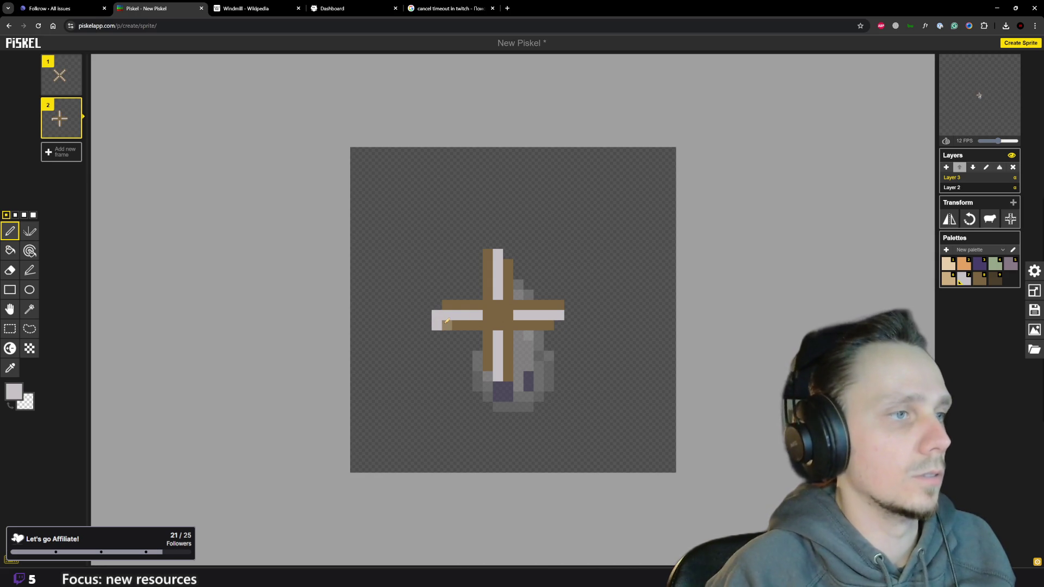
# Paint three dark brown hub pixels at the centre of the plus-shaped sails.
pyautogui.press('o')
pyautogui.click(451, 318)
pyautogui.press('p')
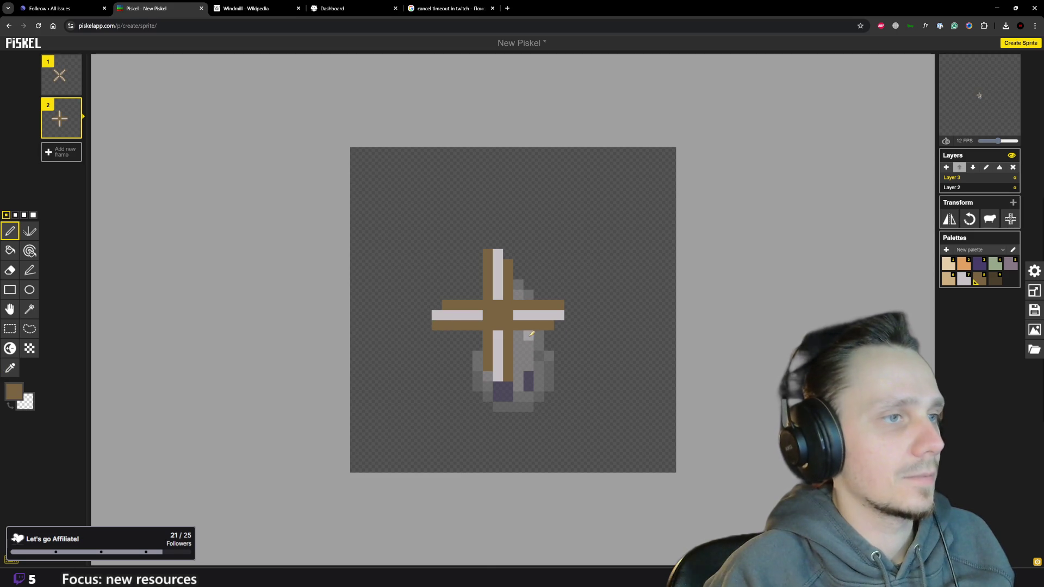
pyautogui.click(56, 79)
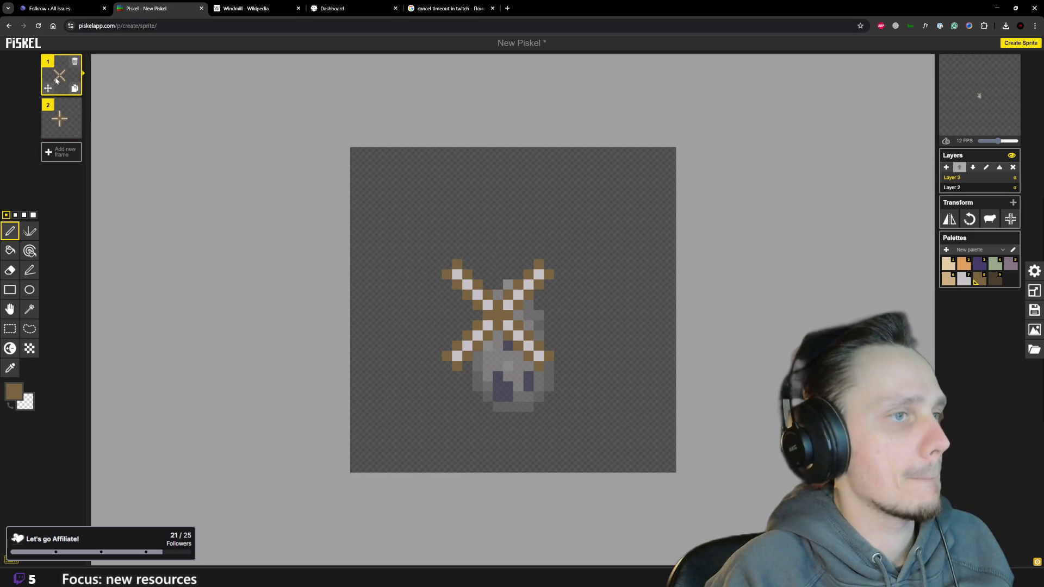
pyautogui.moveTo(61, 118)
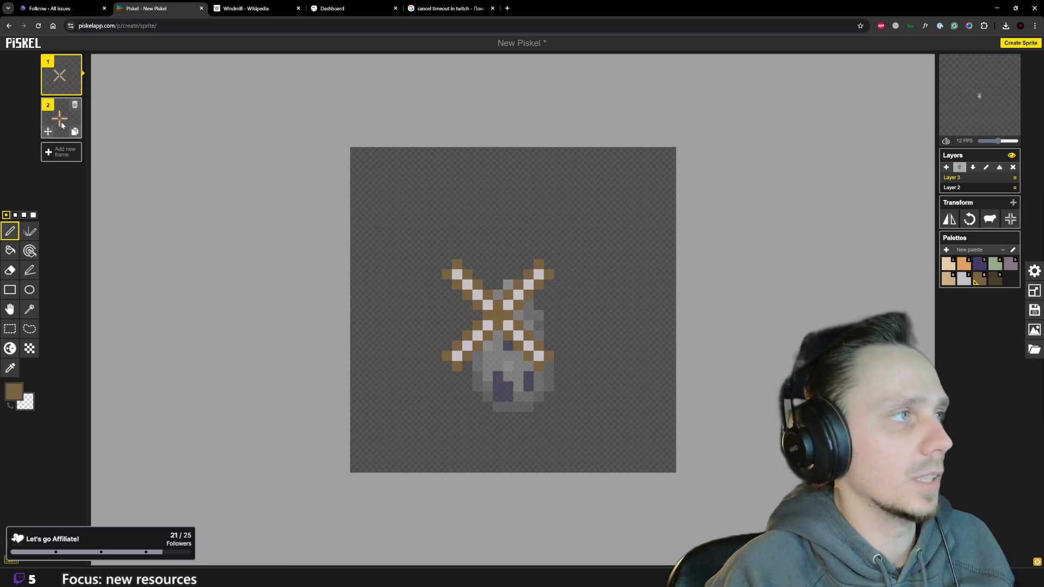
pyautogui.press('Down')
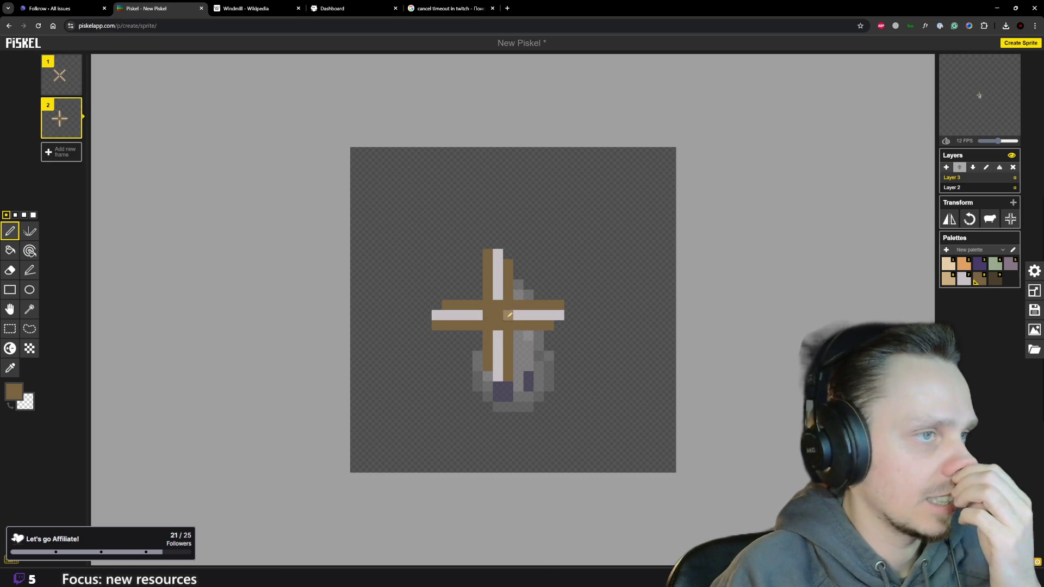
pyautogui.click(976, 283)
pyautogui.click(488, 325)
pyautogui.click(498, 315)
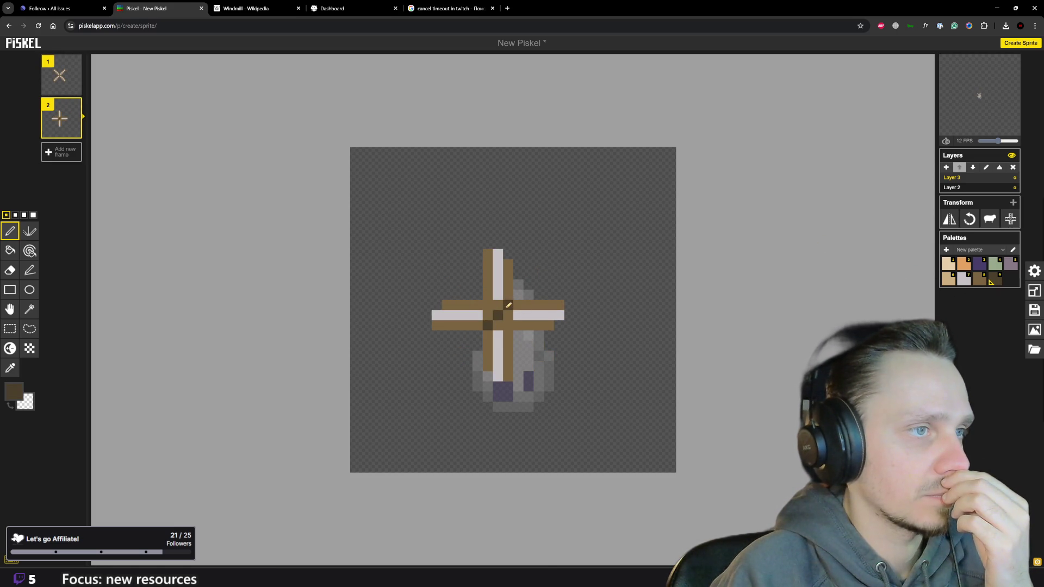
pyautogui.click(488, 305)
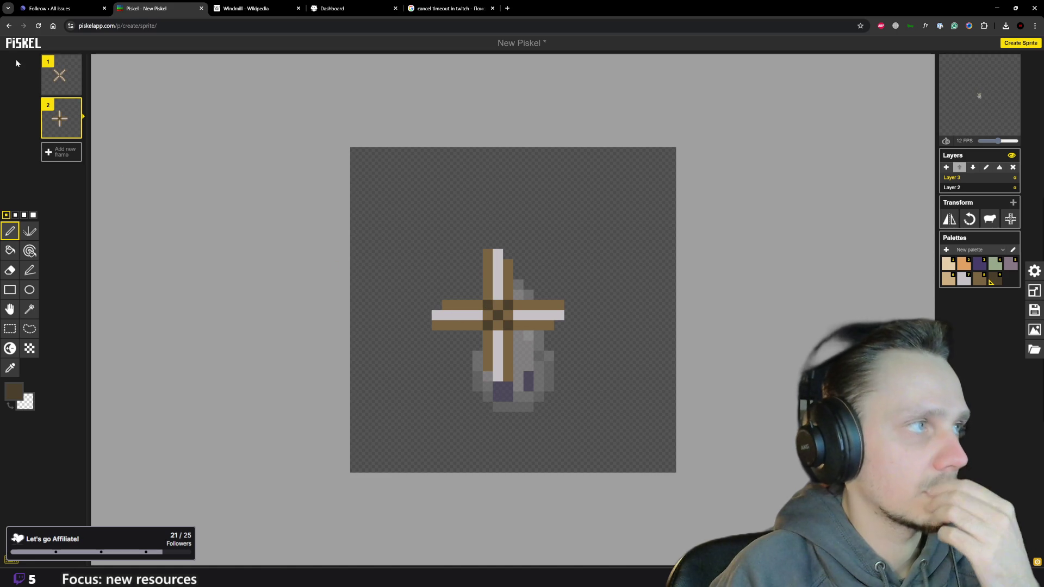
# Add a matching dark brown hub pixel to frame 1's X sails.
pyautogui.click(67, 77)
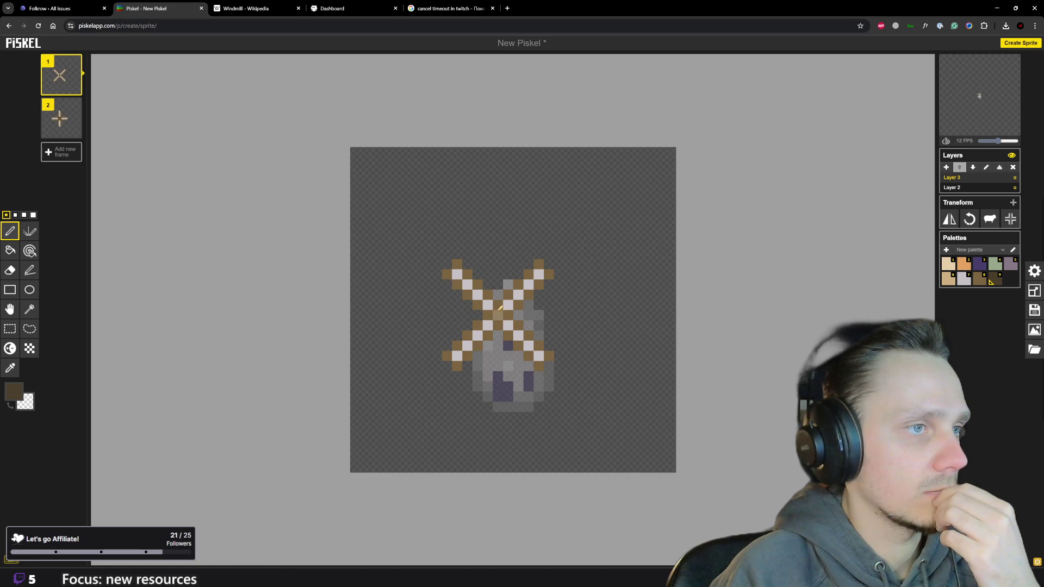
pyautogui.click(498, 325)
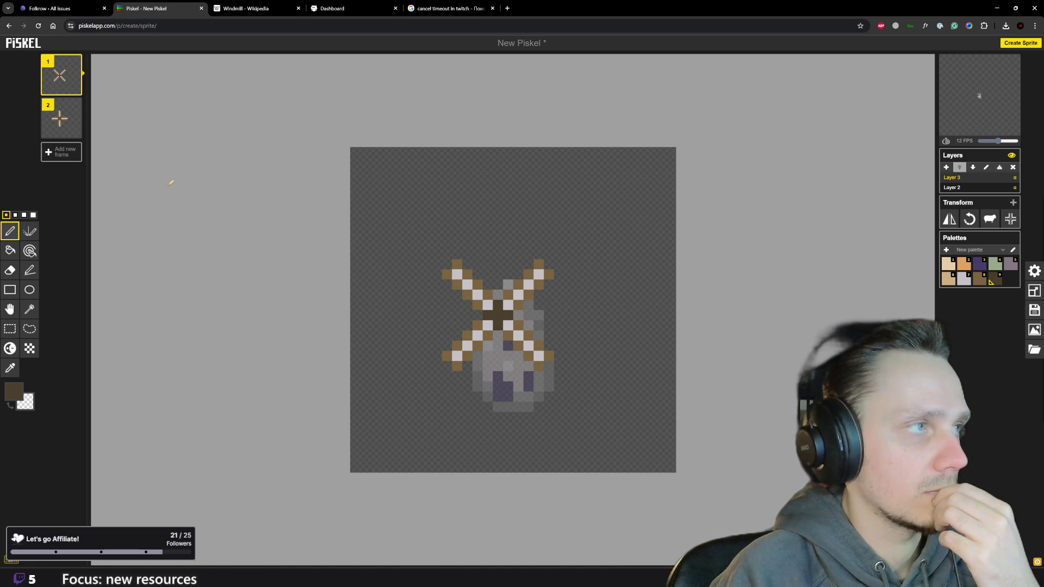
# Flip between the X and plus frames, then fill the gap in the lower vertical white stripe.
pyautogui.press('Down')
pyautogui.press('Up')
pyautogui.press('Down')
pyautogui.press('Up')
pyautogui.press('Down')
pyautogui.press('Up')
pyautogui.press('Down')
pyautogui.press('Up')
pyautogui.press('Down')
pyautogui.press('Up')
pyautogui.press('Down')
pyautogui.press('Up')
pyautogui.press('Down')
pyautogui.press('Up')
pyautogui.press('Down')
pyautogui.press('Up')
pyautogui.press('Down')
pyautogui.press('Up')
pyautogui.press('Down')
pyautogui.press('Up')
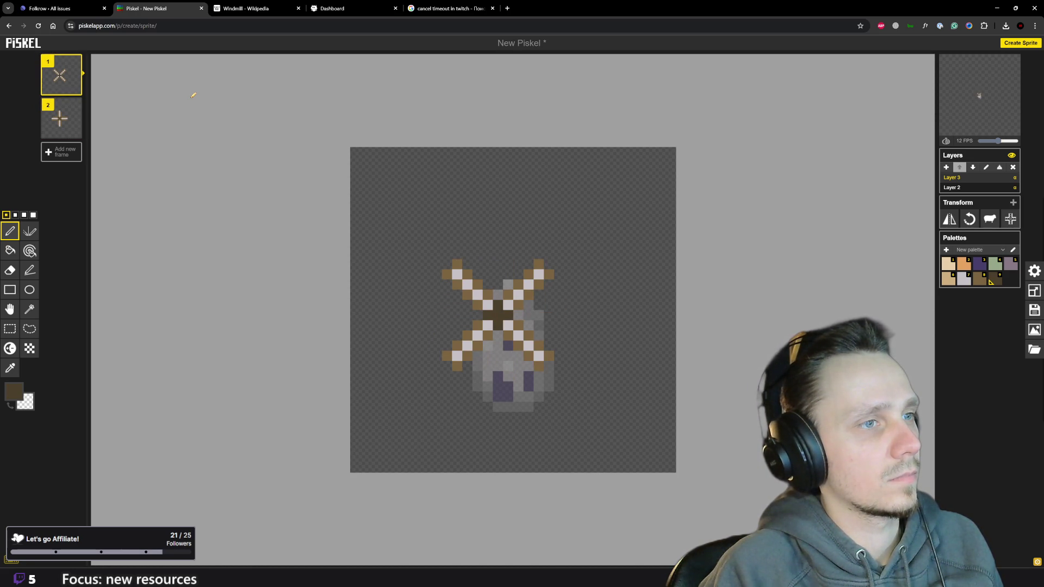
pyautogui.press('Down')
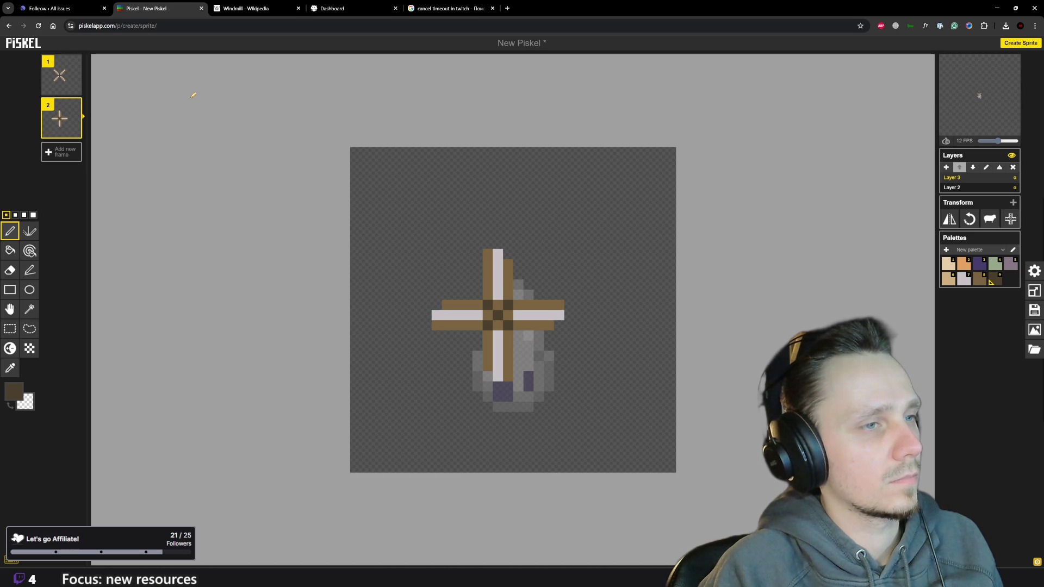
pyautogui.press('Up')
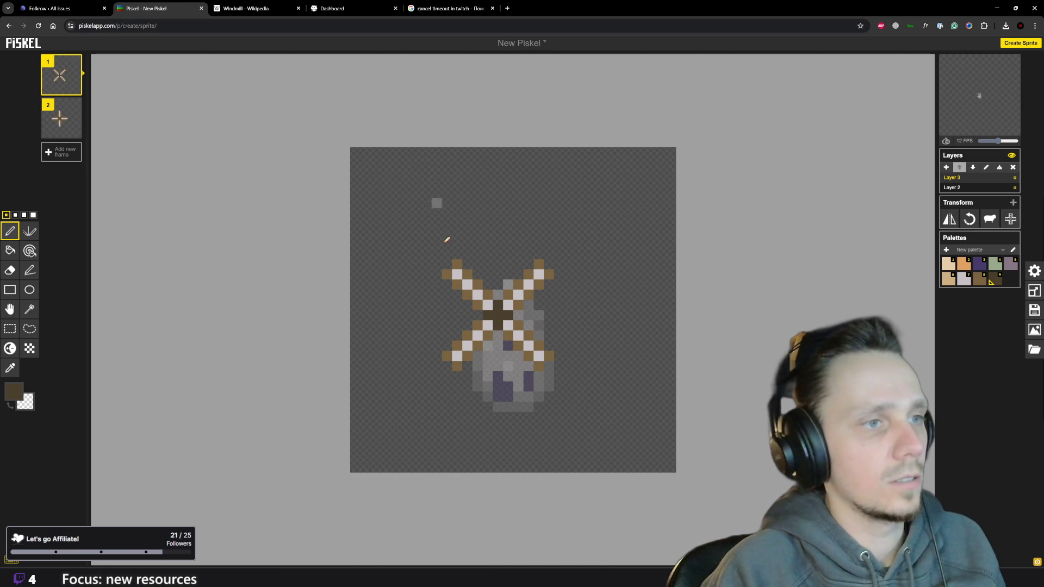
pyautogui.press('Down')
pyautogui.press('Up')
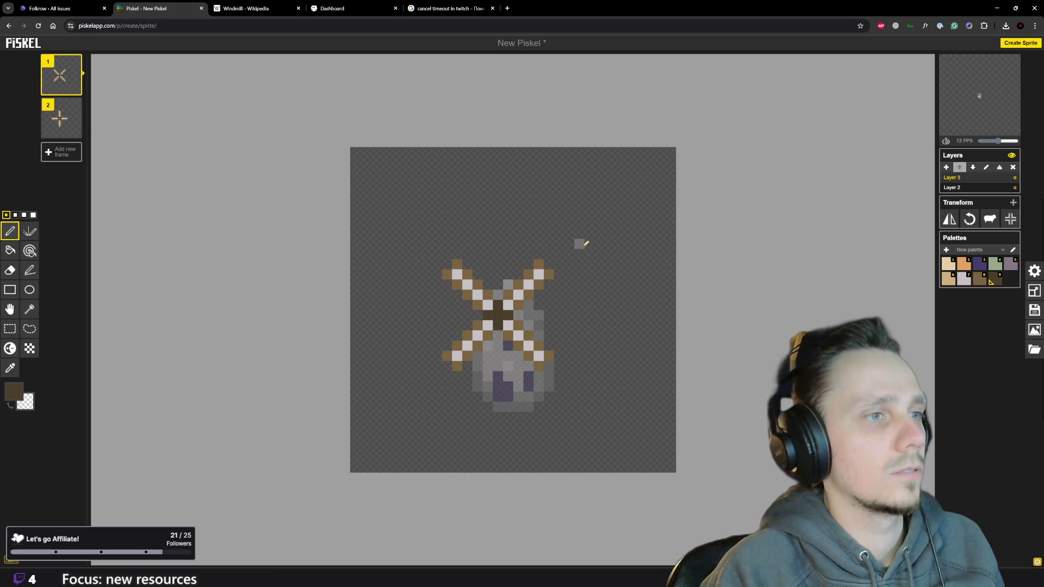
pyautogui.press('Down')
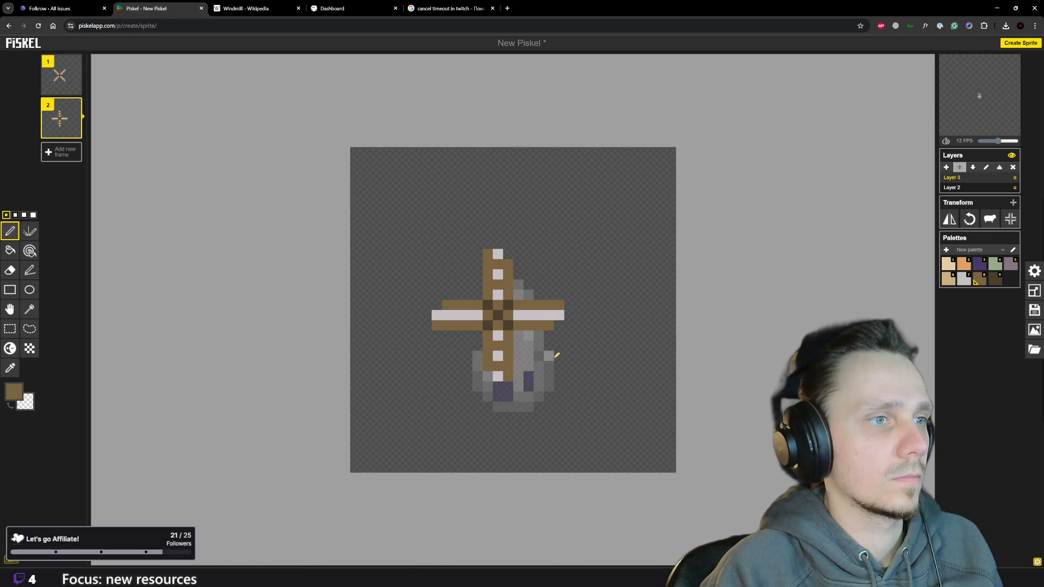
pyautogui.click(498, 346)
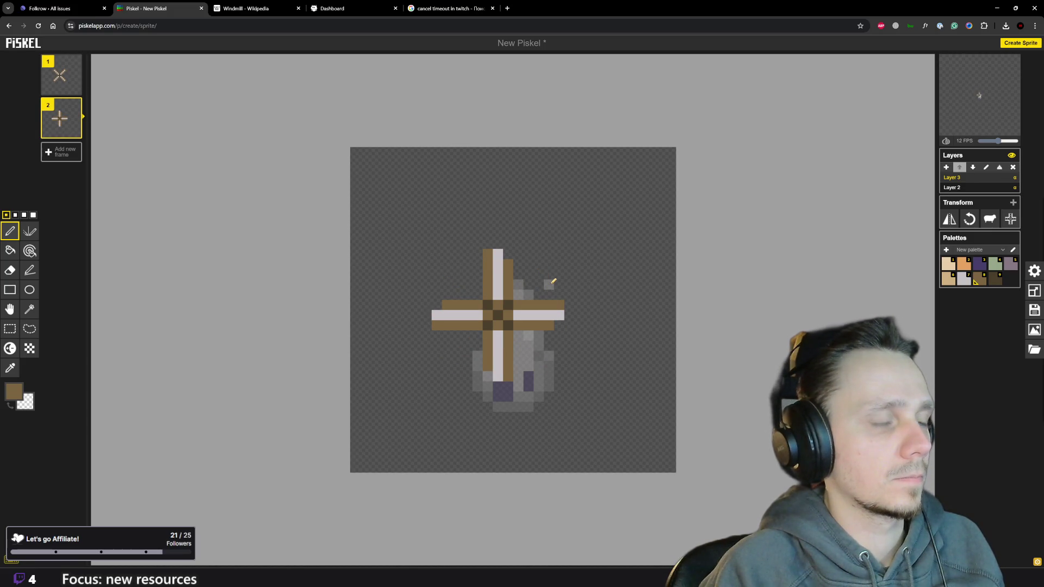
pyautogui.moveTo(61, 75)
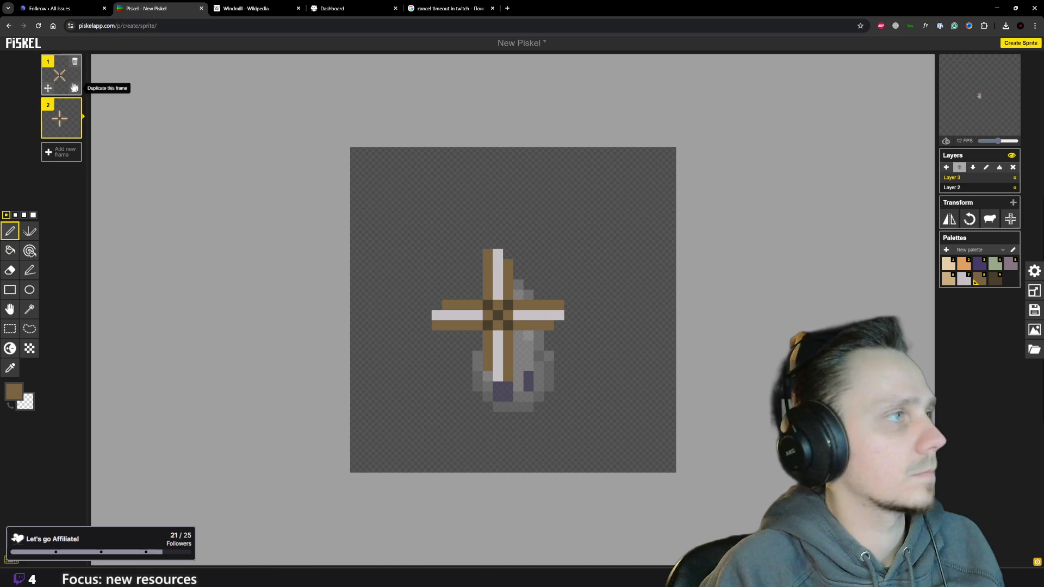
pyautogui.click(61, 78)
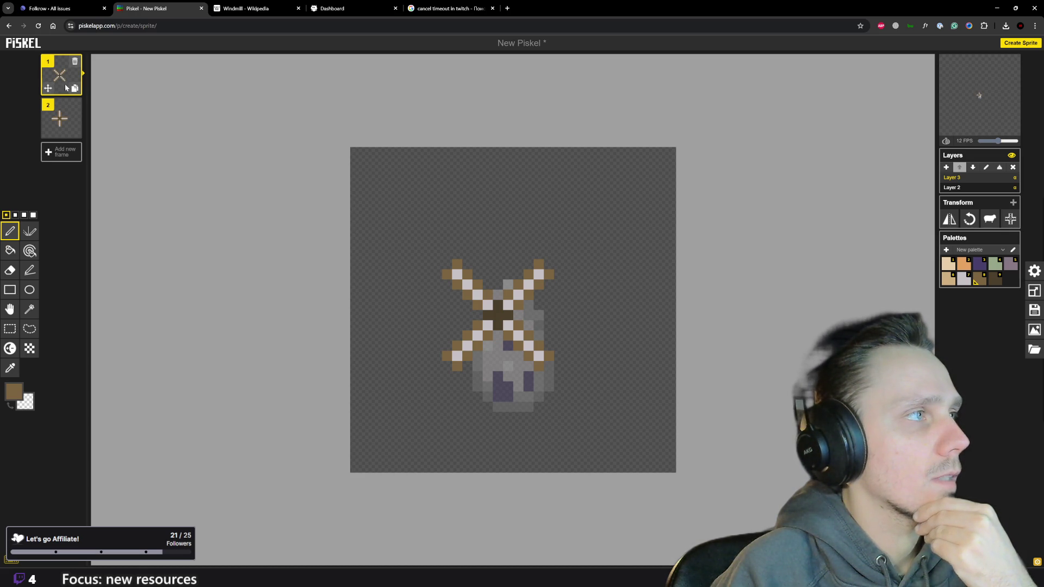
# Duplicate the X-sail frame and erase all four sail blades from the copy.
pyautogui.click(74, 87)
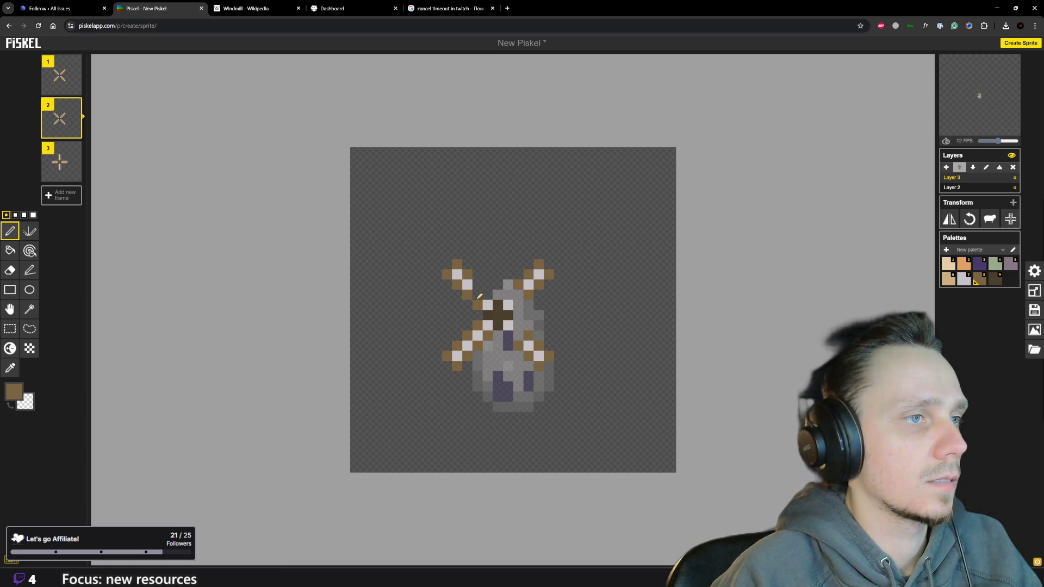
pyautogui.moveTo(469, 285); pyautogui.dragTo(460, 274)
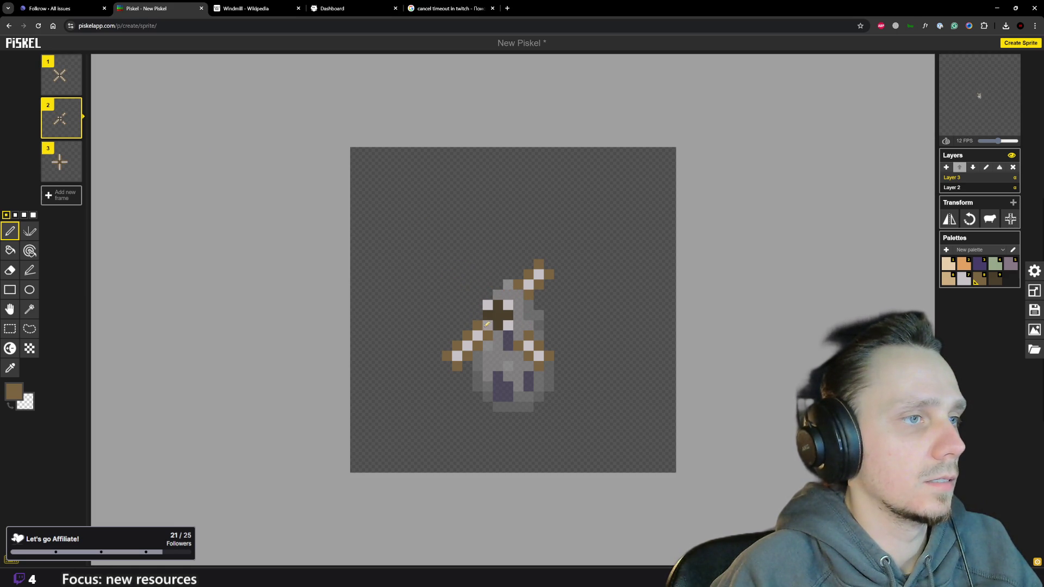
pyautogui.moveTo(480, 337); pyautogui.dragTo(450, 360)
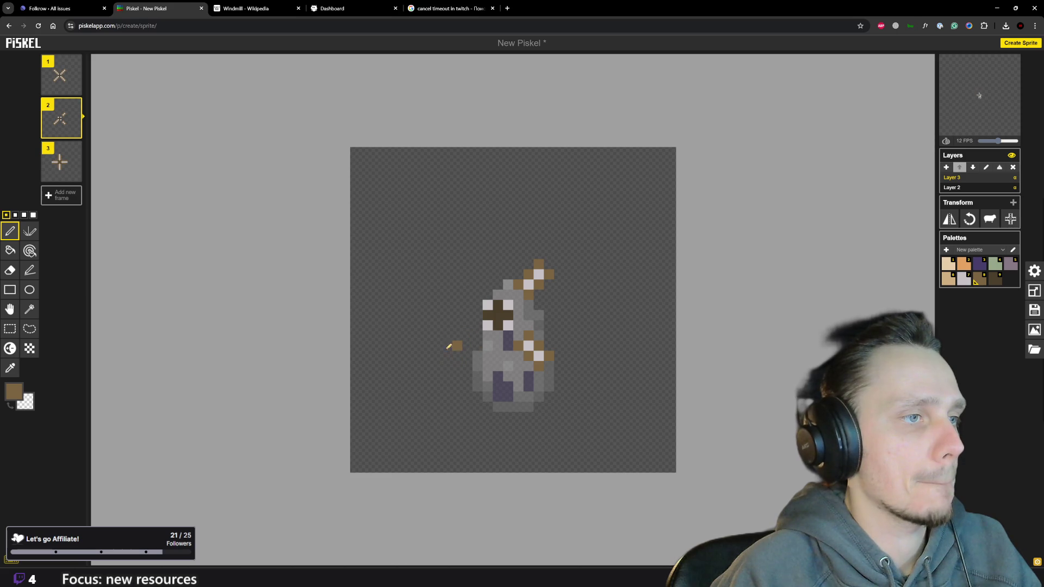
pyautogui.moveTo(514, 350)
pyautogui.mouseDown()
pyautogui.moveTo(535, 336)
pyautogui.moveTo(545, 356)
pyautogui.mouseUp()
pyautogui.moveTo(529, 286); pyautogui.dragTo(531, 276)
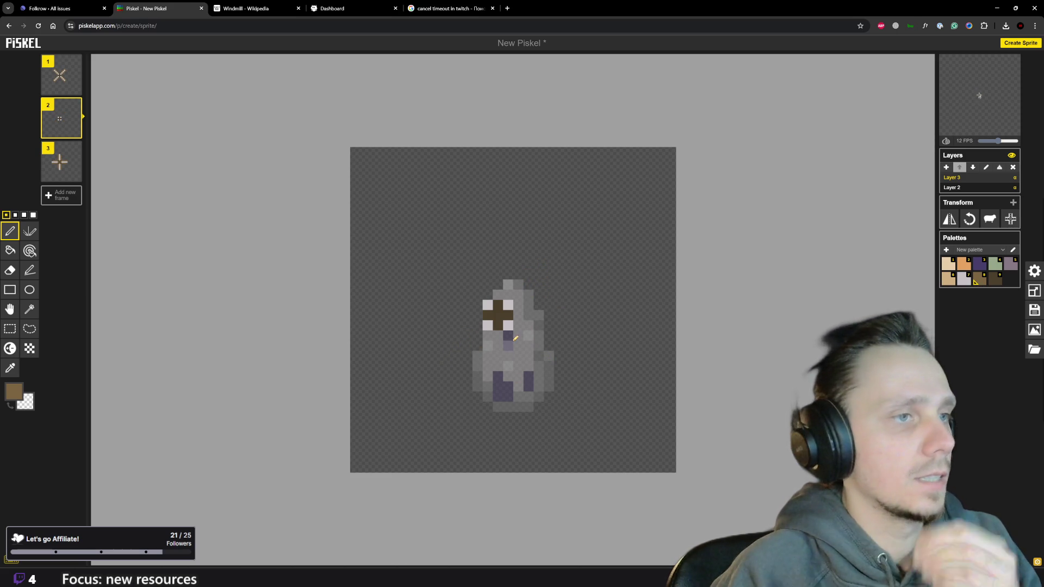
# Compare frames and place the first brown sail pixels on frame 2's tower.
pyautogui.click(61, 78)
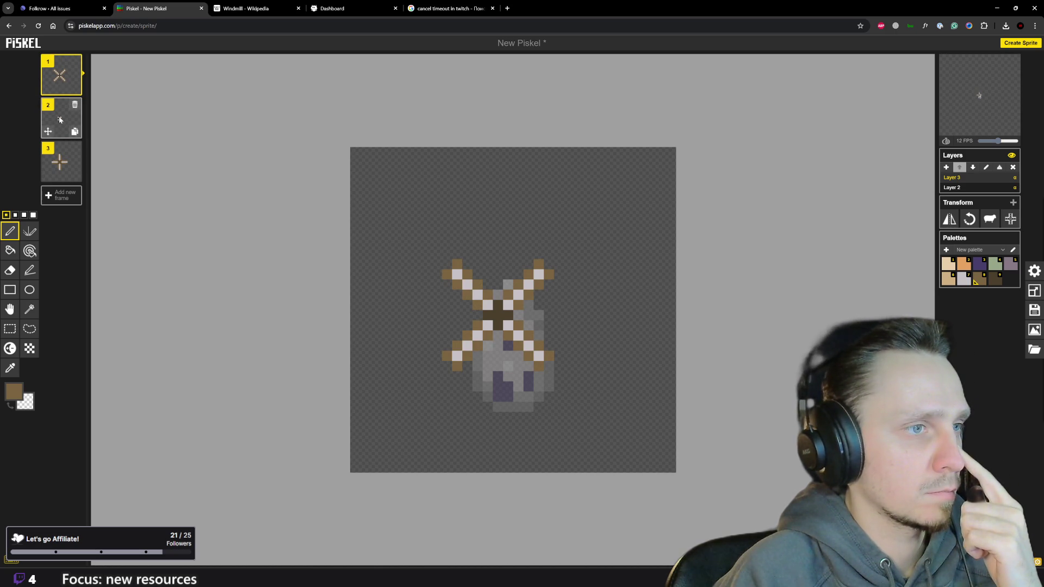
pyautogui.click(60, 121)
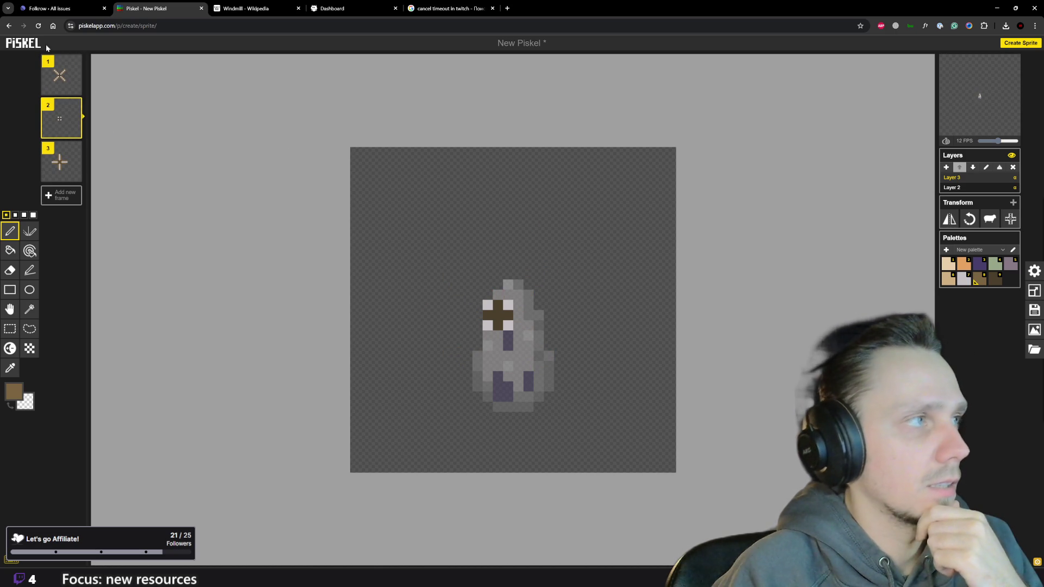
pyautogui.click(59, 78)
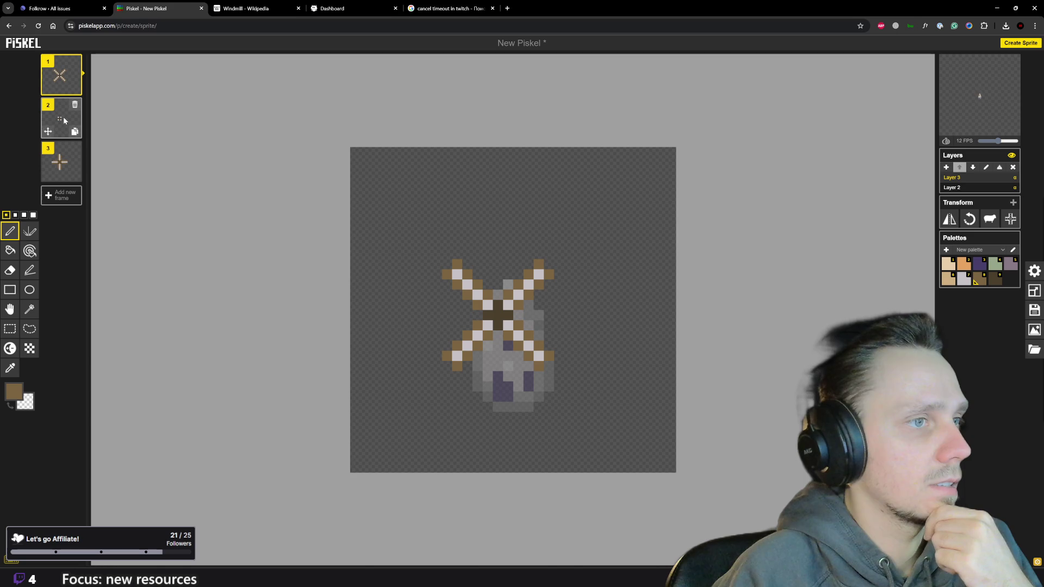
pyautogui.click(63, 117)
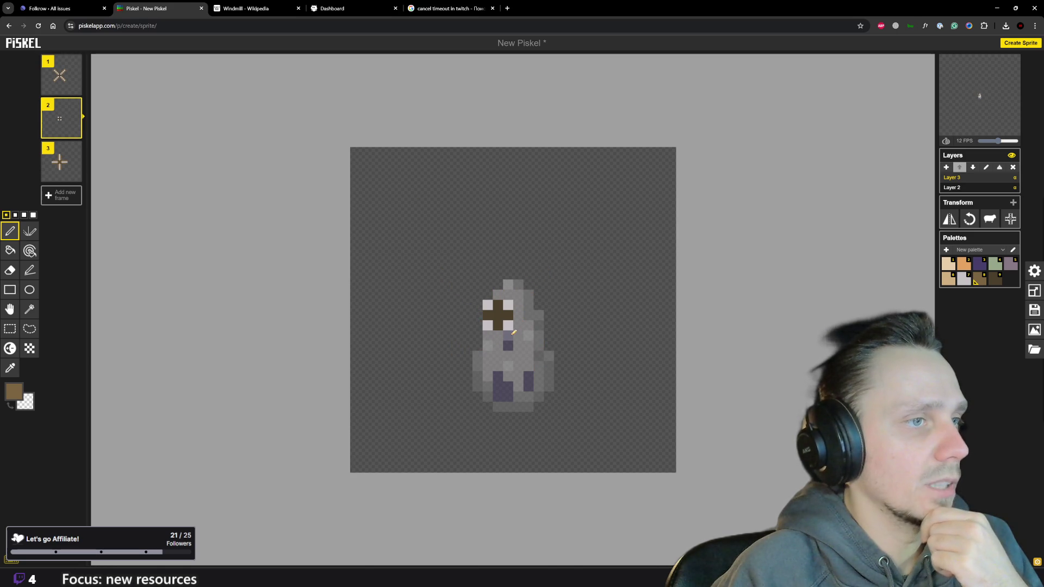
pyautogui.click(528, 376)
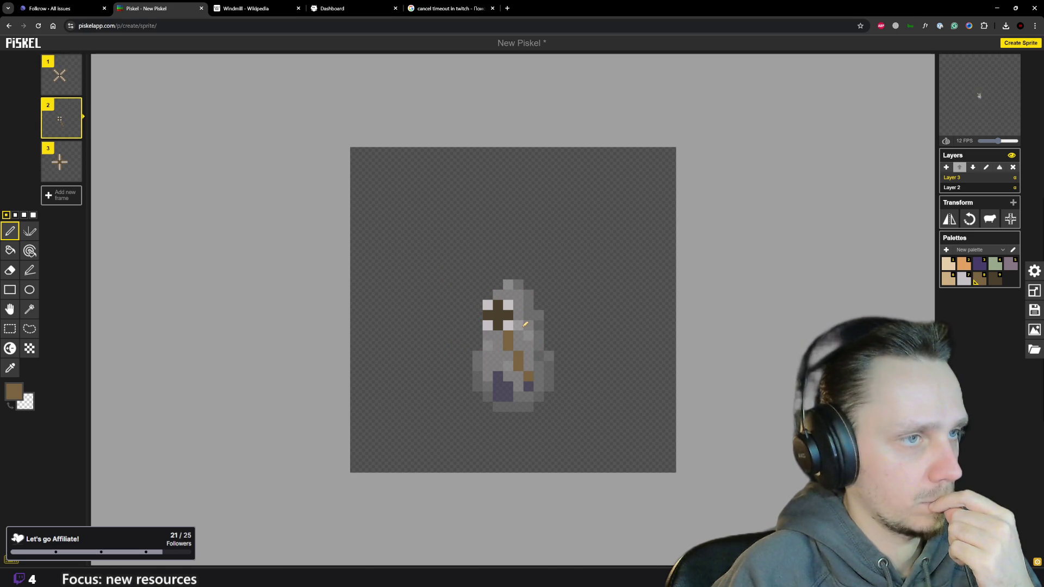
pyautogui.click(62, 80)
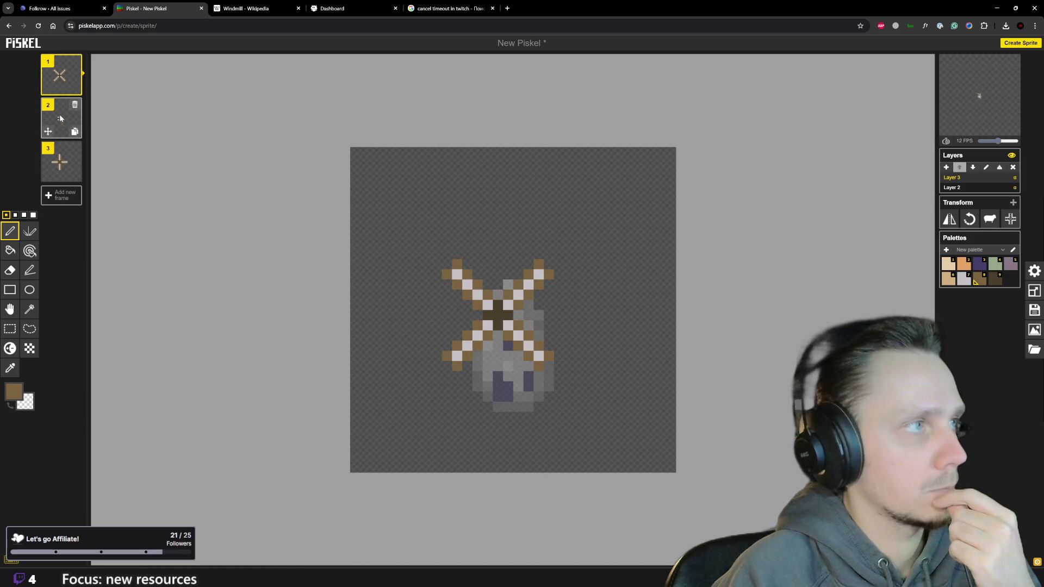
pyautogui.click(60, 115)
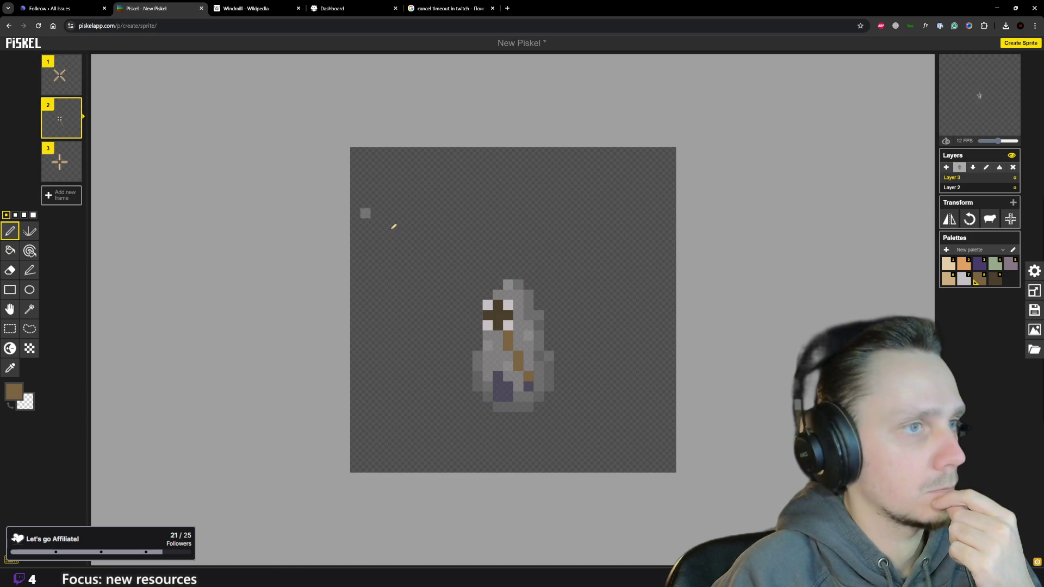
pyautogui.click(519, 320)
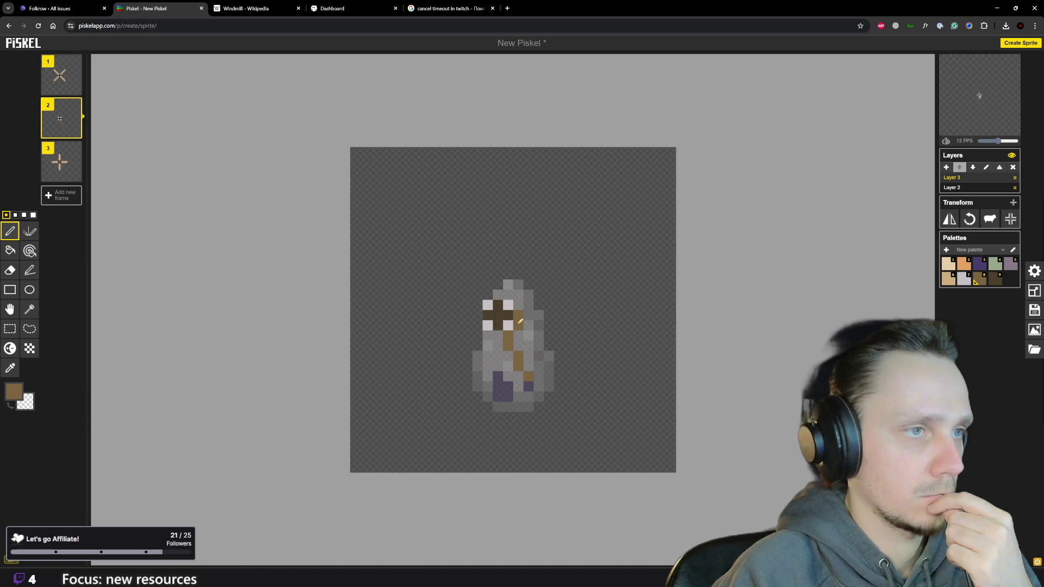
pyautogui.click(526, 328)
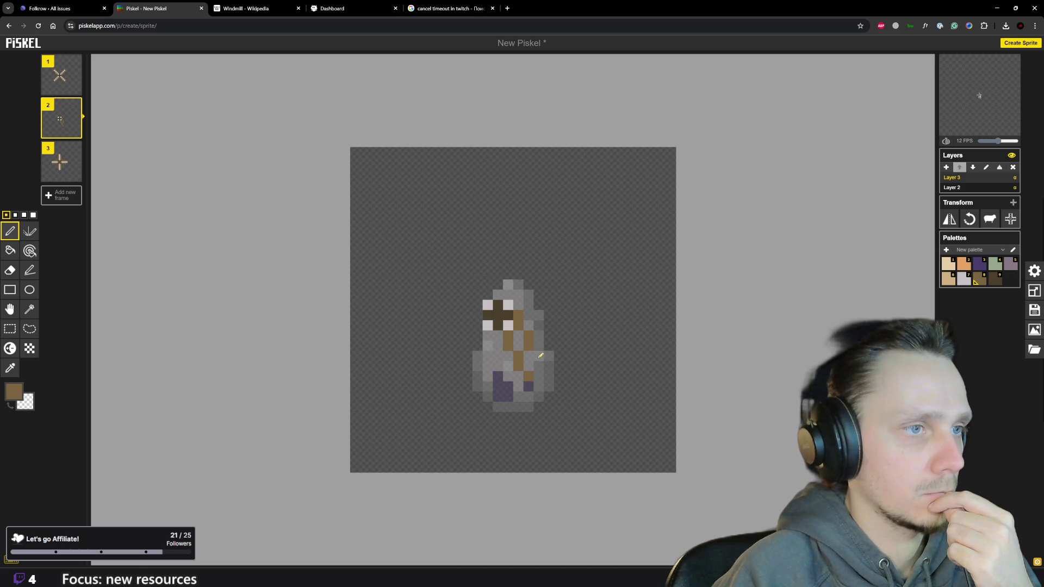
pyautogui.scroll(-2, 600, 285)
pyautogui.scroll(1, 555, 281)
pyautogui.scroll(1, 511, 283)
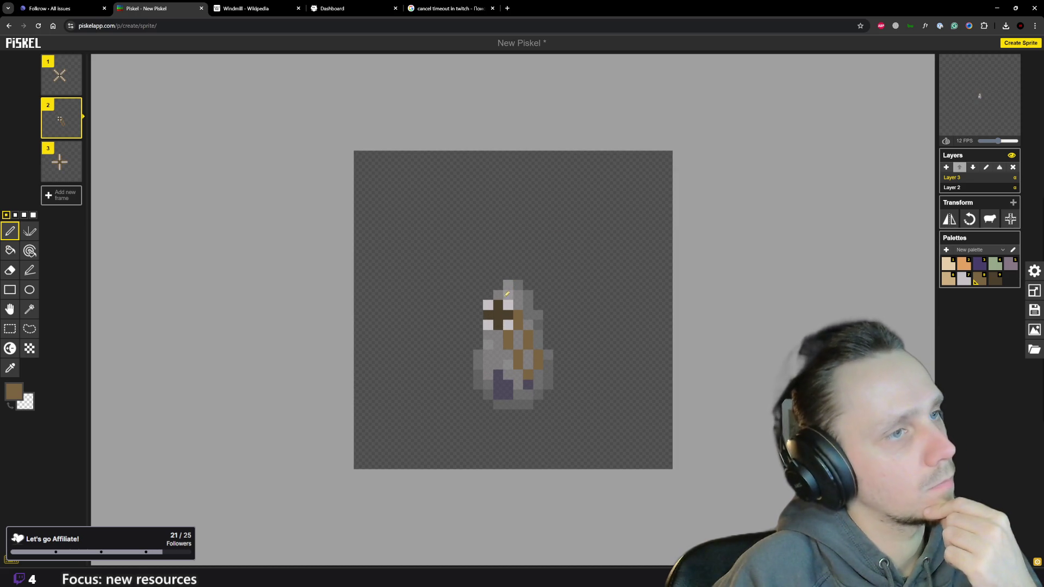
# Sketch a brown diagonal sail up-left and a brown row across the tower top, trimming strays.
pyautogui.moveTo(487, 295); pyautogui.dragTo(482, 266)
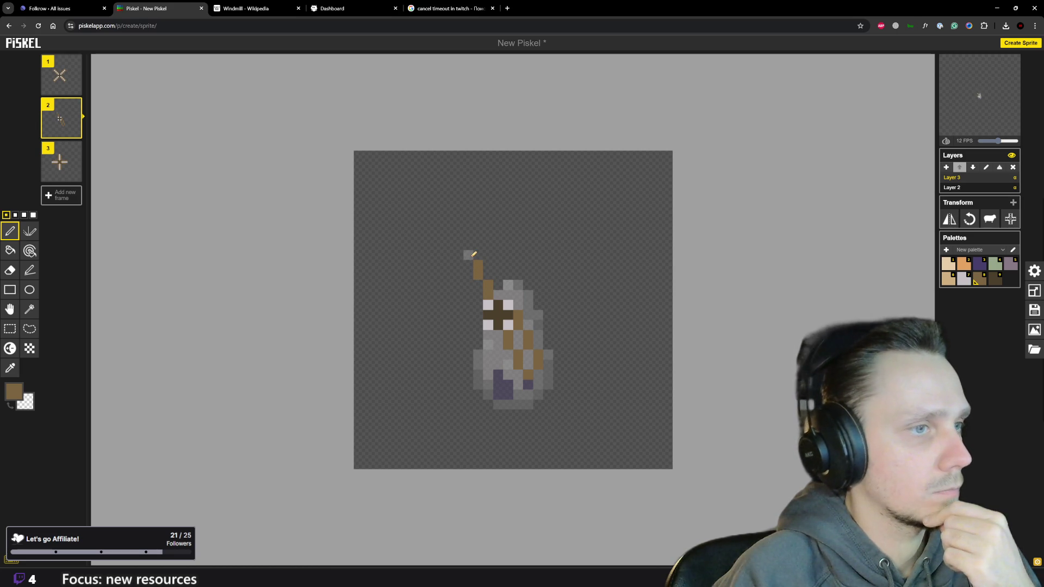
pyautogui.click(468, 255)
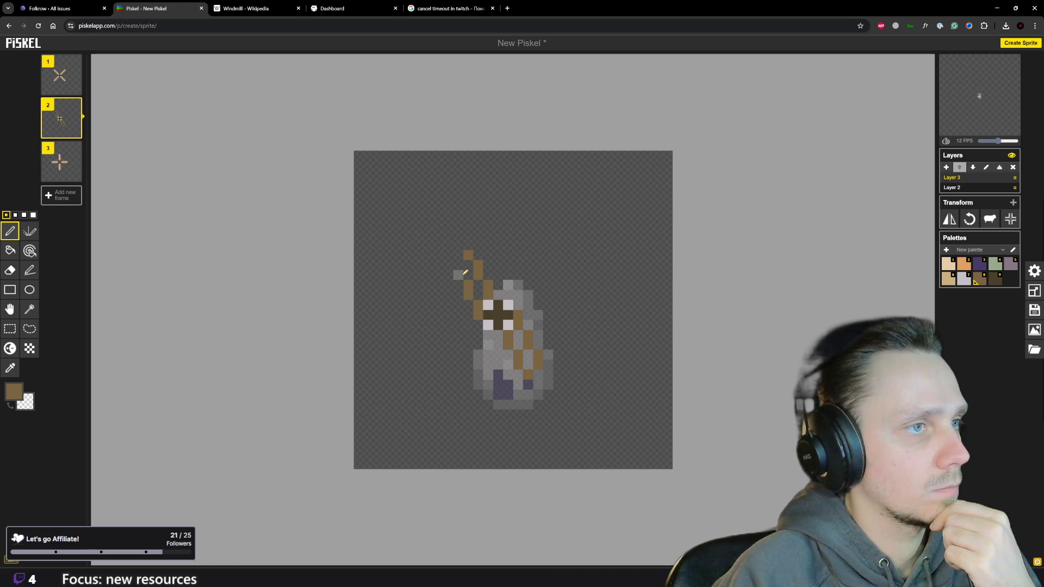
pyautogui.scroll(-2, 497, 261)
pyautogui.scroll(1, 536, 269)
pyautogui.scroll(1, 541, 302)
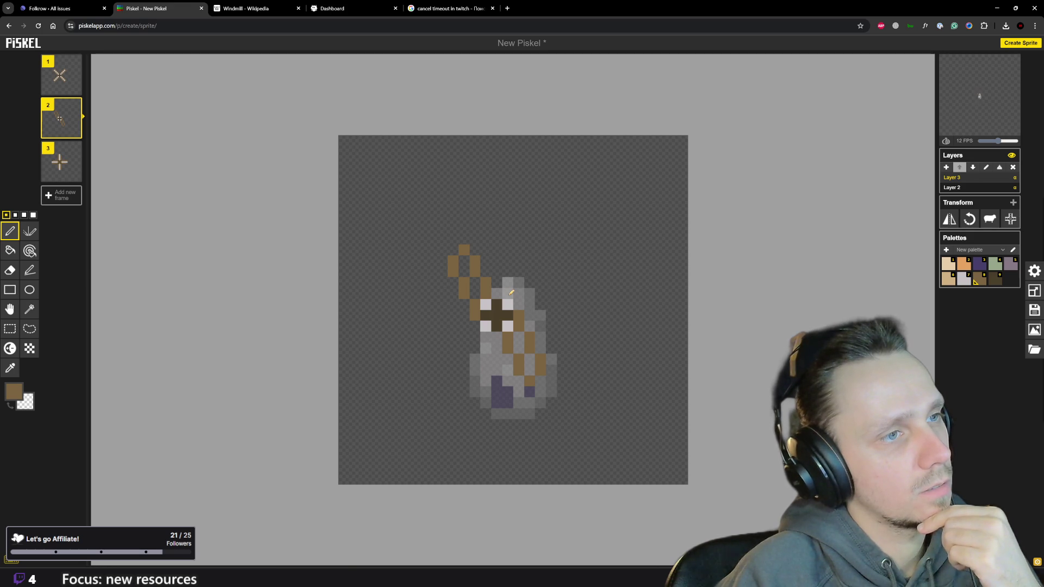
pyautogui.moveTo(510, 293); pyautogui.dragTo(548, 282)
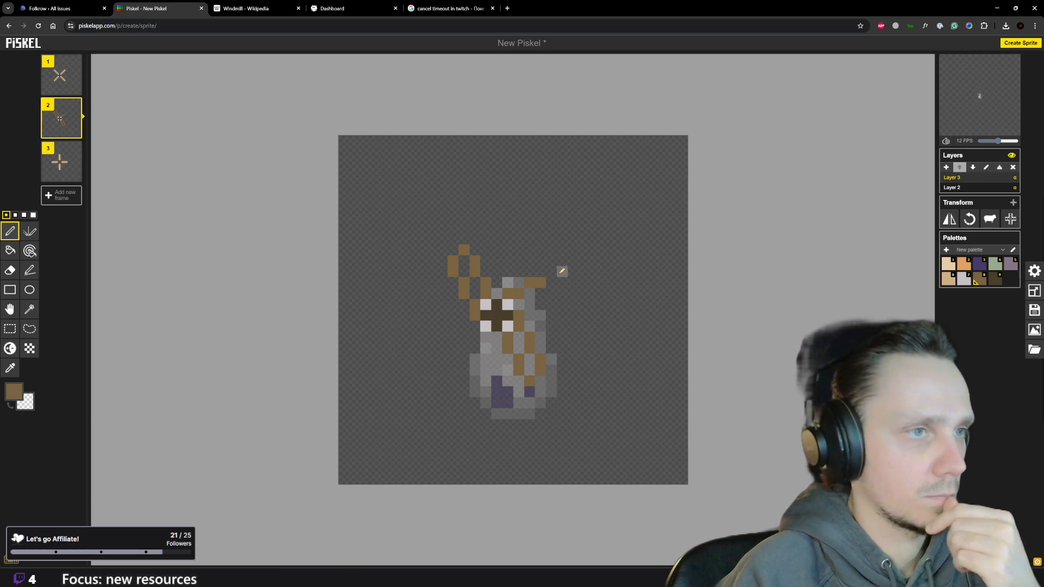
pyautogui.click(552, 271)
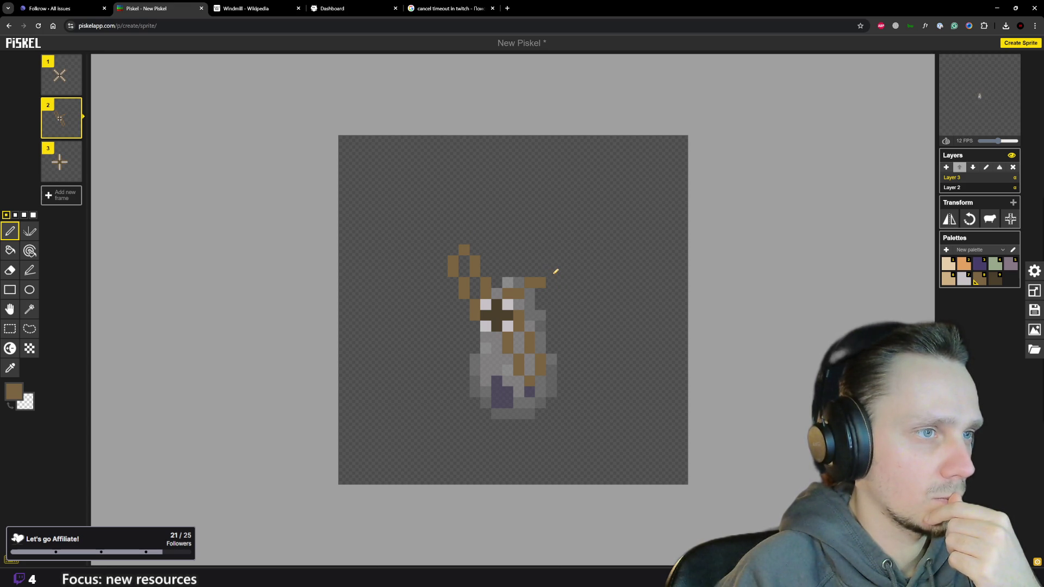
pyautogui.rightClick(554, 273)
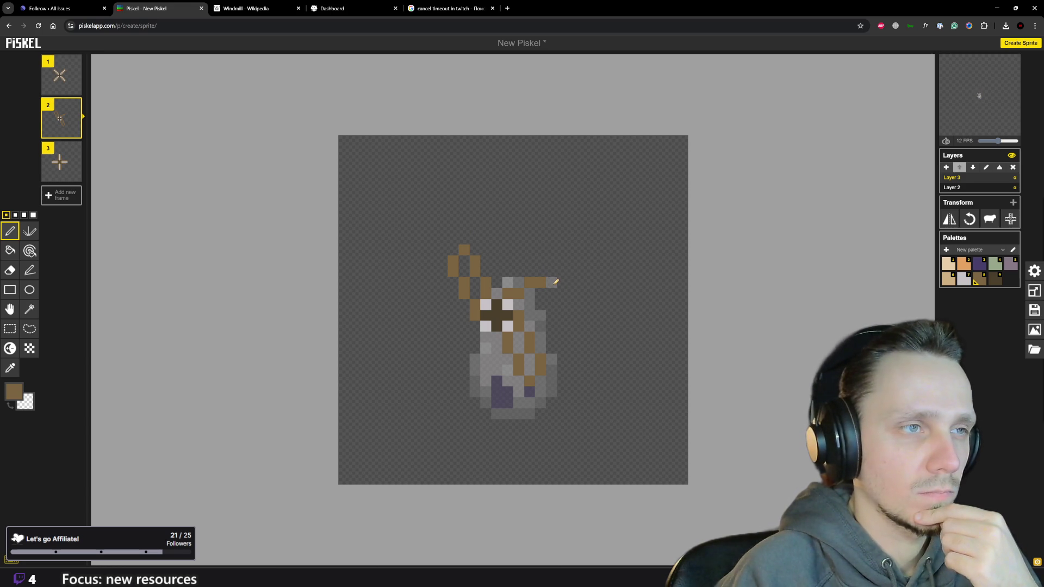
pyautogui.rightClick(552, 283)
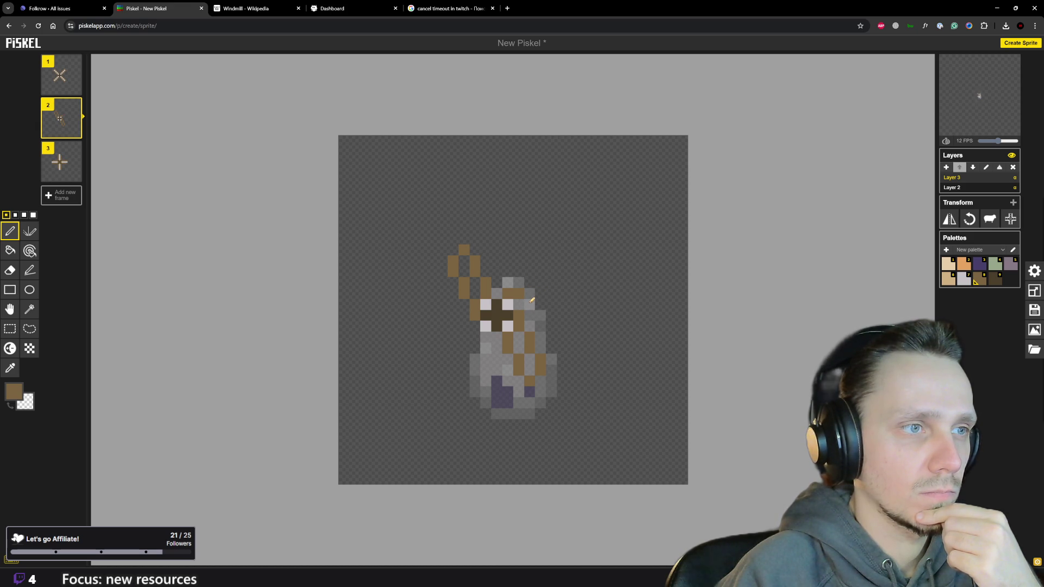
# Paint a horizontal brown sail to the right with pixels above and below its end.
pyautogui.moveTo(531, 300); pyautogui.dragTo(554, 301)
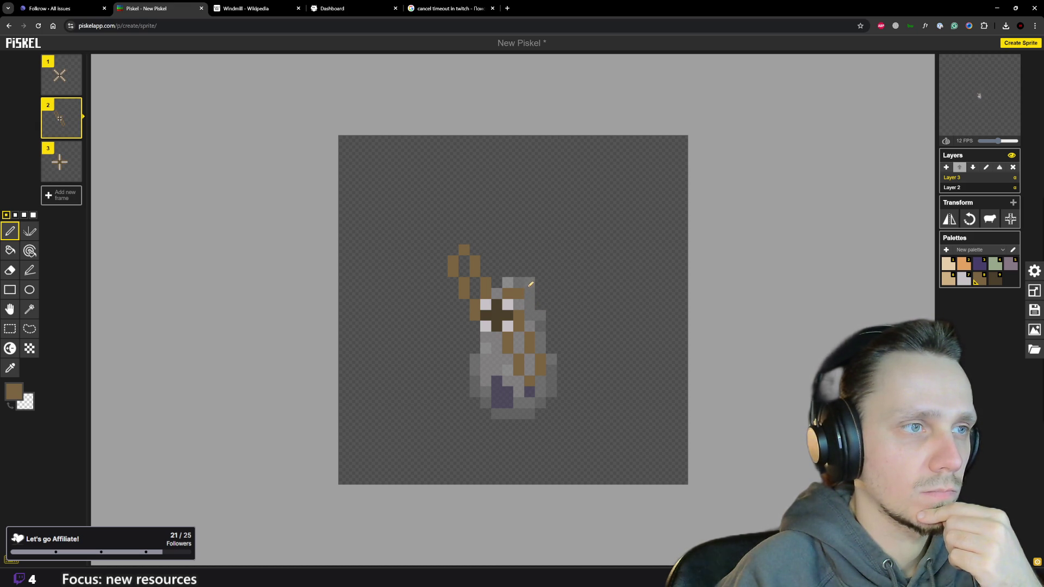
pyautogui.click(552, 272)
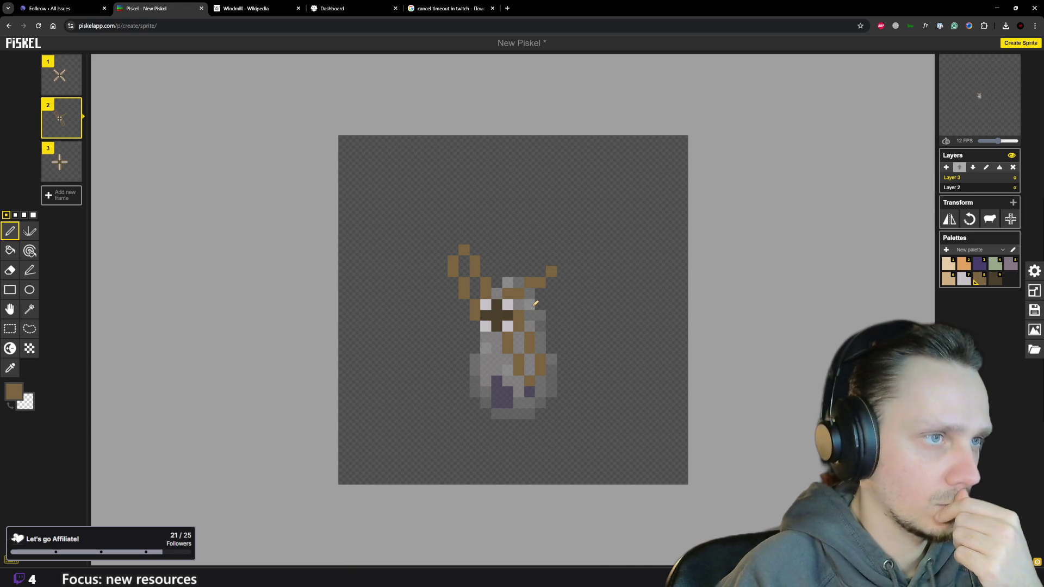
pyautogui.click(553, 293)
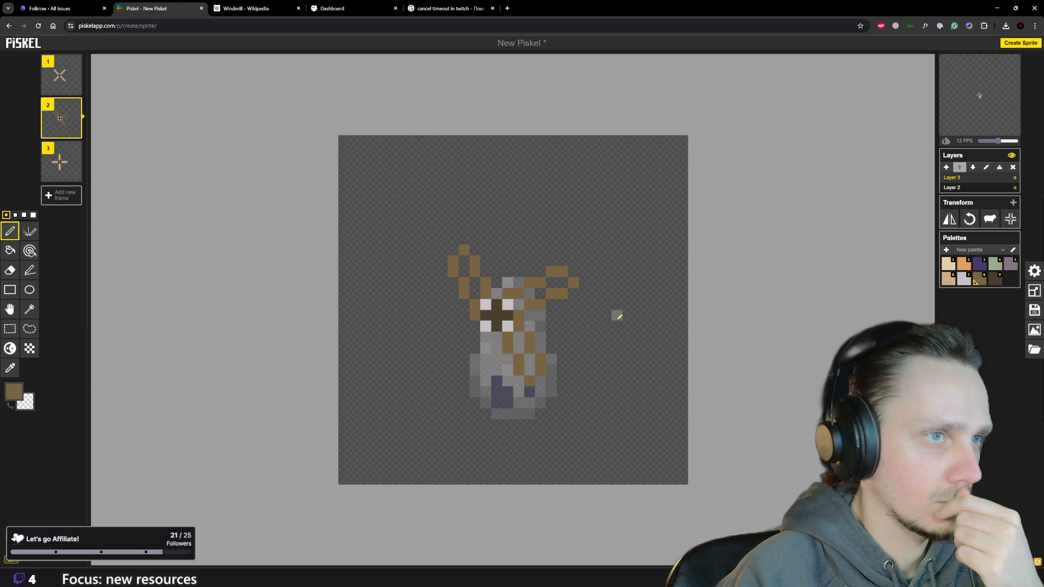
pyautogui.scroll(-2, 616, 315)
pyautogui.scroll(-1, 615, 315)
pyautogui.scroll(1, 577, 325)
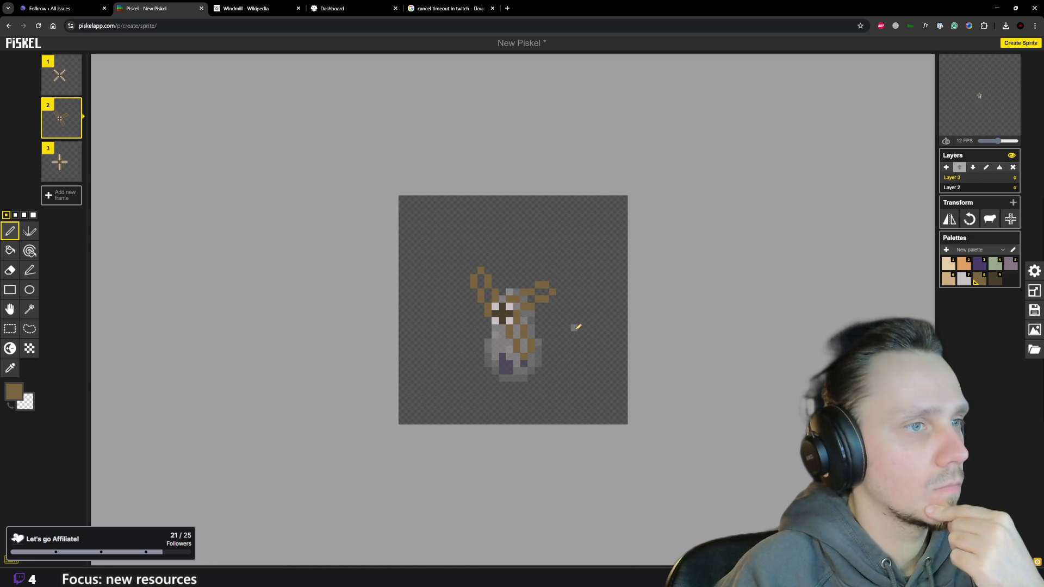
# Flip between frame 1's X-shaped sails and frame 2's rotated pose to compare them.
pyautogui.click(62, 76)
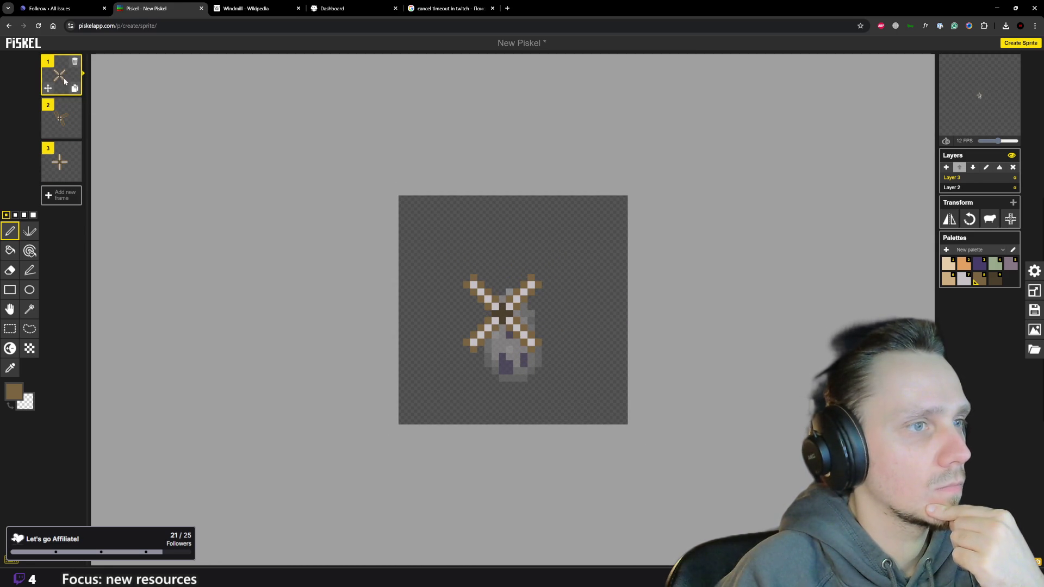
pyautogui.click(64, 108)
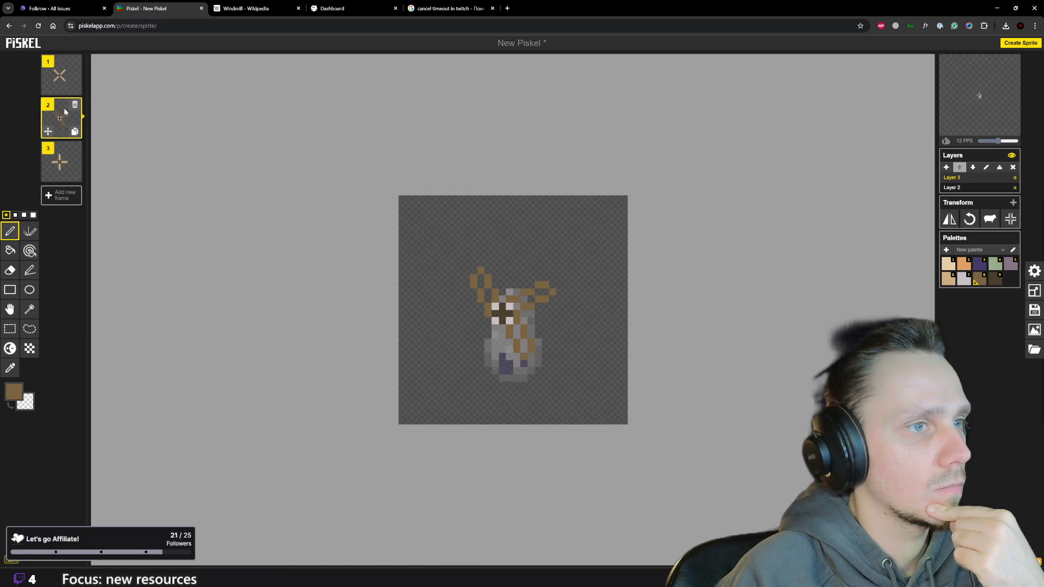
pyautogui.click(60, 78)
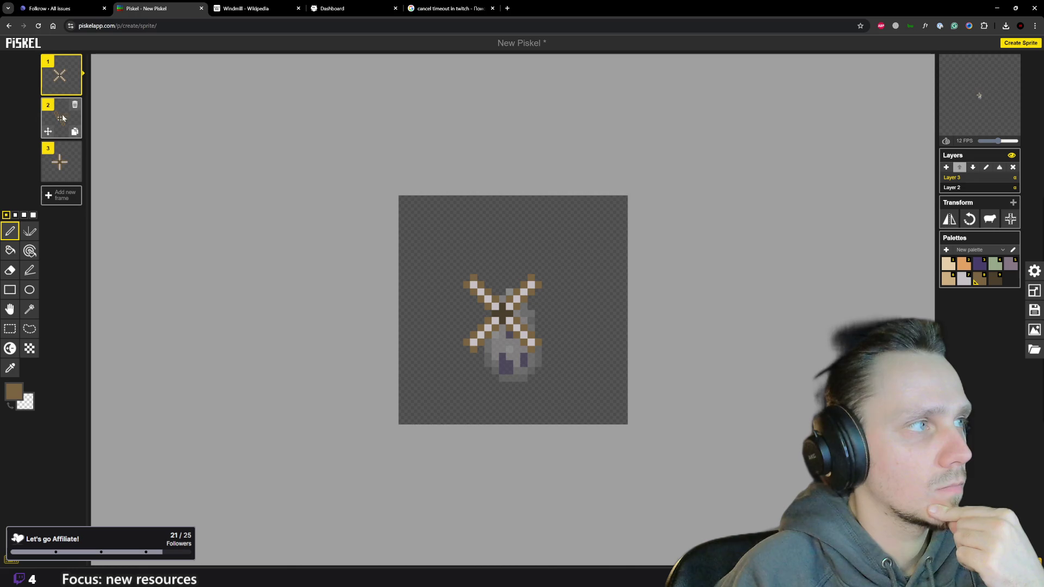
pyautogui.click(61, 121)
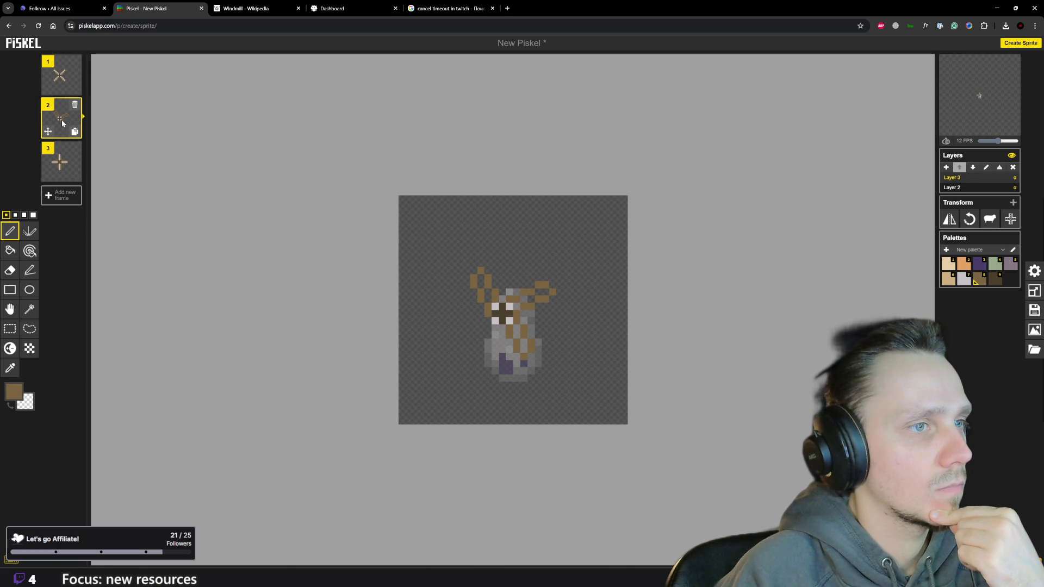
pyautogui.click(61, 76)
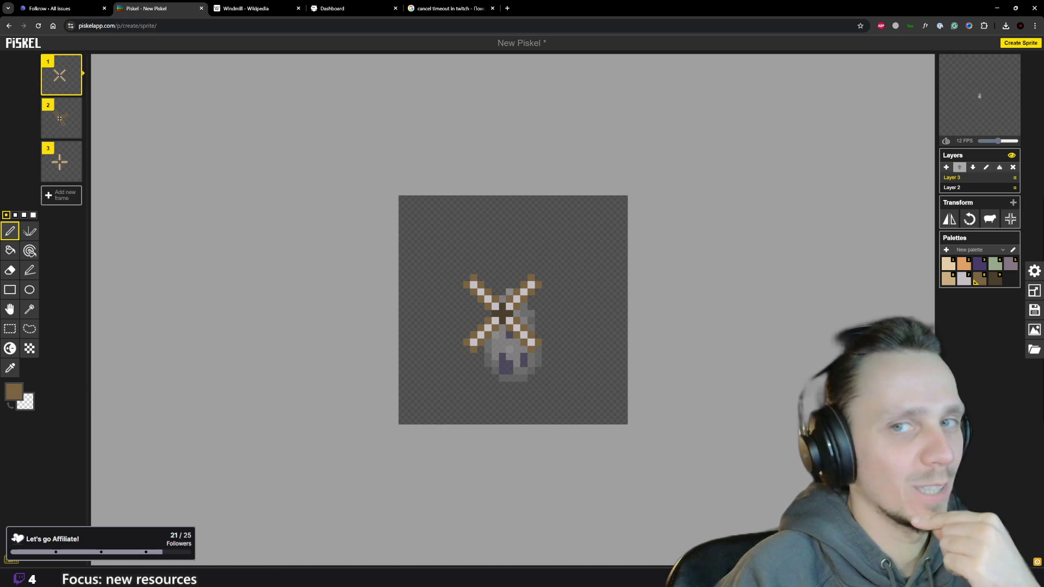
pyautogui.click(66, 122)
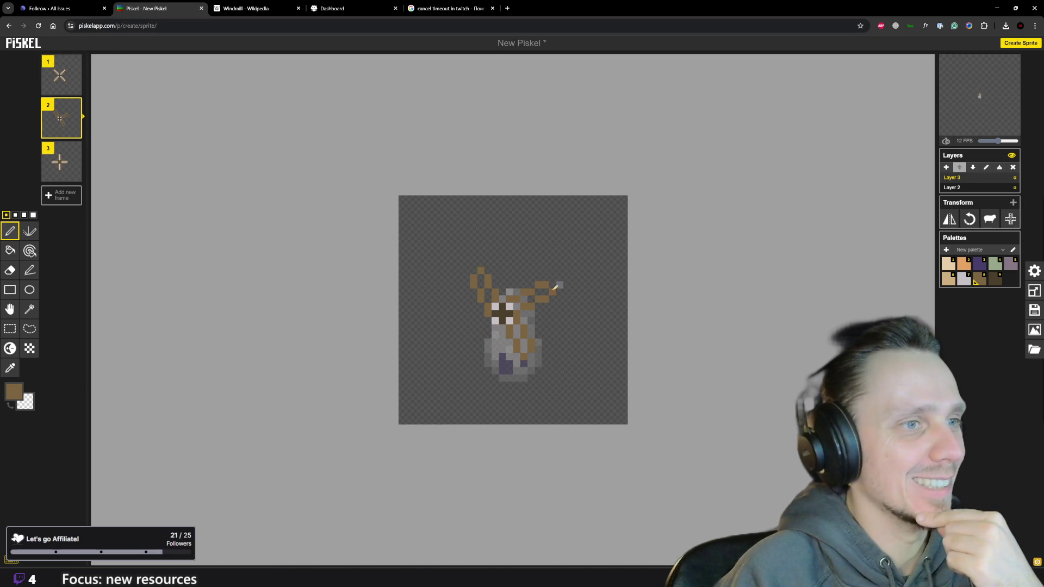
pyautogui.scroll(2, 560, 280)
pyautogui.scroll(1, 539, 282)
# Erase the brown sail pixels from frame 2, leaving only the grey tower and hub.
pyautogui.moveTo(538, 281)
pyautogui.mouseDown()
pyautogui.moveTo(527, 308)
pyautogui.moveTo(529, 377)
pyautogui.moveTo(466, 274)
pyautogui.moveTo(485, 286)
pyautogui.moveTo(458, 259)
pyautogui.mouseUp()
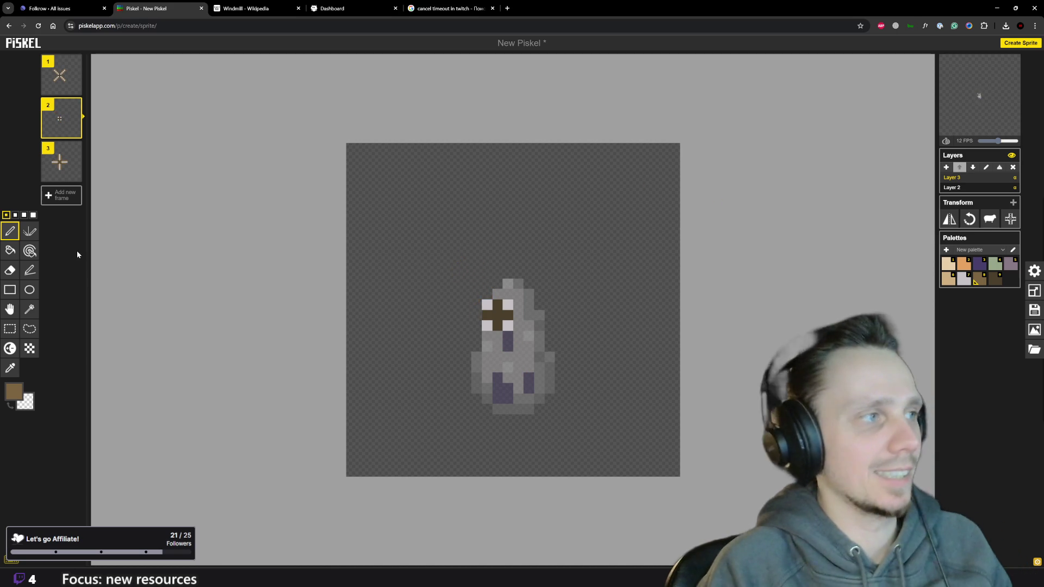
# Draw a trial brown diagonal sail line across frame 2's tower after checking frame 1.
pyautogui.click(30, 270)
pyautogui.scroll(-2, 419, 236)
pyautogui.scroll(-2, 449, 235)
pyautogui.scroll(1, 378, 187)
pyautogui.click(60, 79)
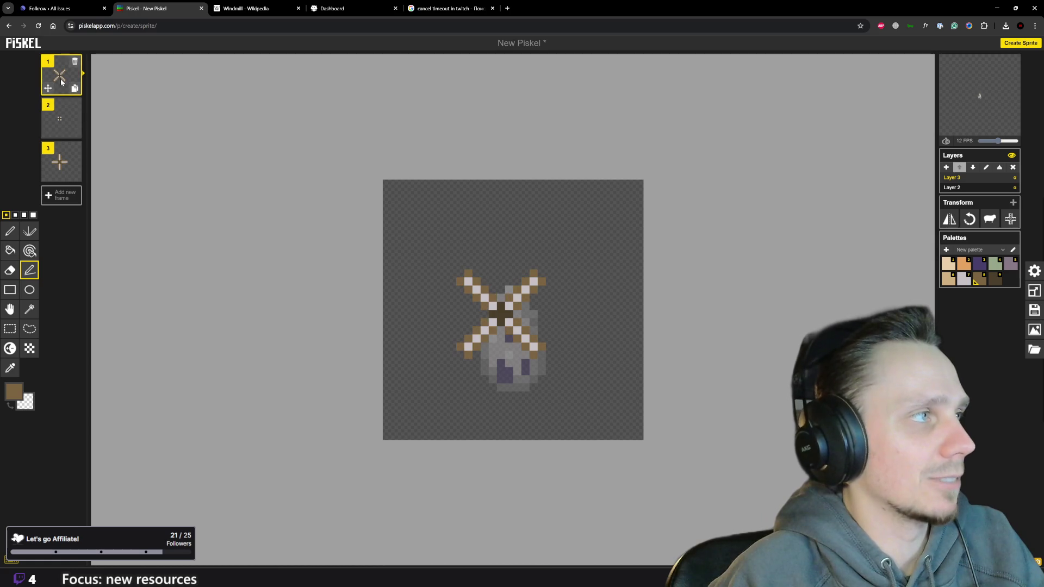
pyautogui.click(61, 115)
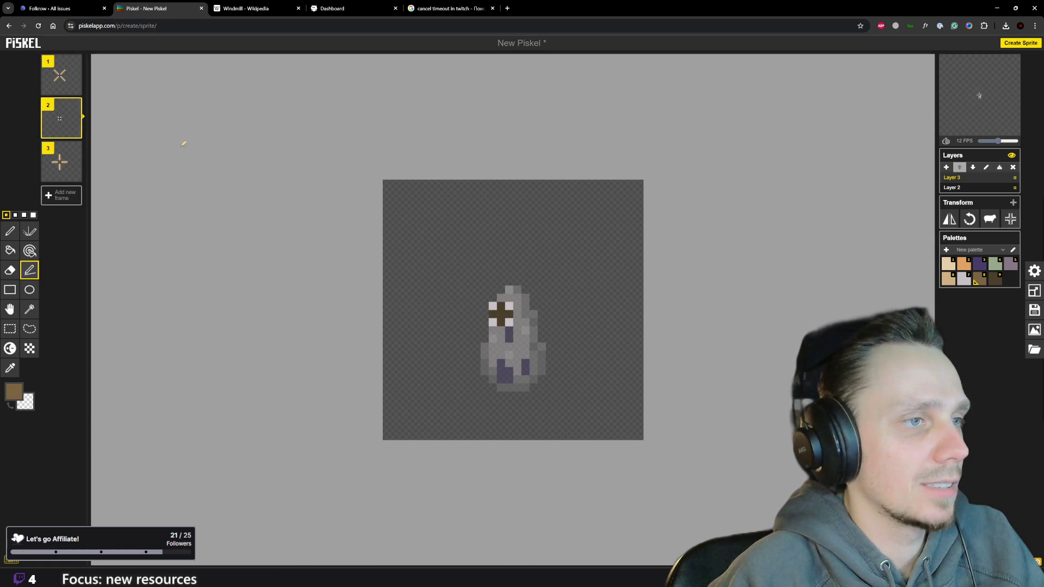
pyautogui.scroll(1, 465, 266)
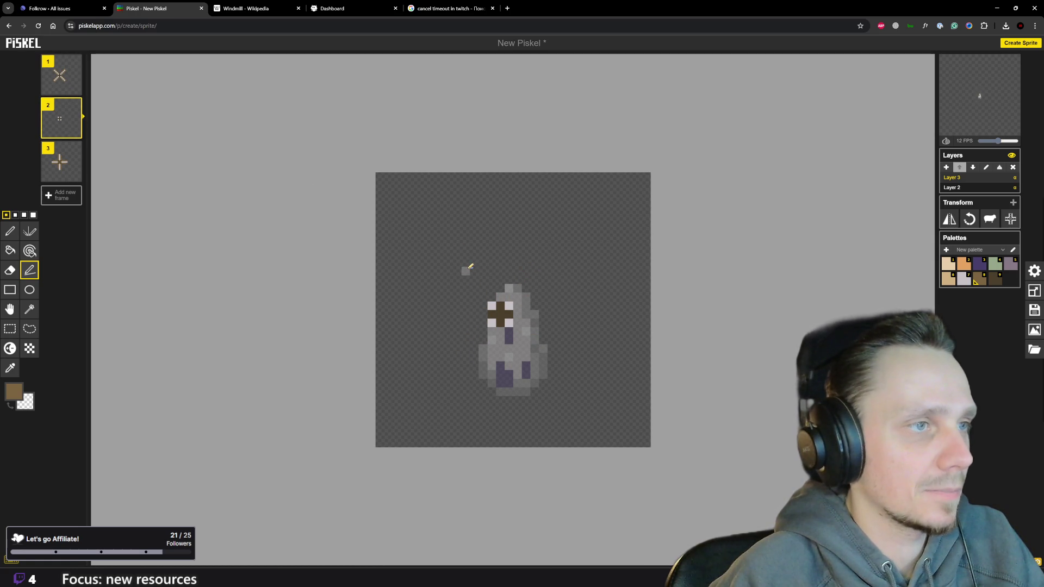
pyautogui.moveTo(465, 262)
pyautogui.mouseDown()
pyautogui.moveTo(527, 352)
pyautogui.moveTo(558, 349)
pyautogui.mouseUp()
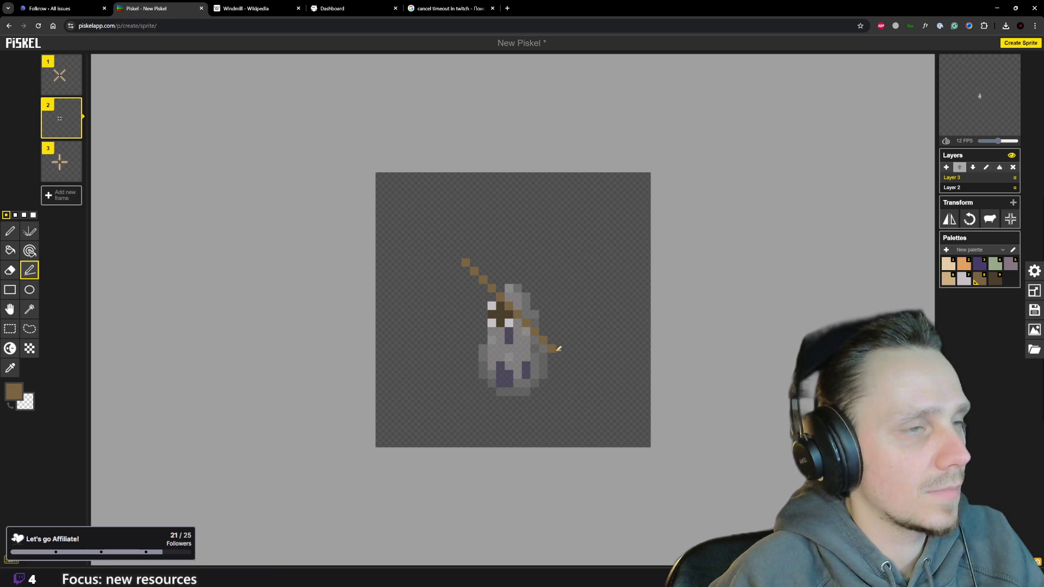
# Undo the diagonal brown stroke and return to frame 1's X-shaped sails.
pyautogui.hotkey('ctrl', 'z')
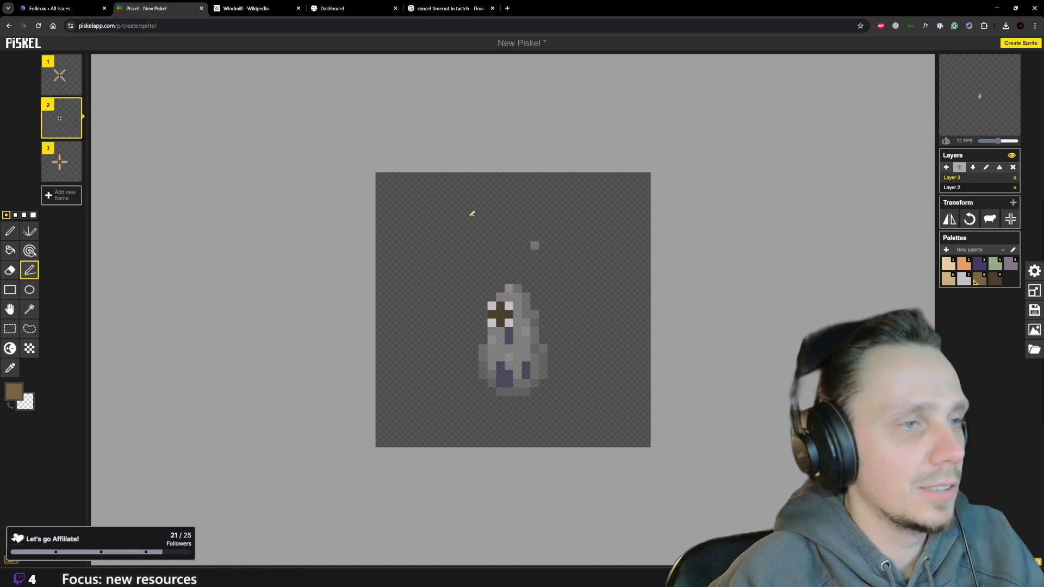
pyautogui.click(61, 78)
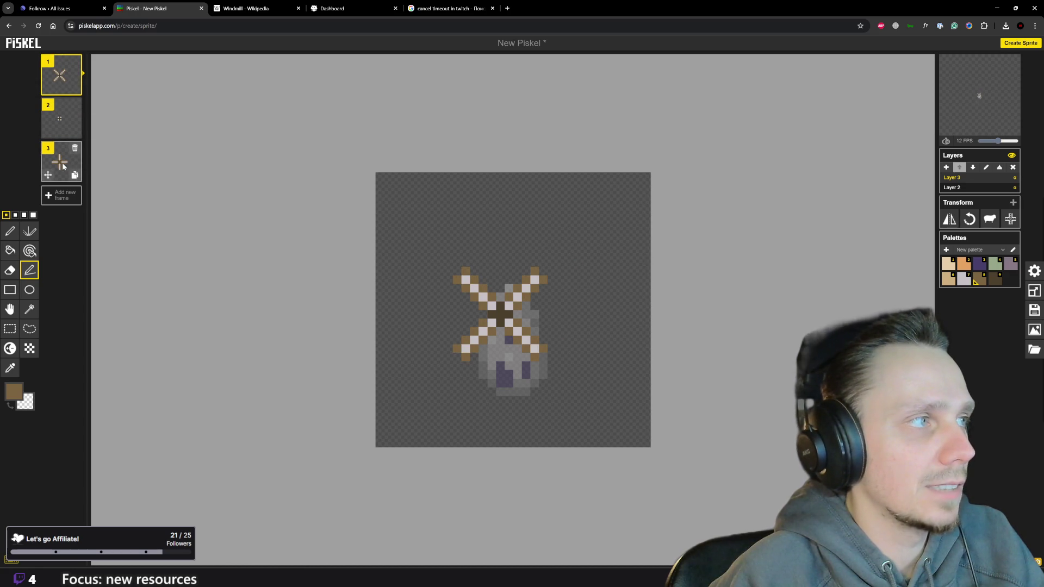
# Compare frame 3's plus-shaped sails against frame 1's X-shaped sails.
pyautogui.click(59, 163)
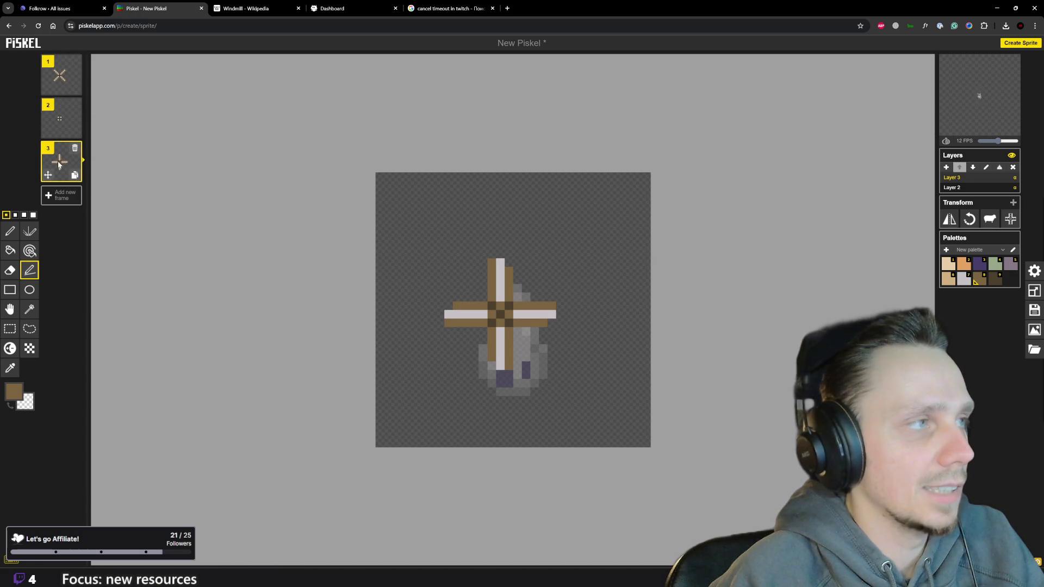
pyautogui.click(65, 76)
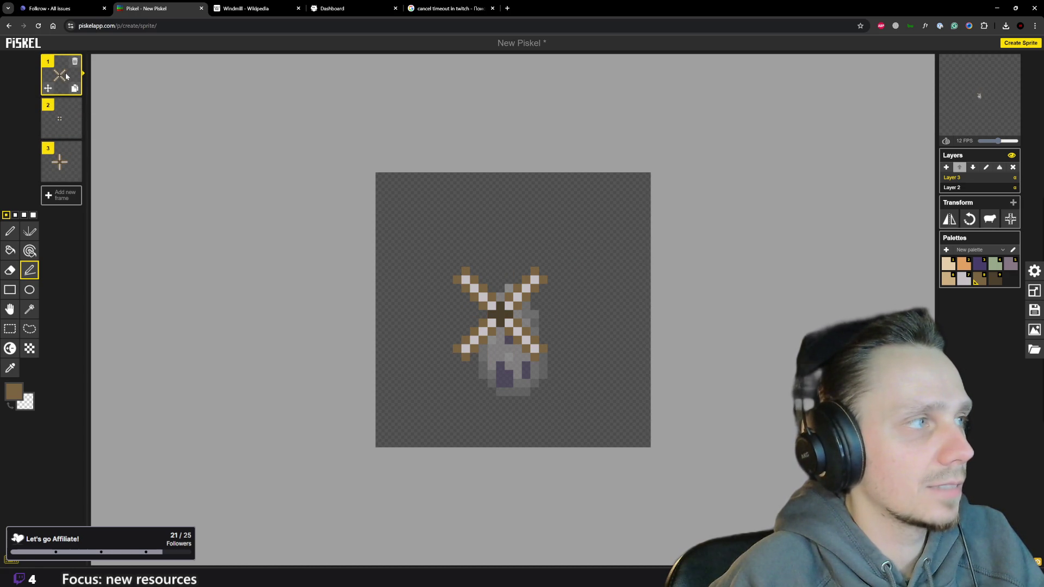
pyautogui.click(62, 159)
pyautogui.moveTo(62, 162)
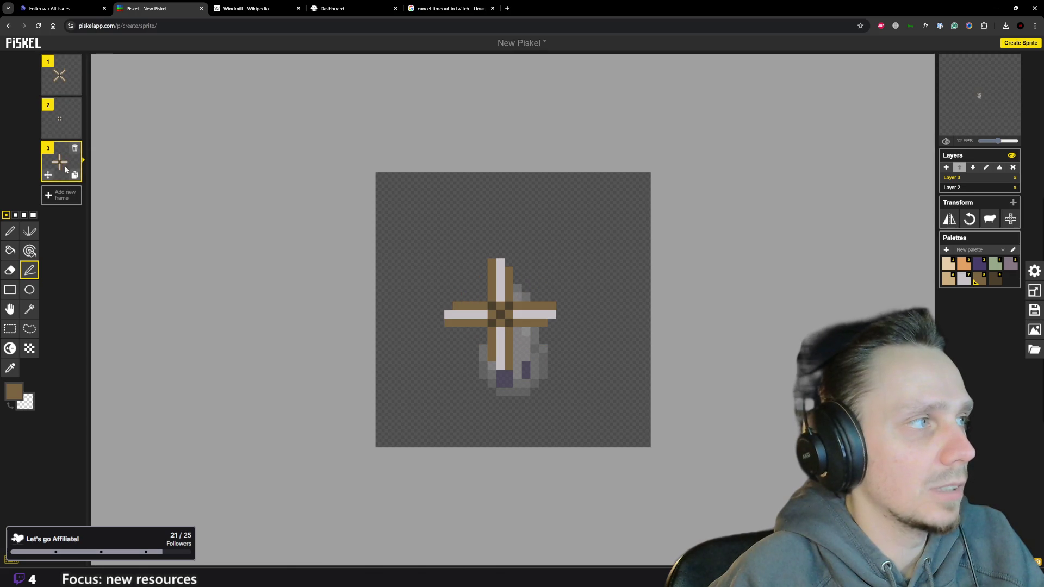
# Move the plus-sails frame up to second place and step through the frames to check the order.
pyautogui.moveTo(65, 144); pyautogui.dragTo(62, 107)
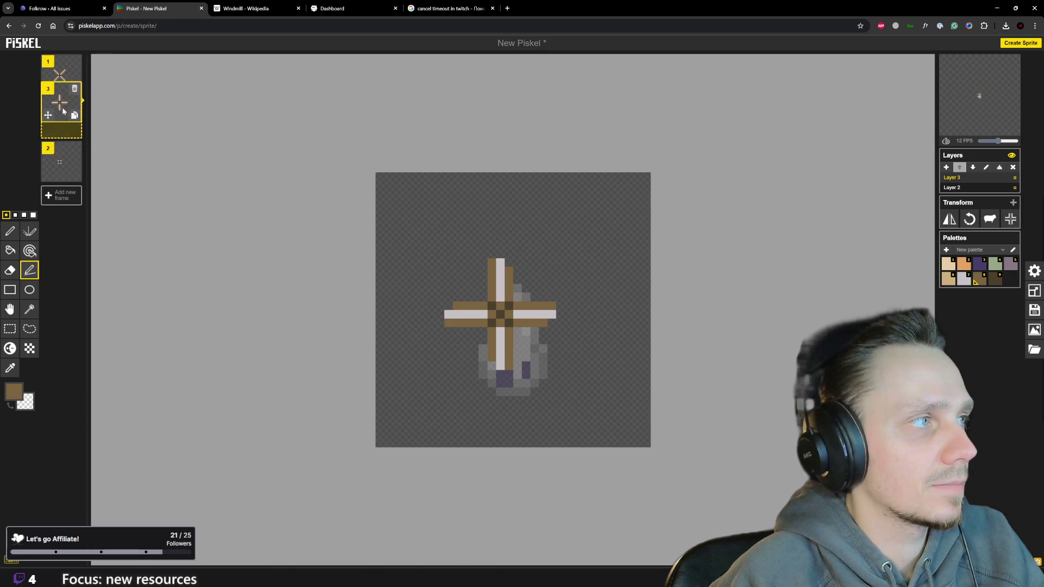
pyautogui.press('Up')
pyautogui.press('Down')
pyautogui.press('Up')
pyautogui.scroll(-3, 457, 324)
pyautogui.scroll(-3, 458, 329)
pyautogui.scroll(-2, 458, 328)
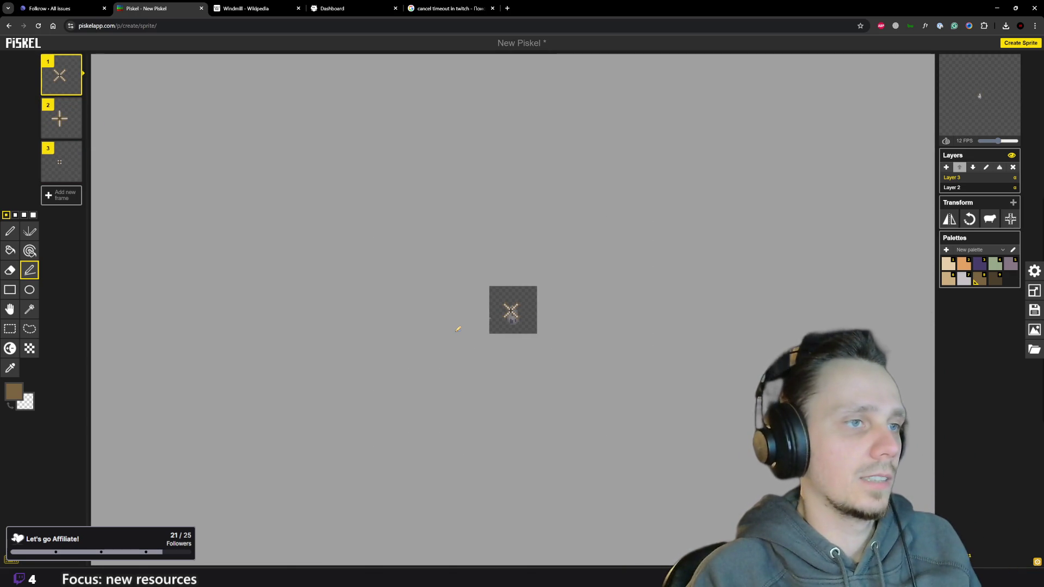
pyautogui.press('Down')
pyautogui.press('Up')
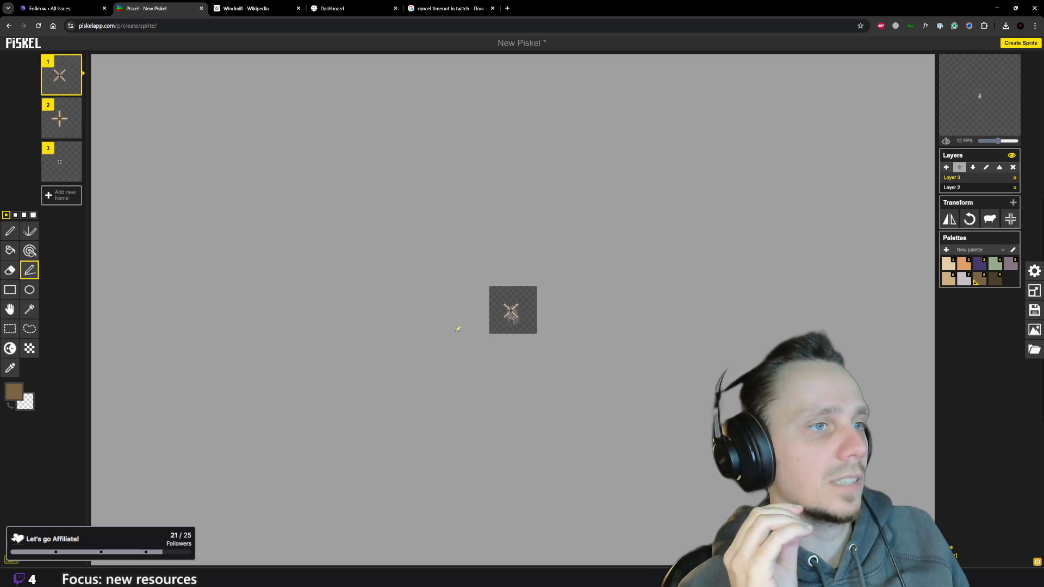
pyautogui.press('Down')
pyautogui.press('Up')
pyautogui.press('Down')
pyautogui.press('Up')
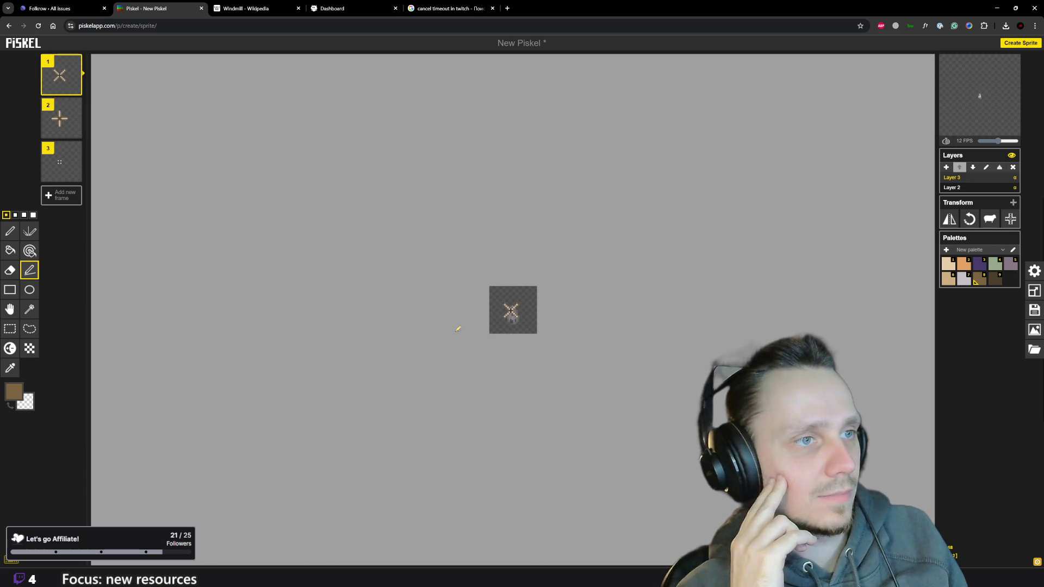
pyautogui.press('Down')
pyautogui.press('Up')
pyautogui.press('Down')
pyautogui.press('Up')
pyautogui.press('Down')
pyautogui.press('Up')
pyautogui.press('Down')
pyautogui.press('Up')
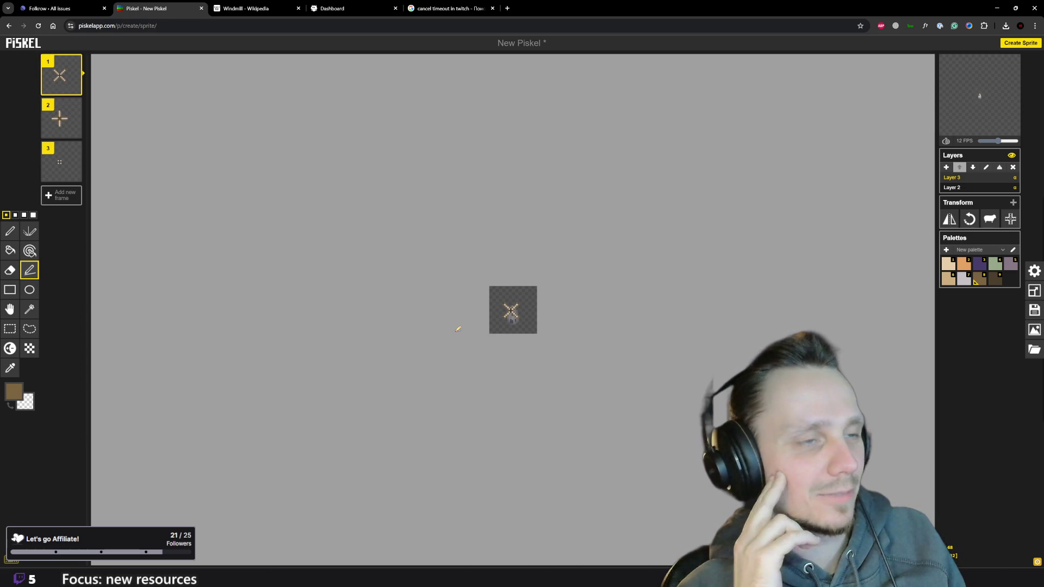
pyautogui.press('Down')
pyautogui.press('Up')
pyautogui.press('Down')
pyautogui.press('Up')
pyautogui.press('Down')
pyautogui.press('Up')
pyautogui.press('Down')
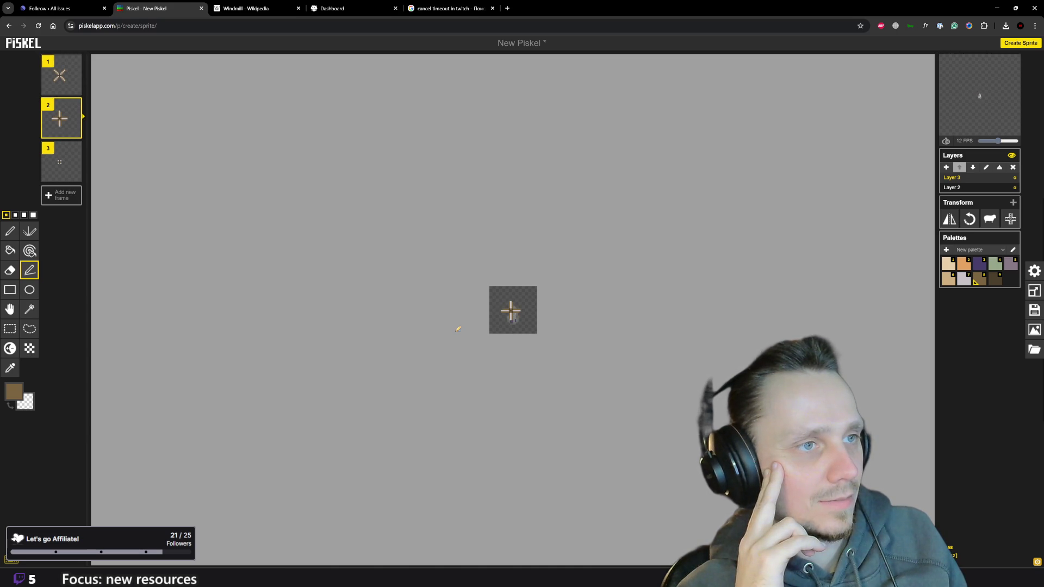
pyautogui.press('Up')
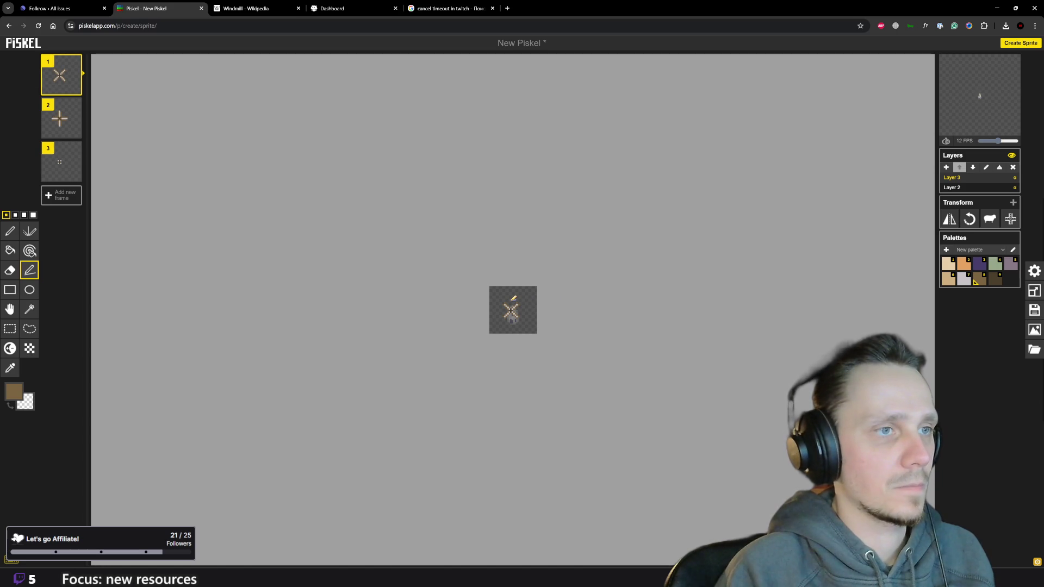
pyautogui.scroll(1, 517, 298)
pyautogui.scroll(2, 514, 300)
pyautogui.scroll(1, 510, 302)
pyautogui.moveTo(61, 118)
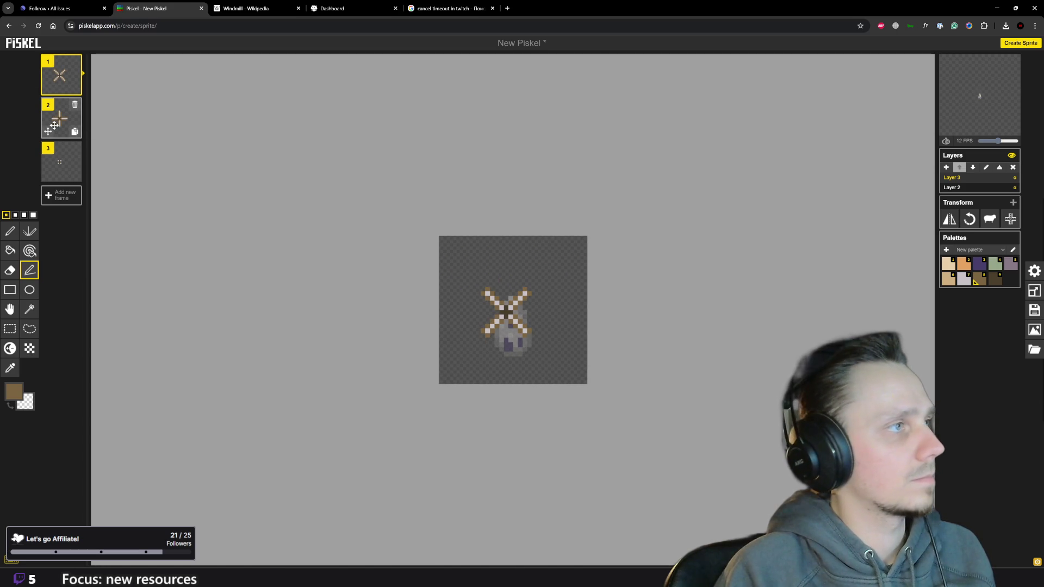
# Check the empty in-between frame and frame 1, then select the sail-less frame 2 for drawing.
pyautogui.click(66, 171)
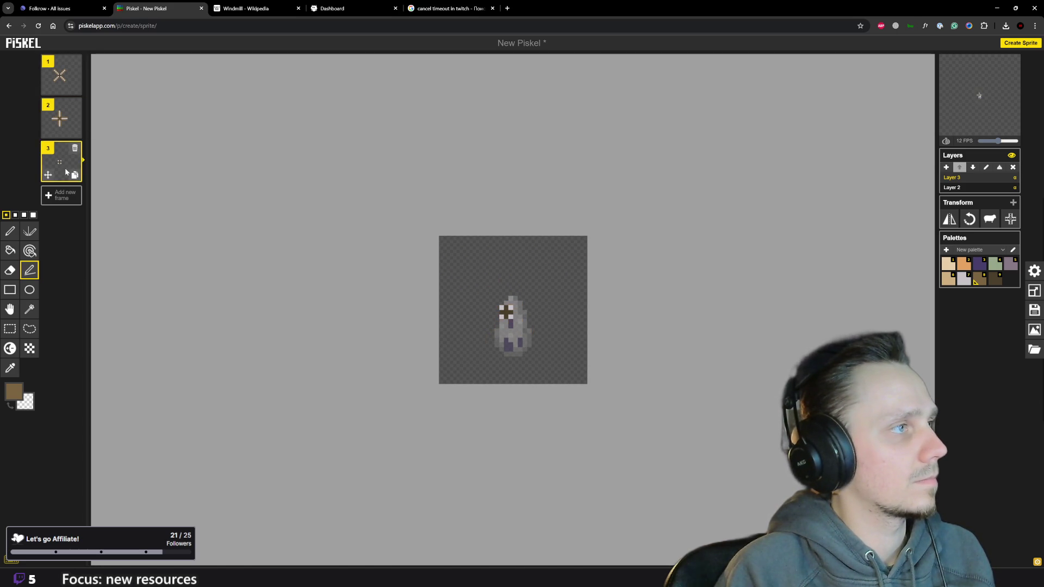
pyautogui.click(66, 80)
pyautogui.moveTo(62, 119)
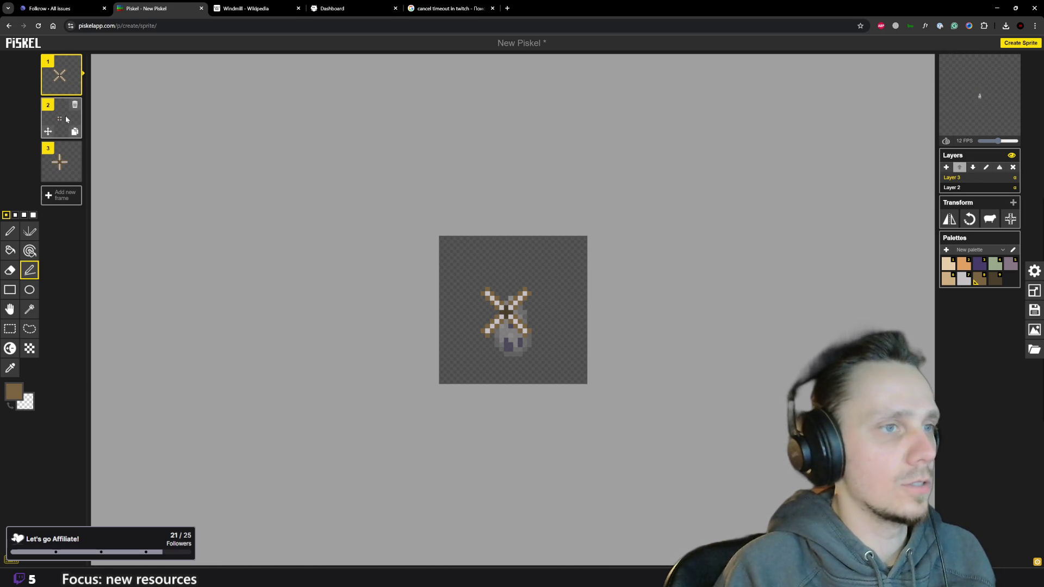
pyautogui.click(67, 120)
pyautogui.scroll(3, 506, 349)
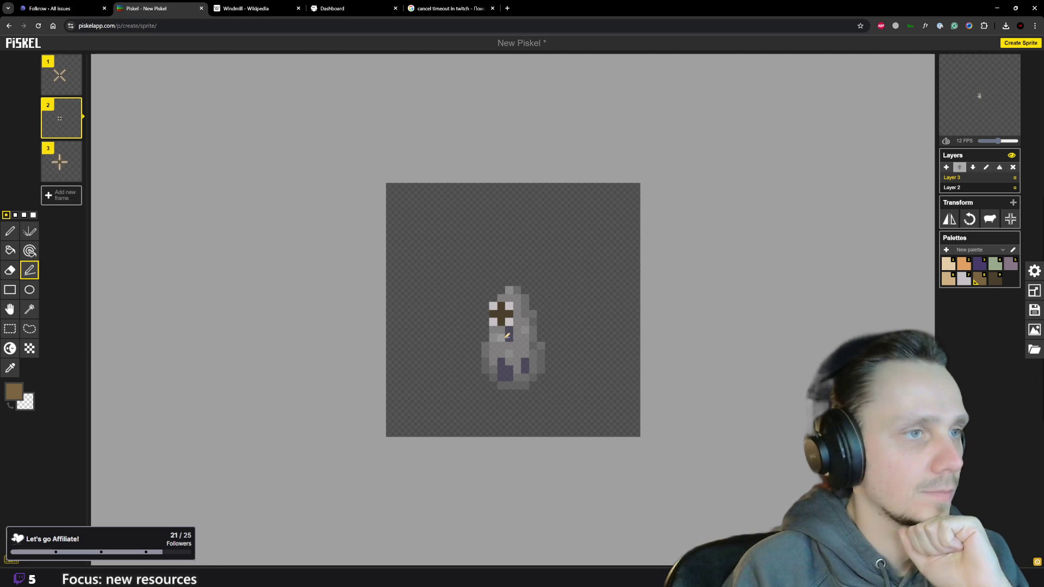
# Draw a brown double diagonal sail line through the tower hub, running up-left.
pyautogui.moveTo(510, 328); pyautogui.dragTo(519, 350)
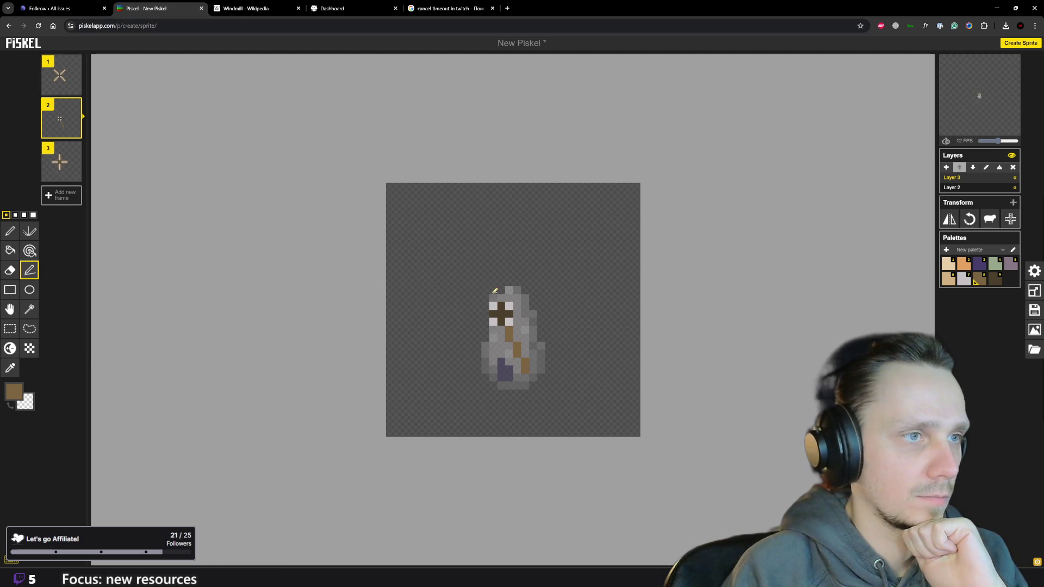
pyautogui.moveTo(492, 281); pyautogui.dragTo(477, 255)
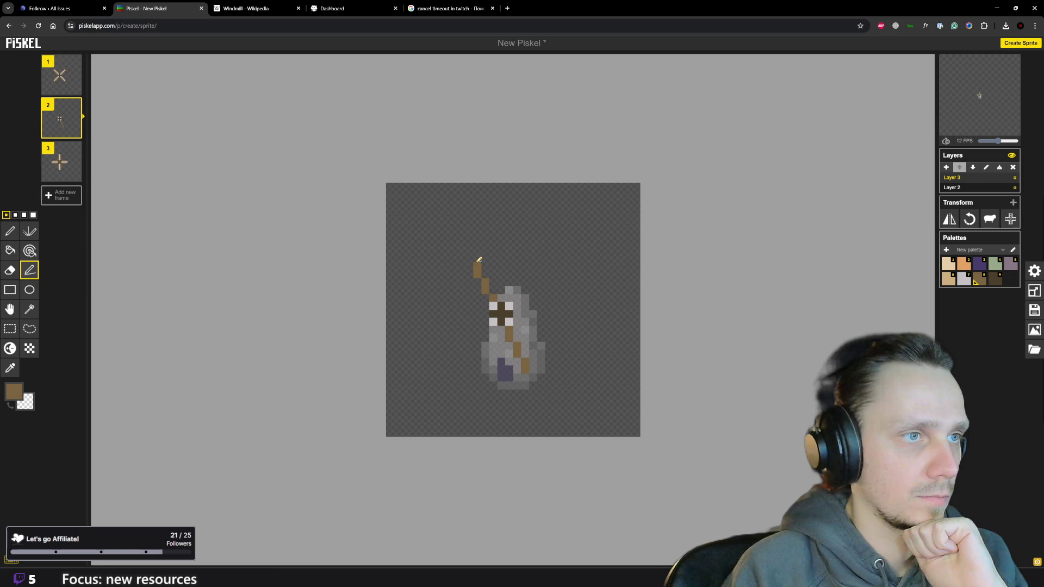
pyautogui.click(504, 277)
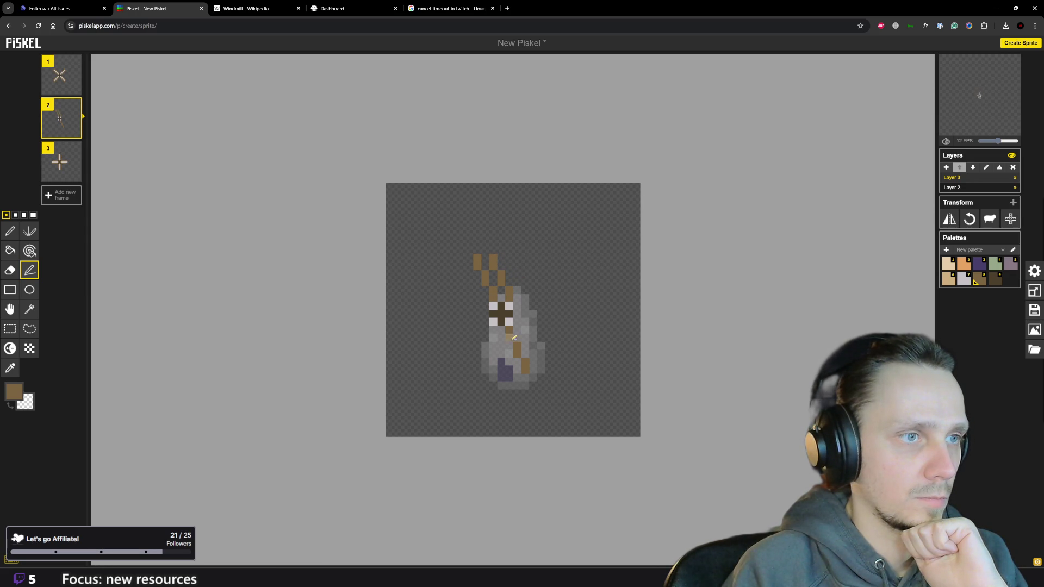
# Add brown sail arms down the lower tower and rightward from the hub.
pyautogui.moveTo(509, 354); pyautogui.dragTo(514, 369)
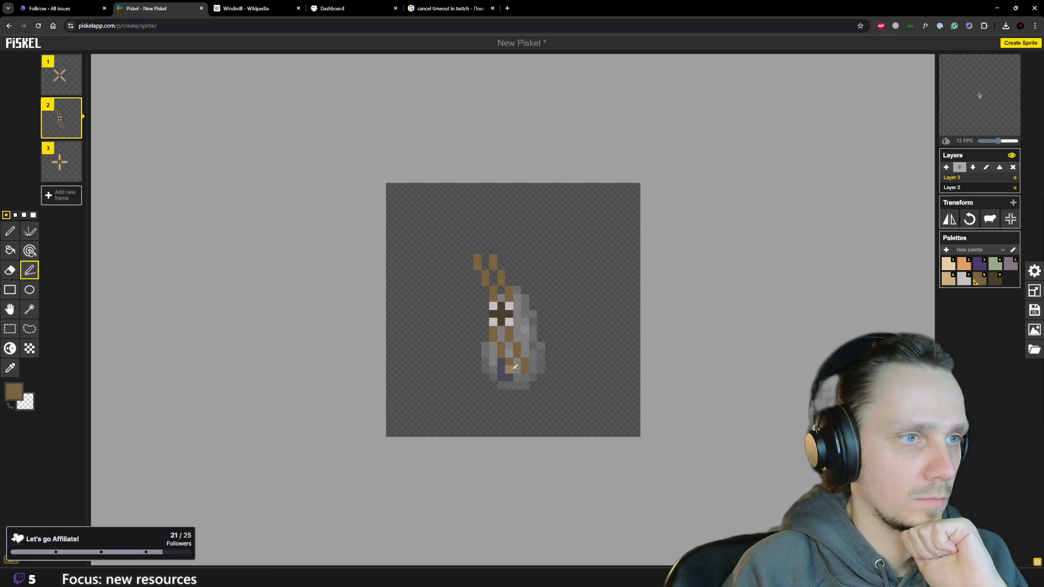
pyautogui.moveTo(521, 305); pyautogui.dragTo(566, 322)
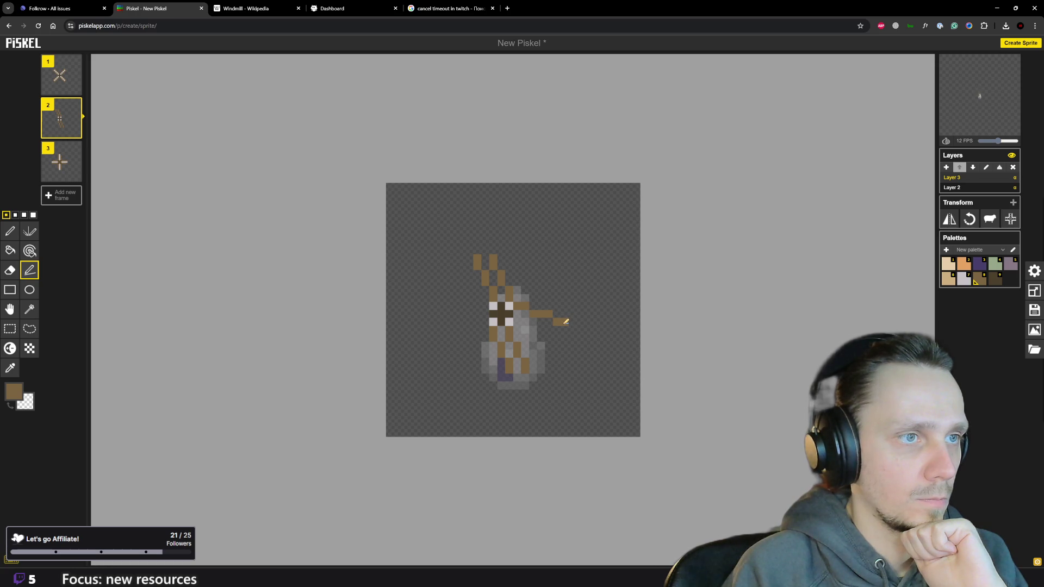
pyautogui.moveTo(519, 322); pyautogui.dragTo(560, 332)
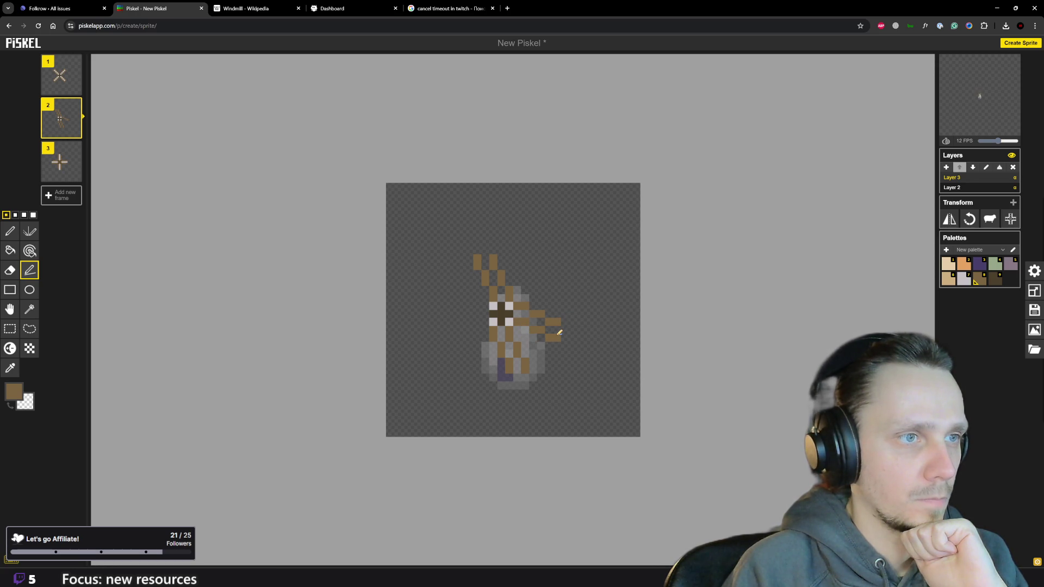
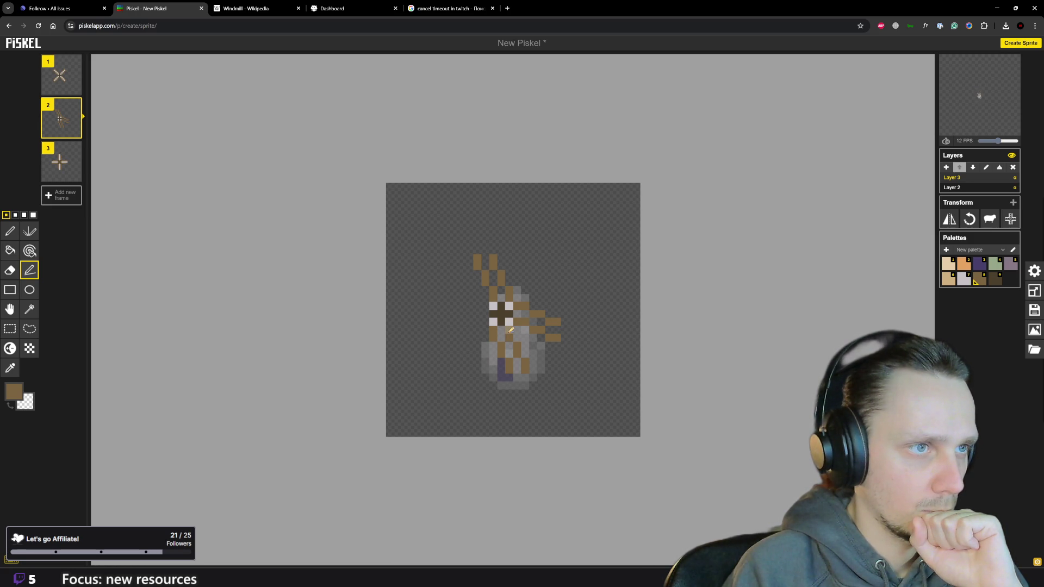
# Stroke brown blade arms up from the hub and out to the left, darkening the tower base.
pyautogui.moveTo(499, 286)
pyautogui.mouseDown()
pyautogui.moveTo(477, 255)
pyautogui.moveTo(516, 290)
pyautogui.moveTo(493, 256)
pyautogui.mouseUp()
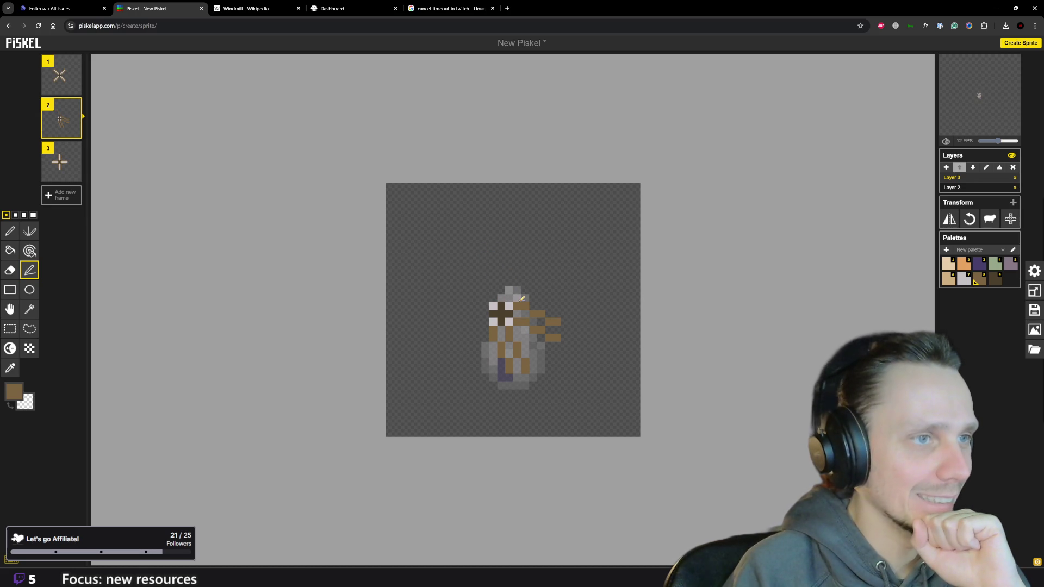
pyautogui.moveTo(522, 299); pyautogui.dragTo(526, 257)
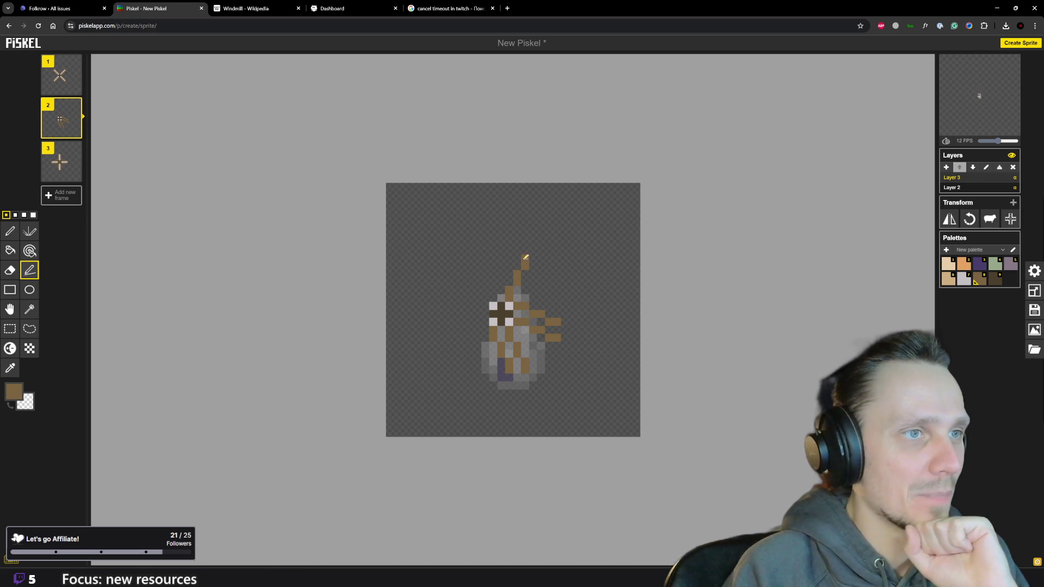
pyautogui.moveTo(496, 294); pyautogui.dragTo(511, 257)
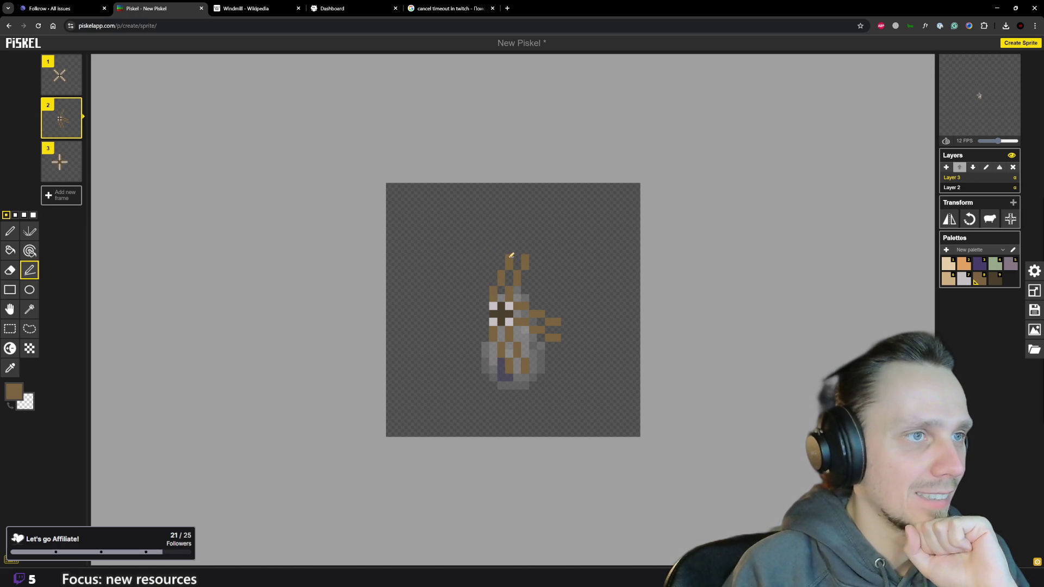
pyautogui.moveTo(513, 328)
pyautogui.mouseDown()
pyautogui.moveTo(503, 336)
pyautogui.moveTo(510, 372)
pyautogui.moveTo(480, 367)
pyautogui.mouseUp()
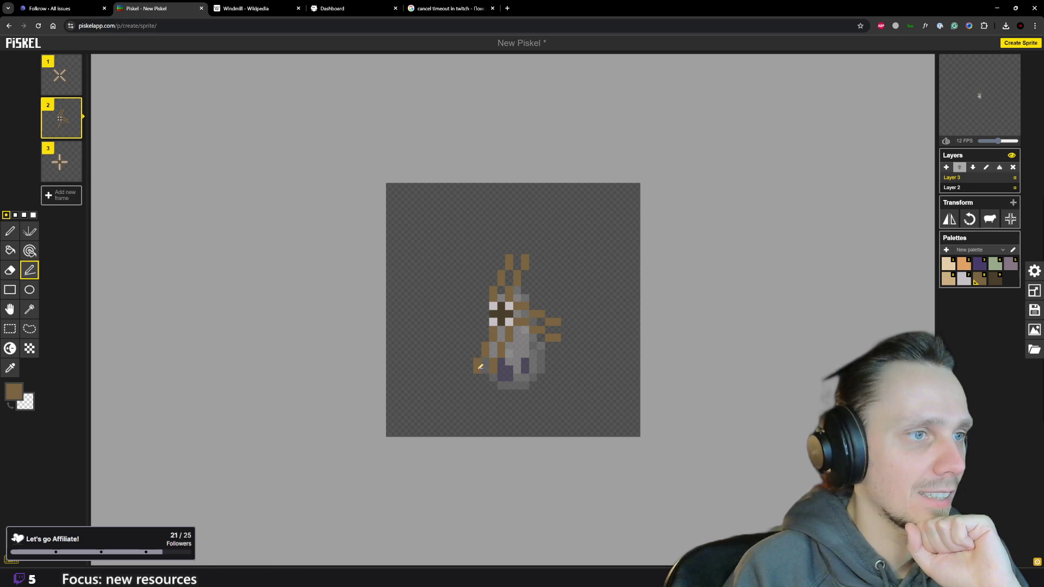
pyautogui.moveTo(456, 304); pyautogui.dragTo(444, 289)
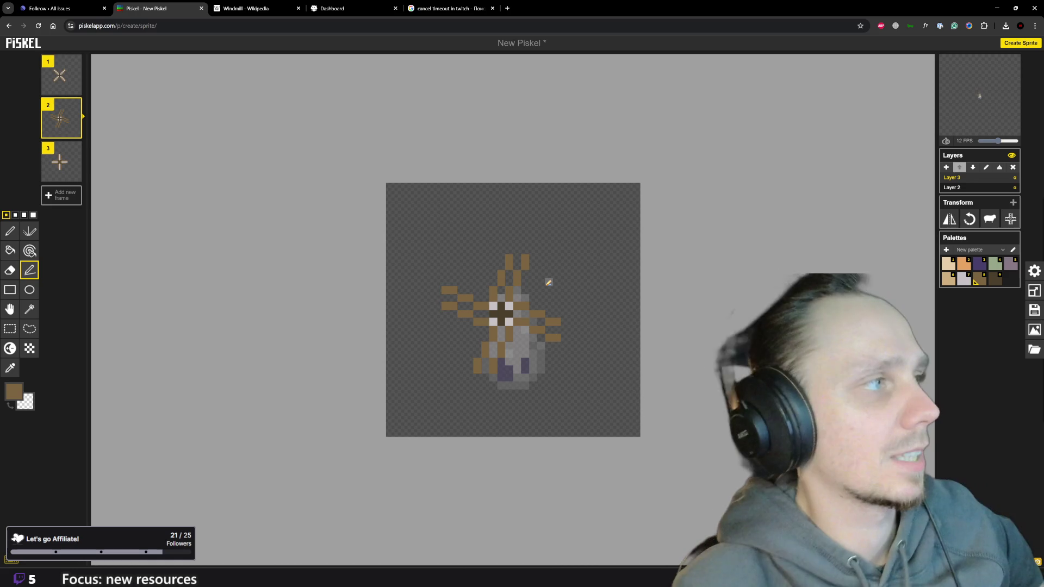
# Flip between frames 1 and 2 to compare the blade rotation, ending on frame 2.
pyautogui.press('Up')
pyautogui.press('Down')
pyautogui.press('Up')
pyautogui.press('Down')
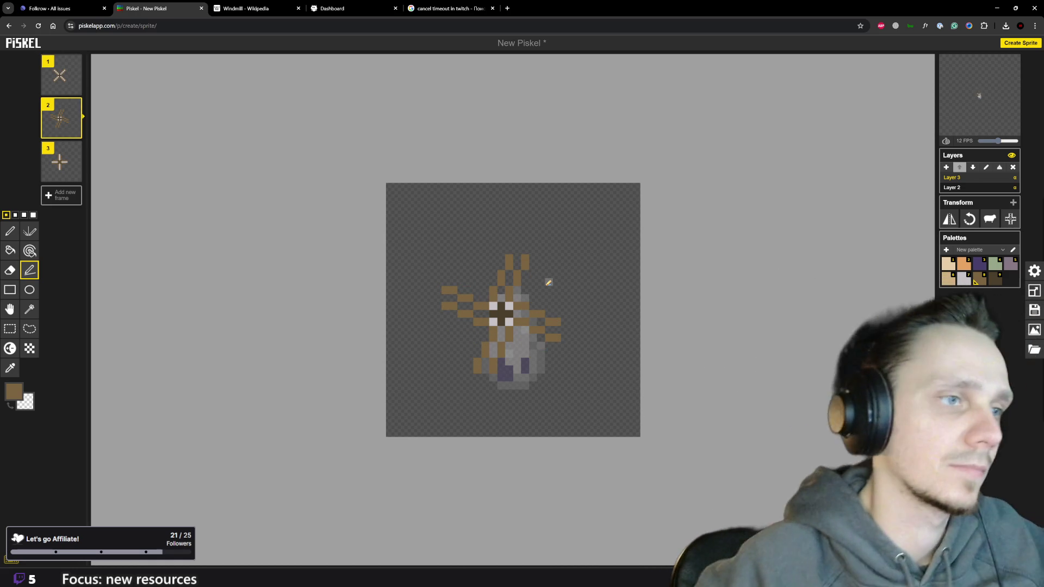
pyautogui.press('Up')
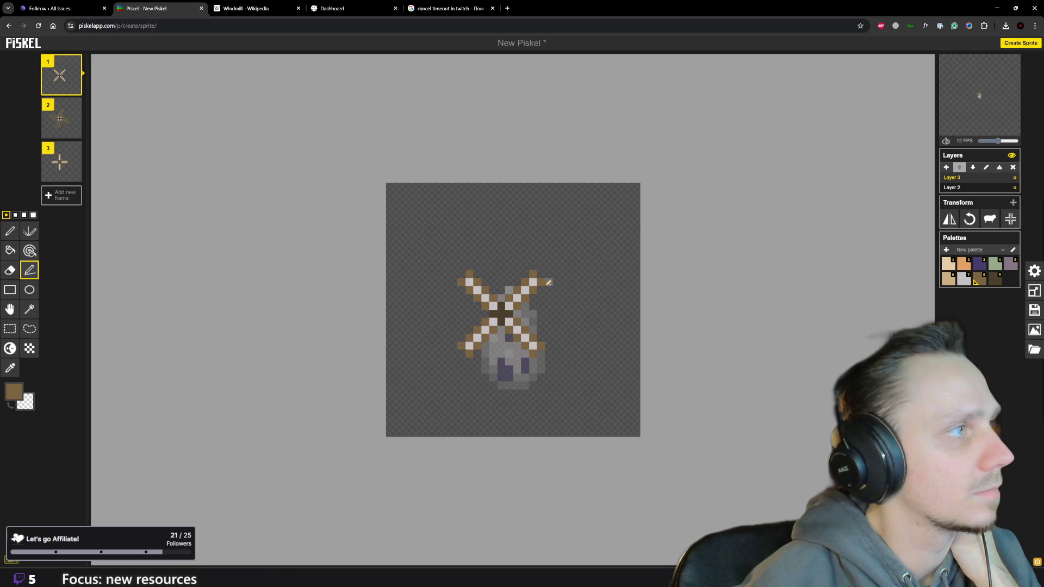
pyautogui.press('Down')
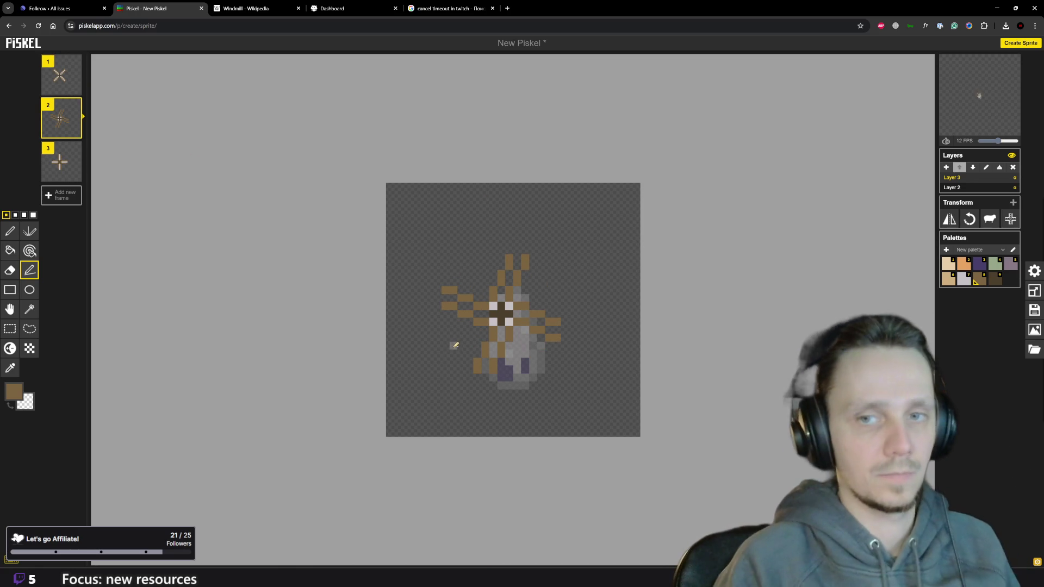
# Place light-grey sail pixels along frame 2's brown blades with the pen.
pyautogui.press('p')
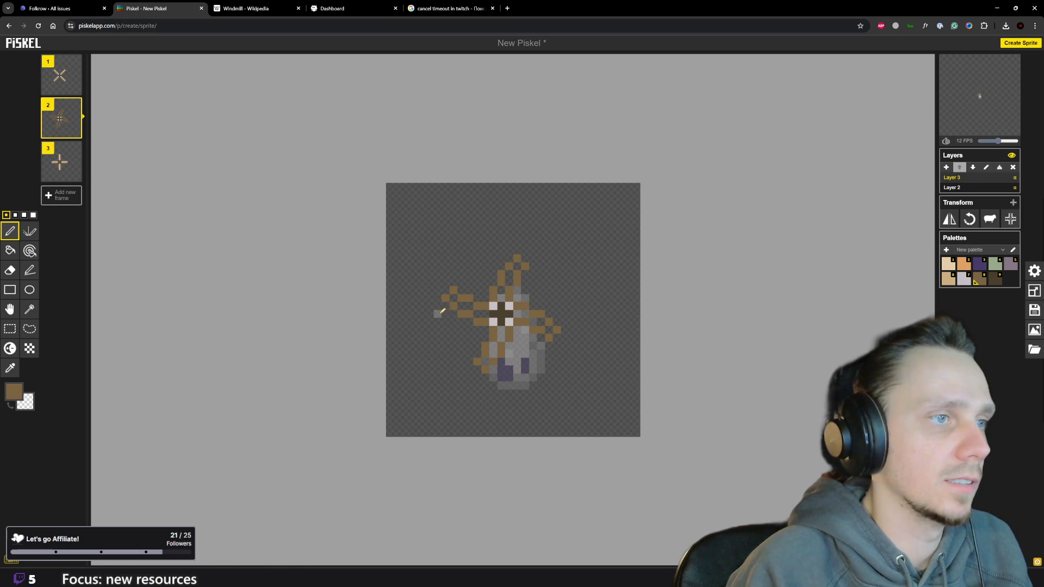
pyautogui.click(965, 279)
pyautogui.click(502, 296)
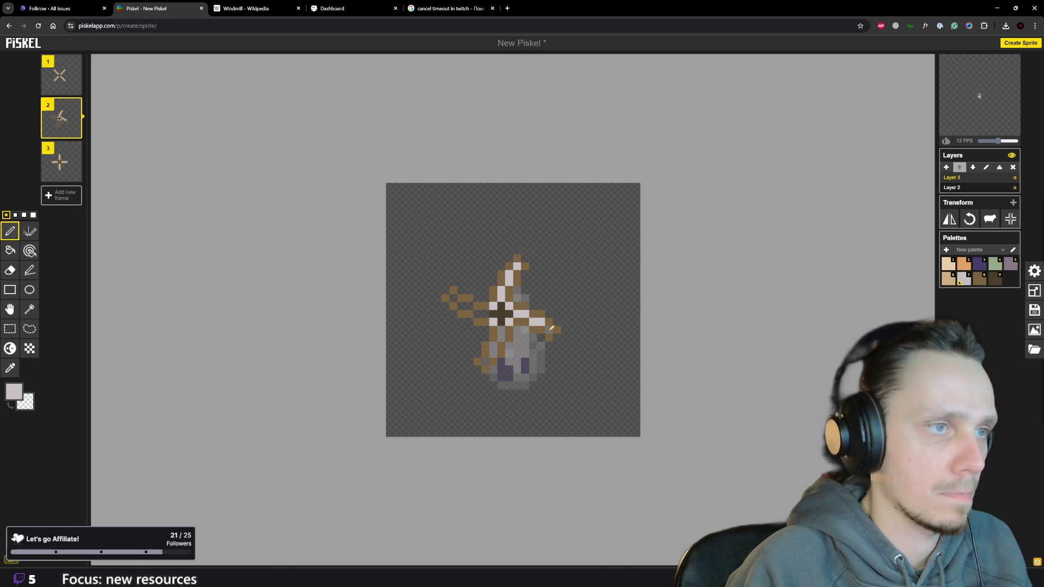
pyautogui.click(471, 308)
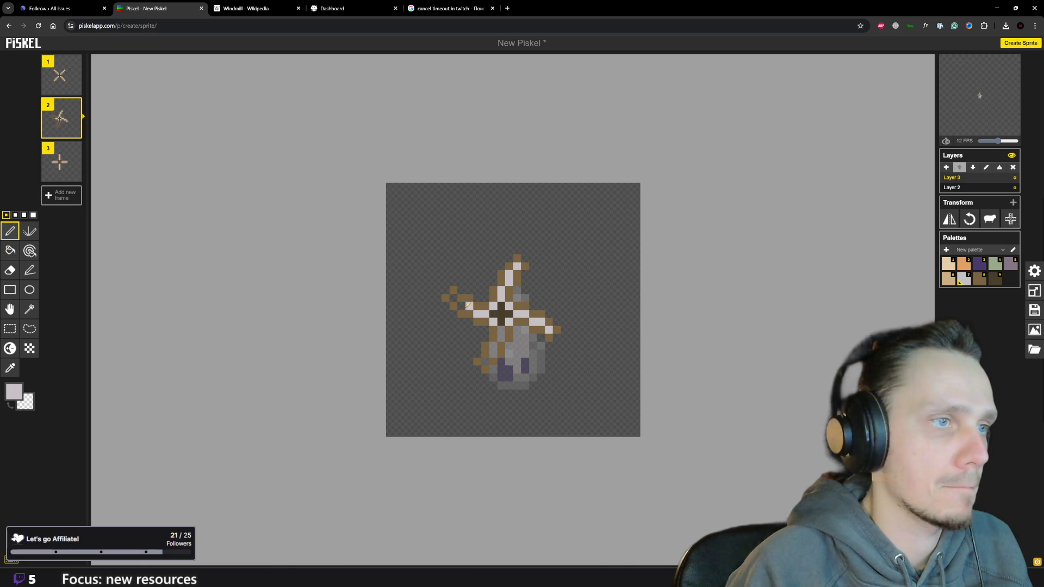
pyautogui.click(455, 300)
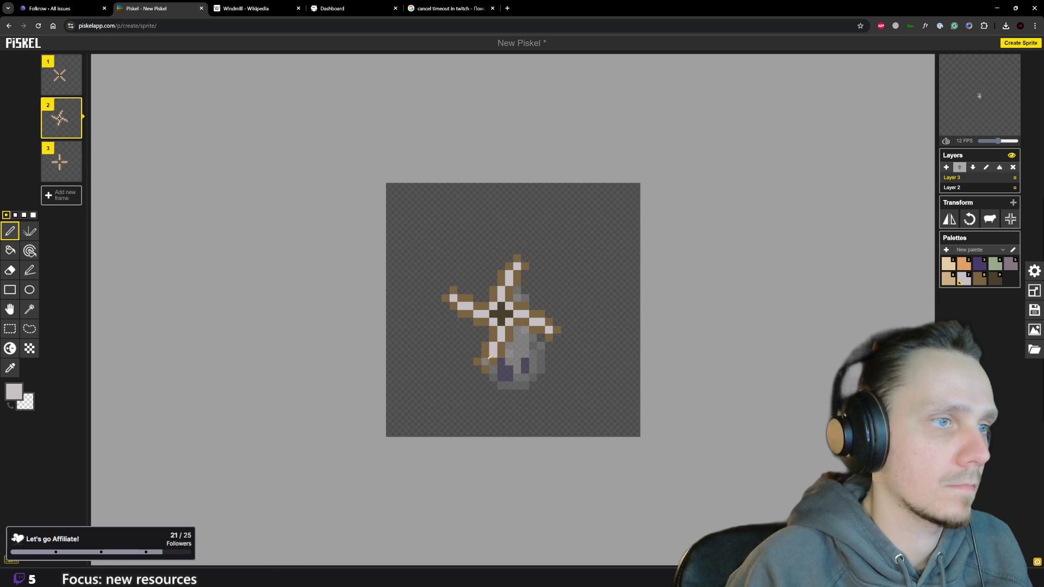
pyautogui.scroll(-2, 491, 356)
pyautogui.scroll(-3, 510, 347)
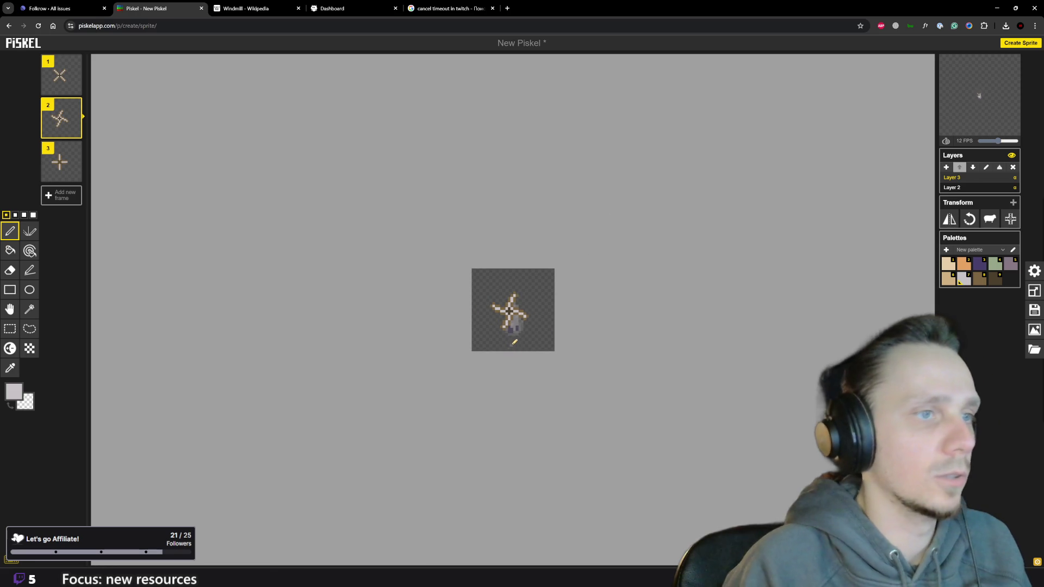
pyautogui.scroll(-1, 514, 342)
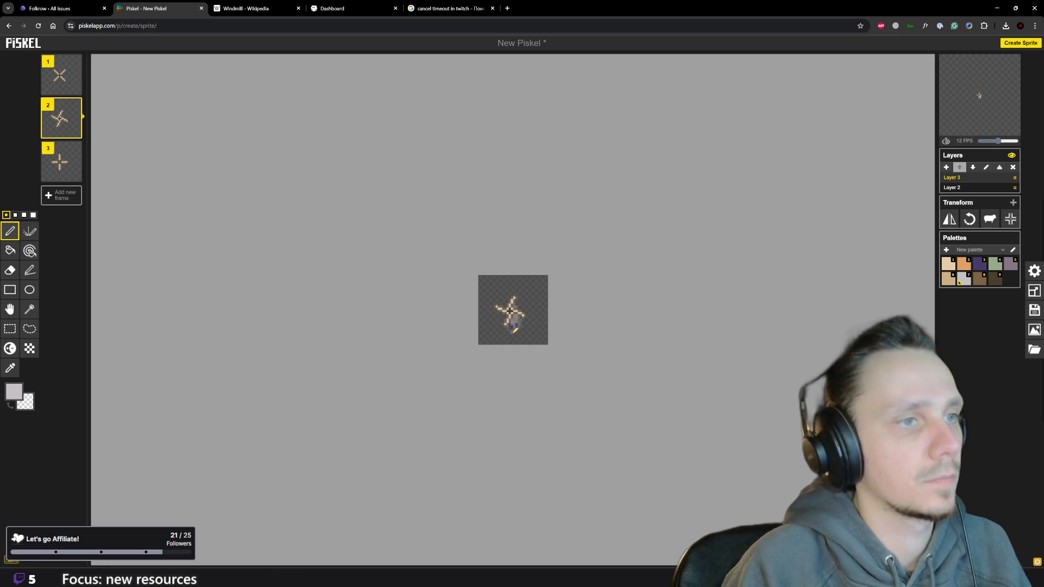
pyautogui.press('Up')
pyautogui.press('Down')
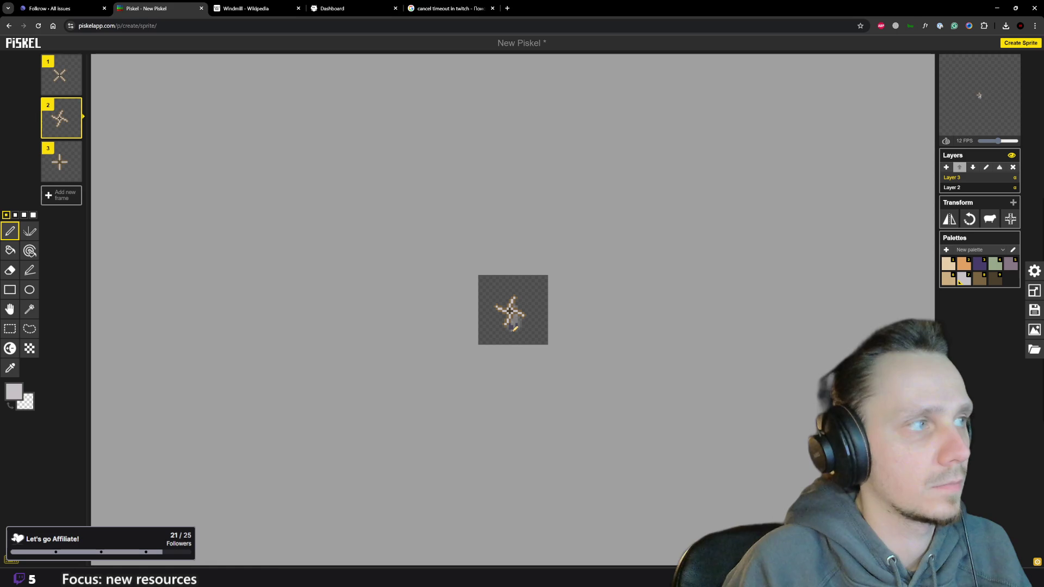
pyautogui.press('Up')
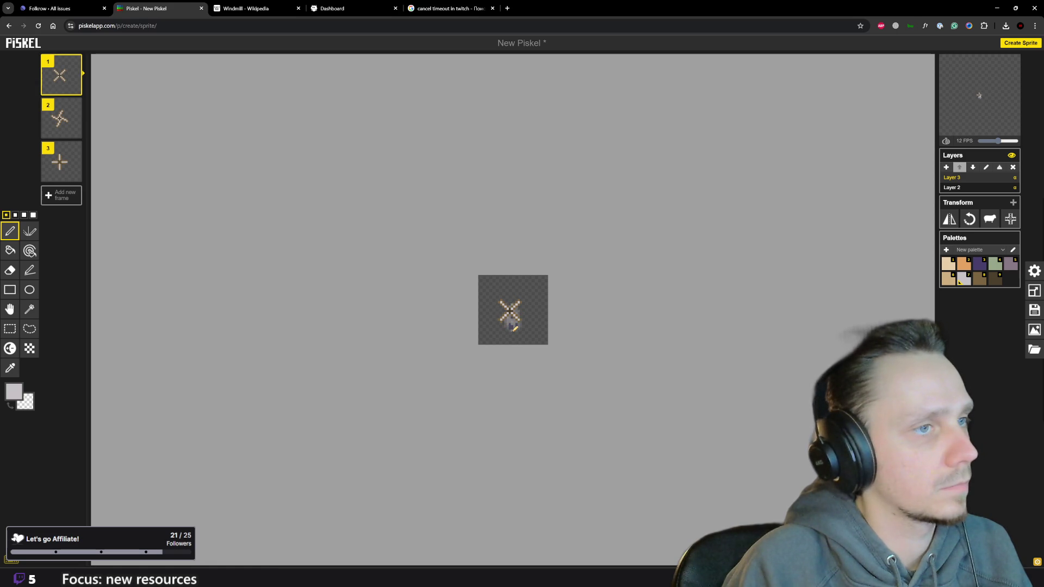
pyautogui.press('Down')
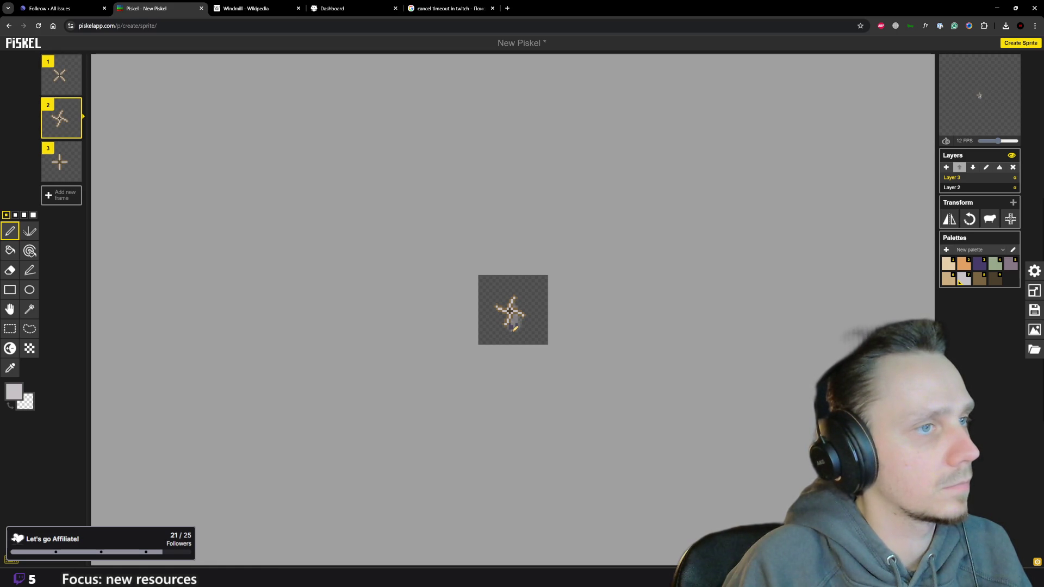
pyautogui.scroll(1, 497, 297)
pyautogui.scroll(3, 514, 278)
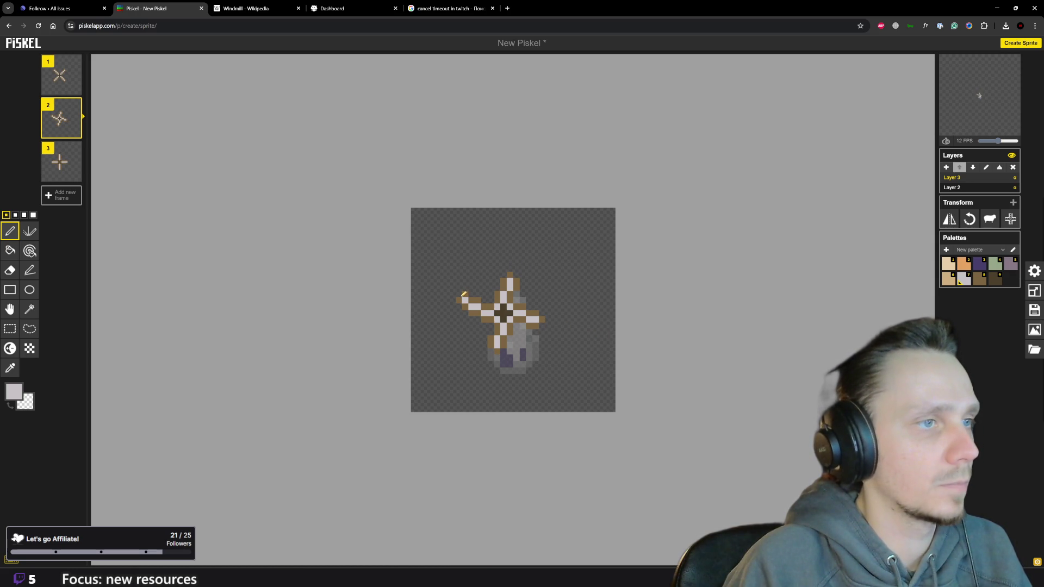
pyautogui.scroll(-2, 474, 278)
pyautogui.scroll(-2, 482, 291)
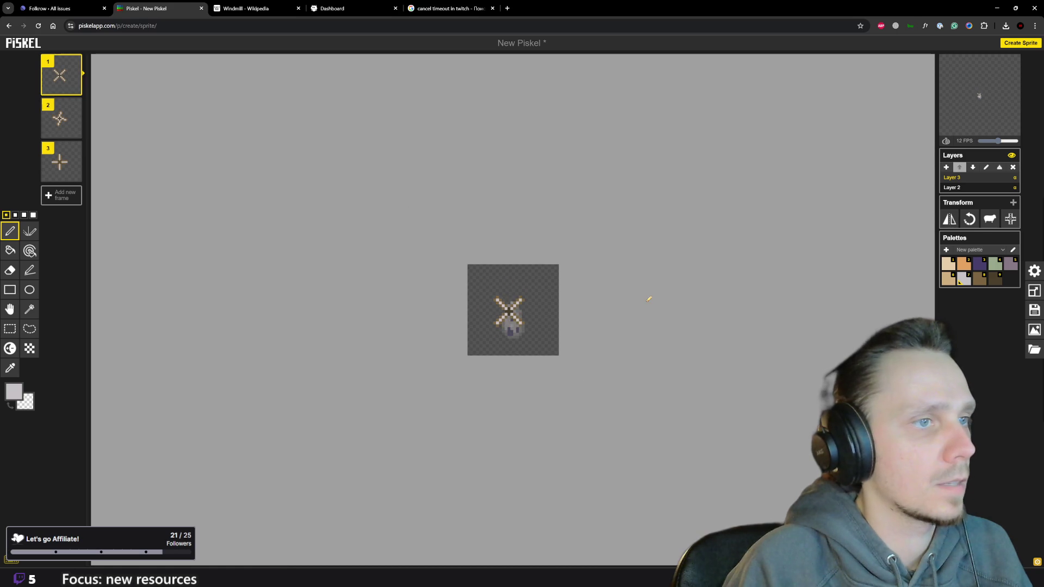
pyautogui.press('Up')
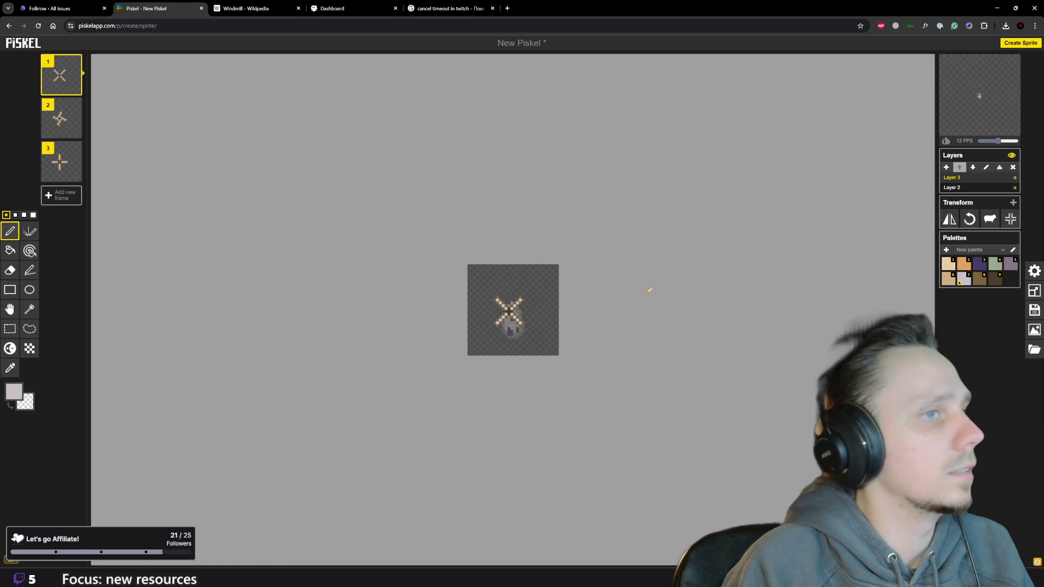
pyautogui.press('Down')
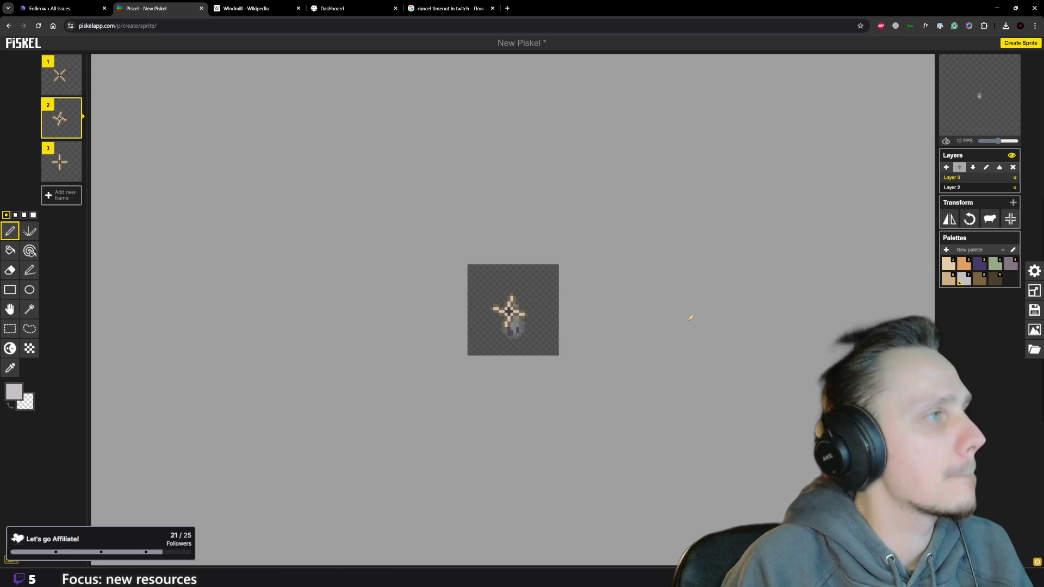
pyautogui.press('Up')
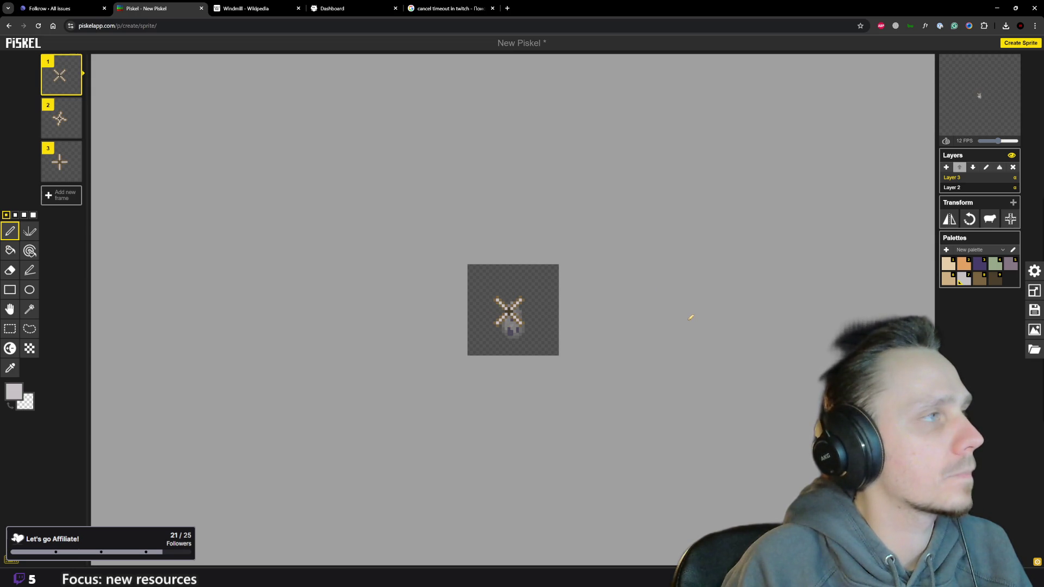
pyautogui.press('Down')
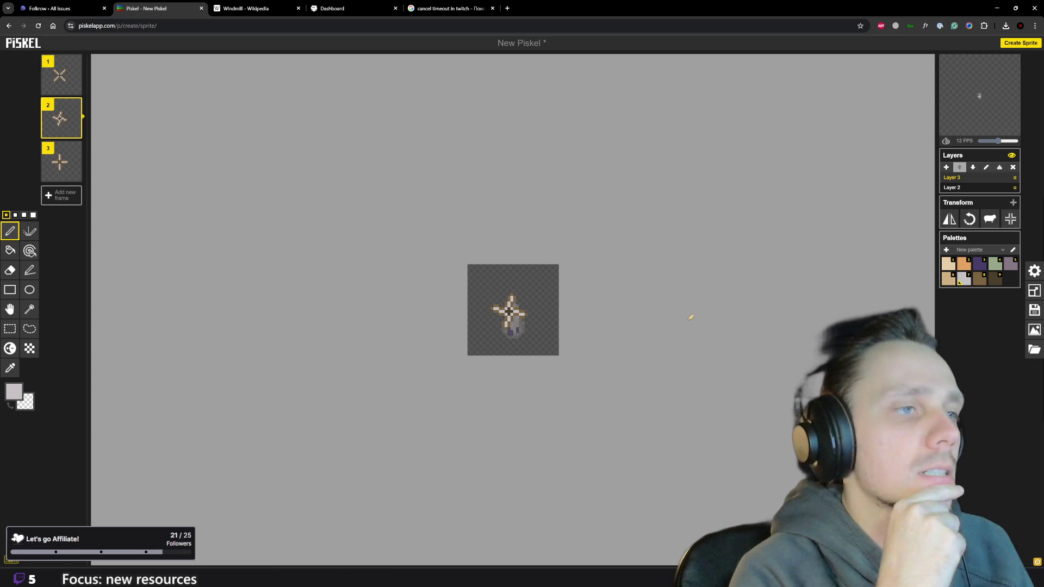
pyautogui.press('Down')
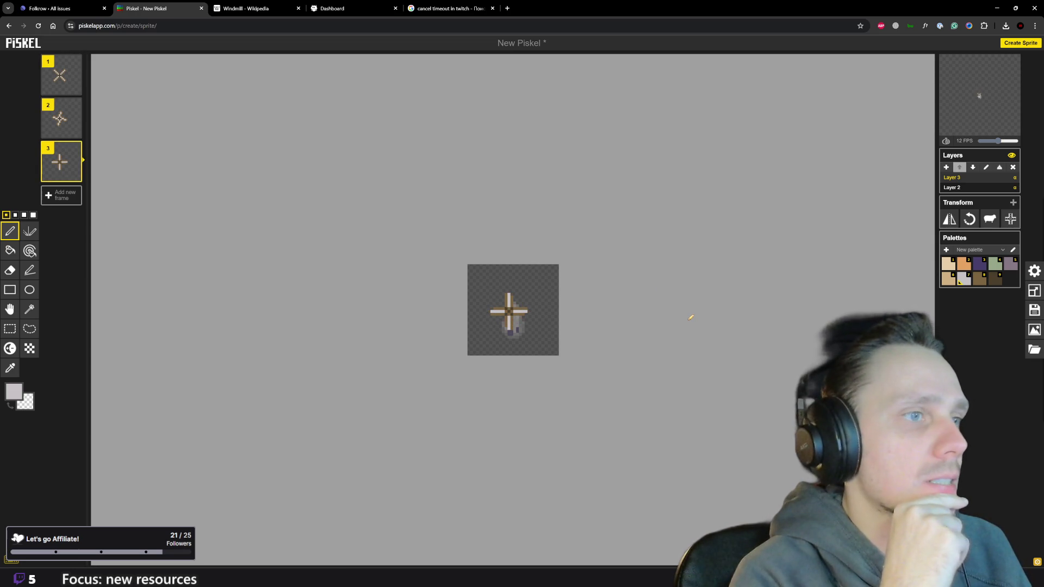
pyautogui.press('Up')
pyautogui.press('Up')
pyautogui.press('Down')
pyautogui.press('Down')
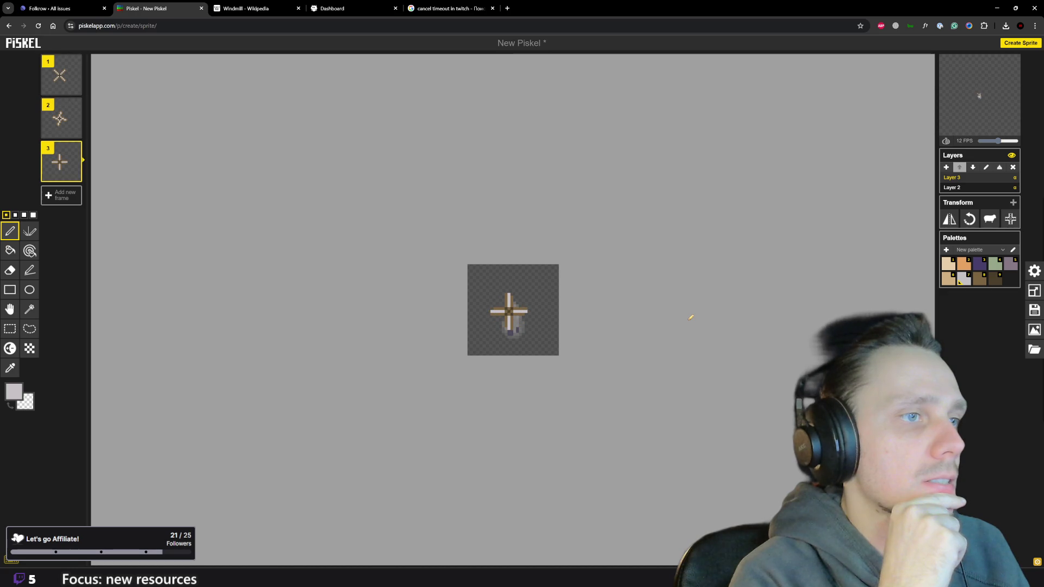
pyautogui.press('Up')
pyautogui.press('Up')
pyautogui.press('Down')
pyautogui.press('Down')
pyautogui.press('Up')
pyautogui.press('Up')
pyautogui.press('Down')
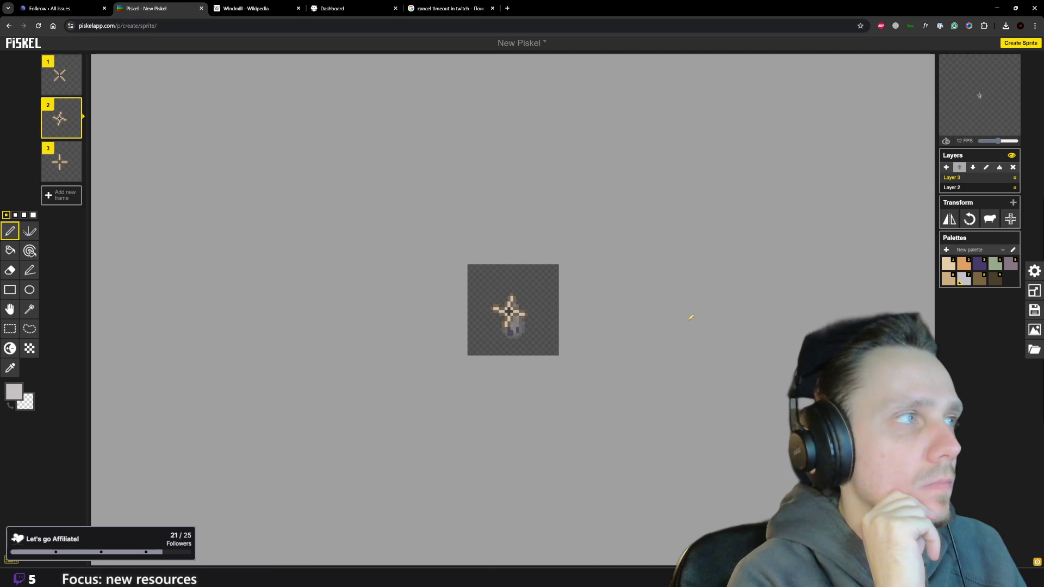
pyautogui.press('Up')
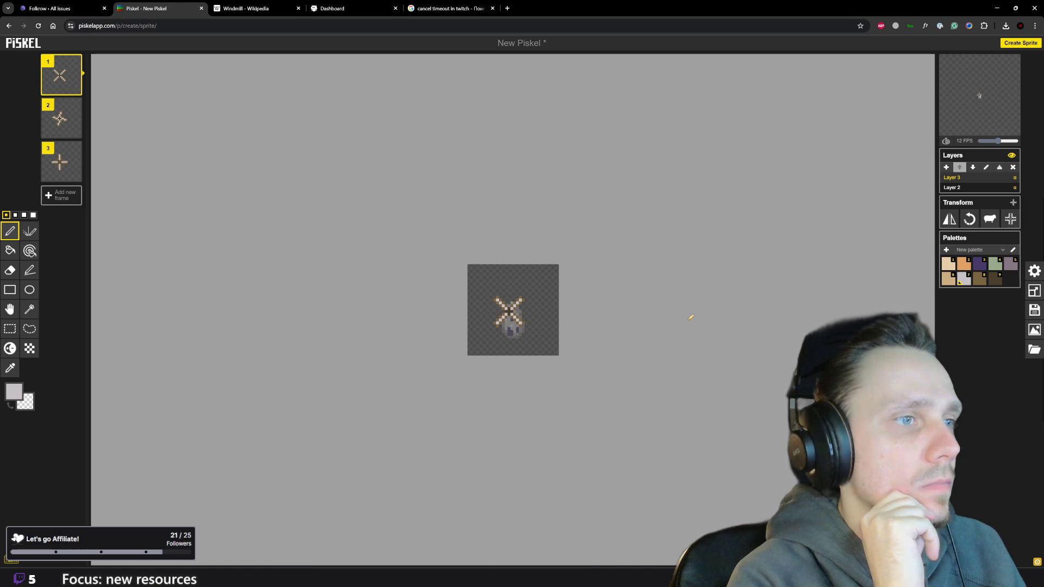
pyautogui.press('Down')
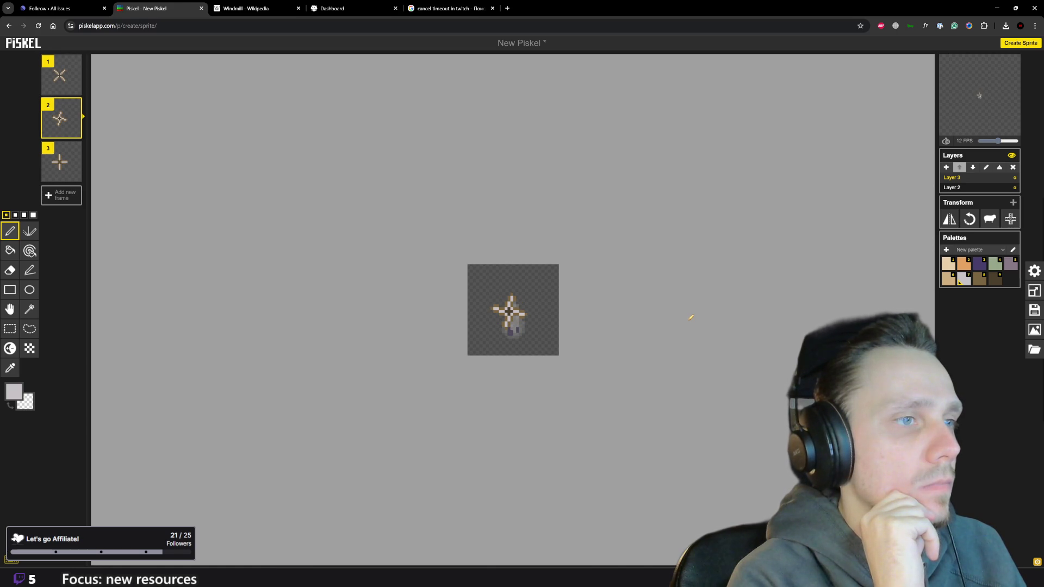
pyautogui.press('Down')
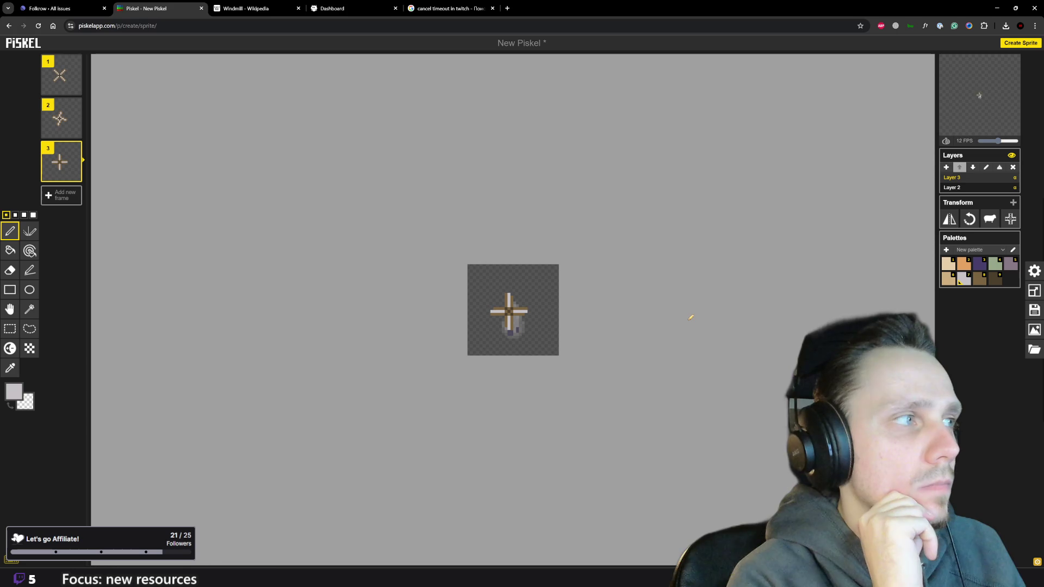
pyautogui.press('Up')
pyautogui.press('Up')
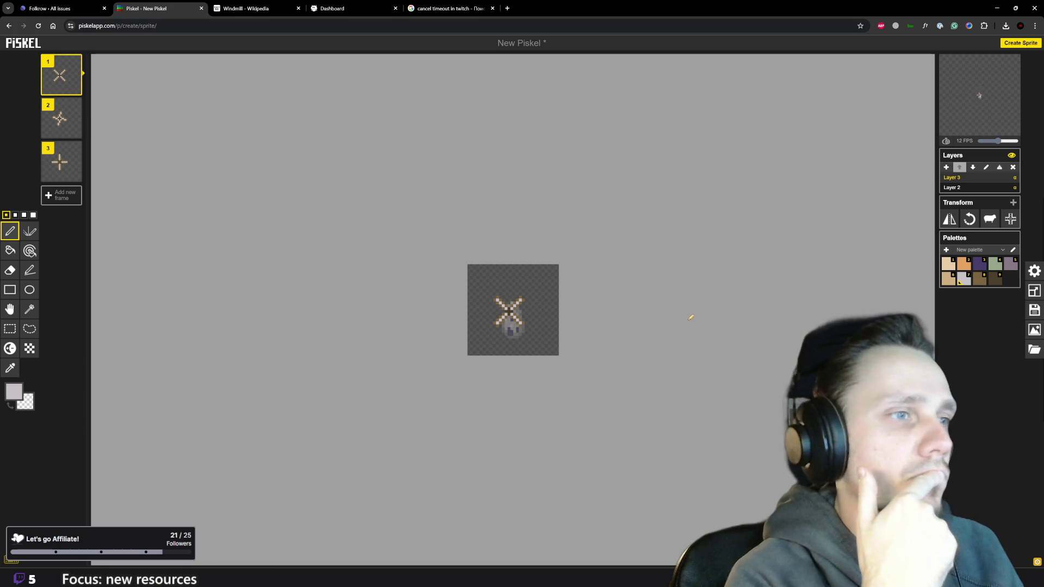
pyautogui.press('Down')
pyautogui.press('Down')
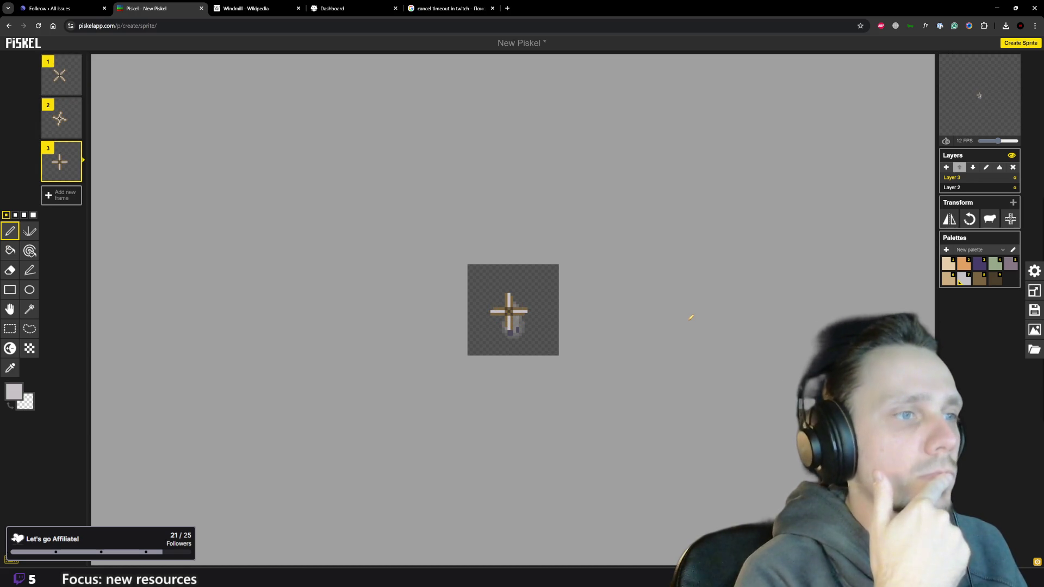
pyautogui.press('Up')
pyautogui.press('Up')
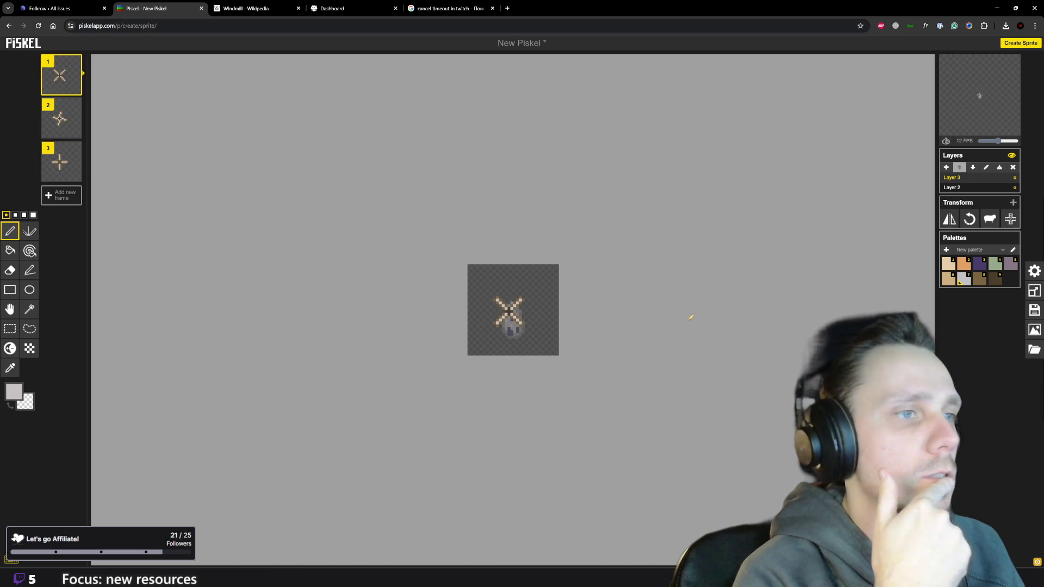
pyautogui.press('Down')
pyautogui.press('Down')
pyautogui.press('Up')
pyautogui.press('Up')
pyautogui.press('Down')
pyautogui.press('Down')
pyautogui.press('Up')
pyautogui.press('Up')
pyautogui.press('Down')
pyautogui.press('Down')
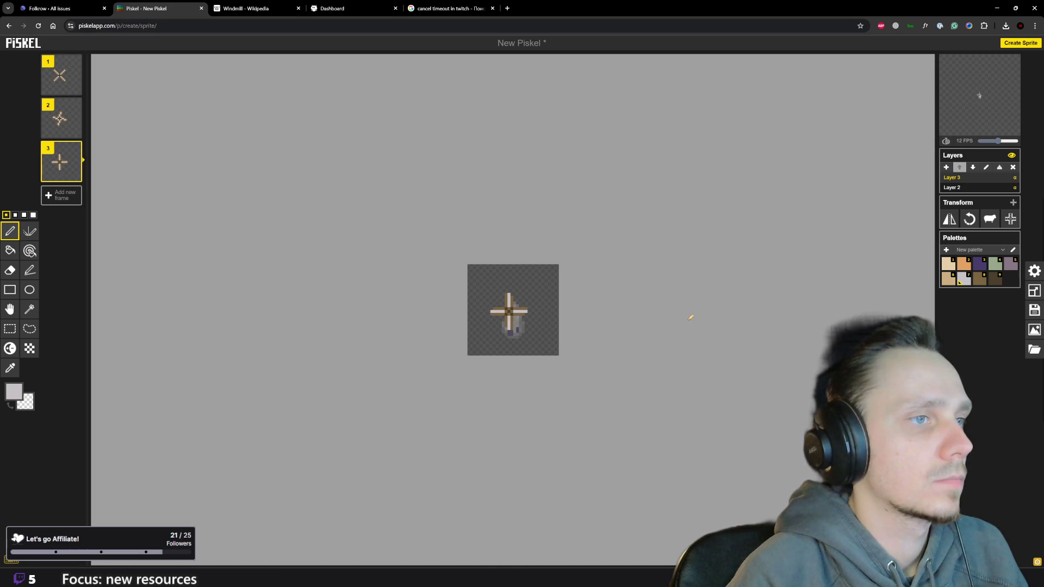
pyautogui.press('Up')
pyautogui.press('Up')
pyautogui.press('Down')
pyautogui.scroll(1, 525, 305)
# Colour frame 2's hub centre dark brown and check it against frame 3.
pyautogui.click(995, 279)
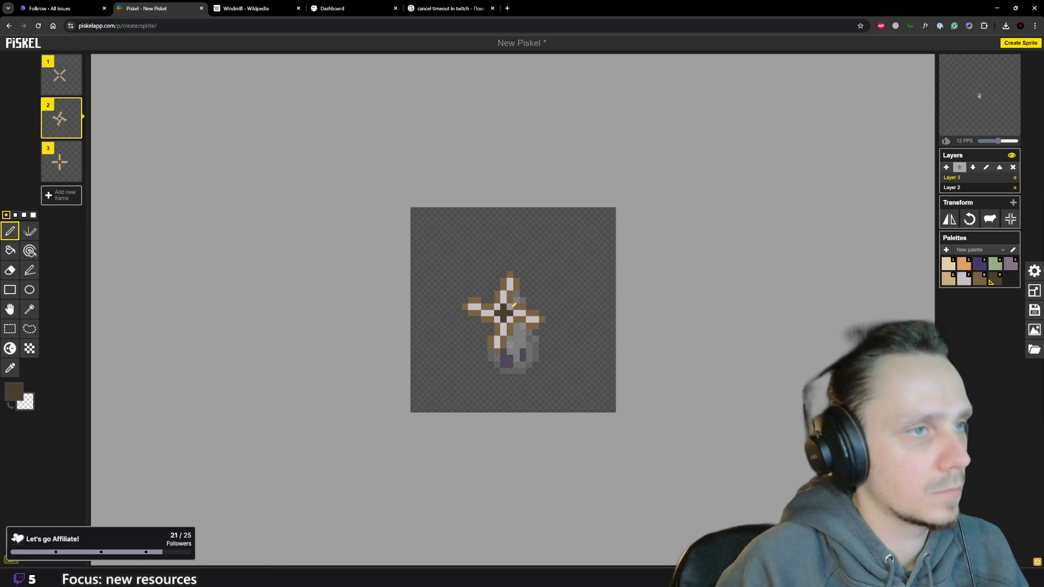
pyautogui.click(505, 308)
pyautogui.click(499, 310)
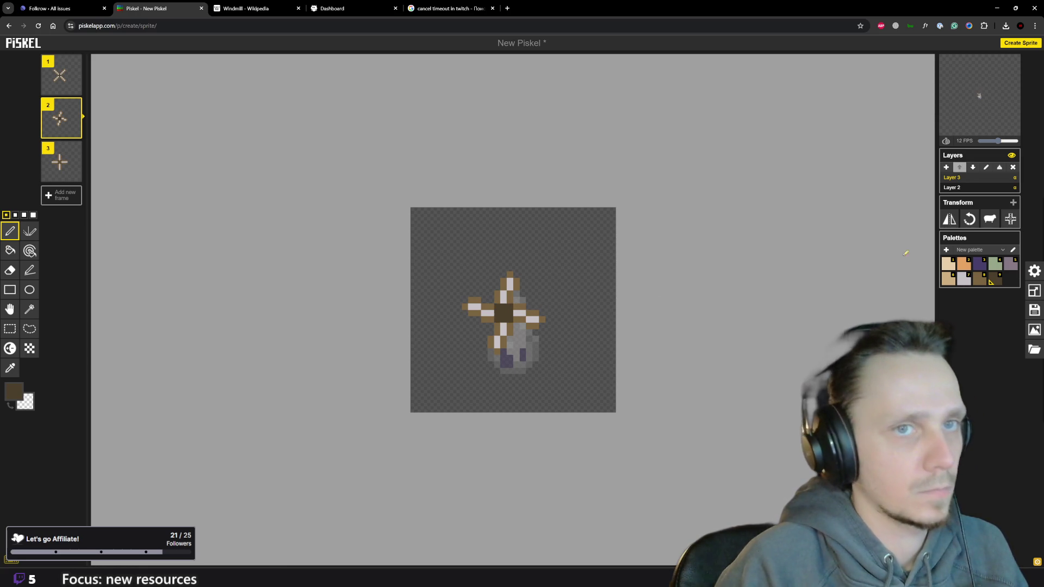
pyautogui.click(965, 279)
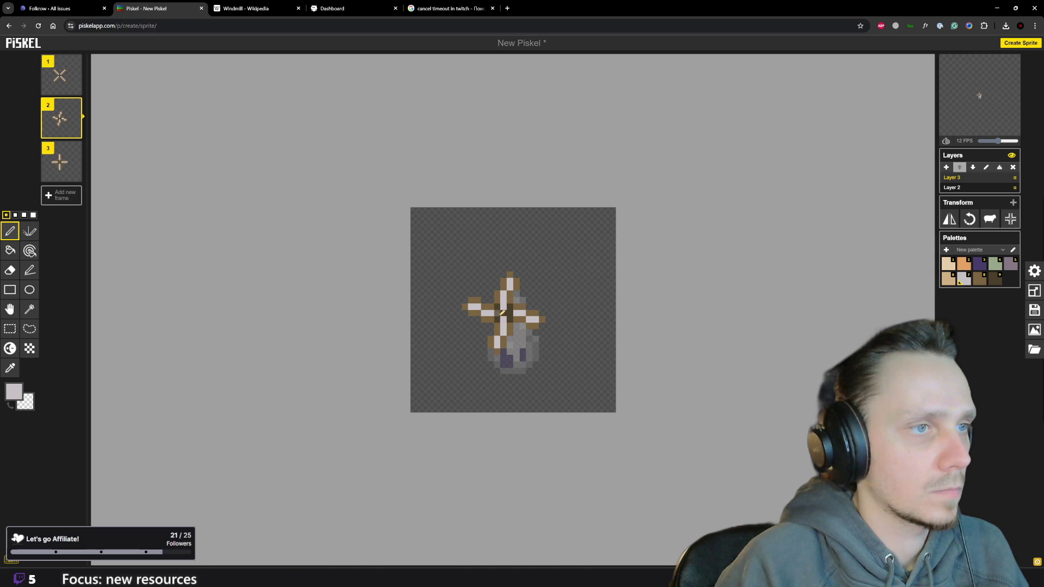
pyautogui.scroll(-2, 539, 320)
pyautogui.scroll(-1, 562, 329)
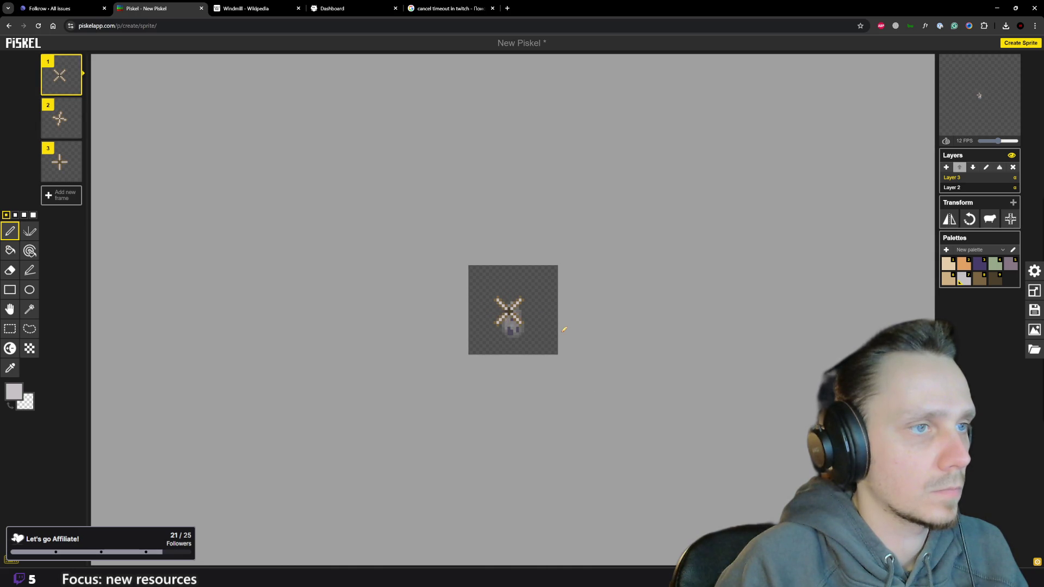
pyautogui.press('Down')
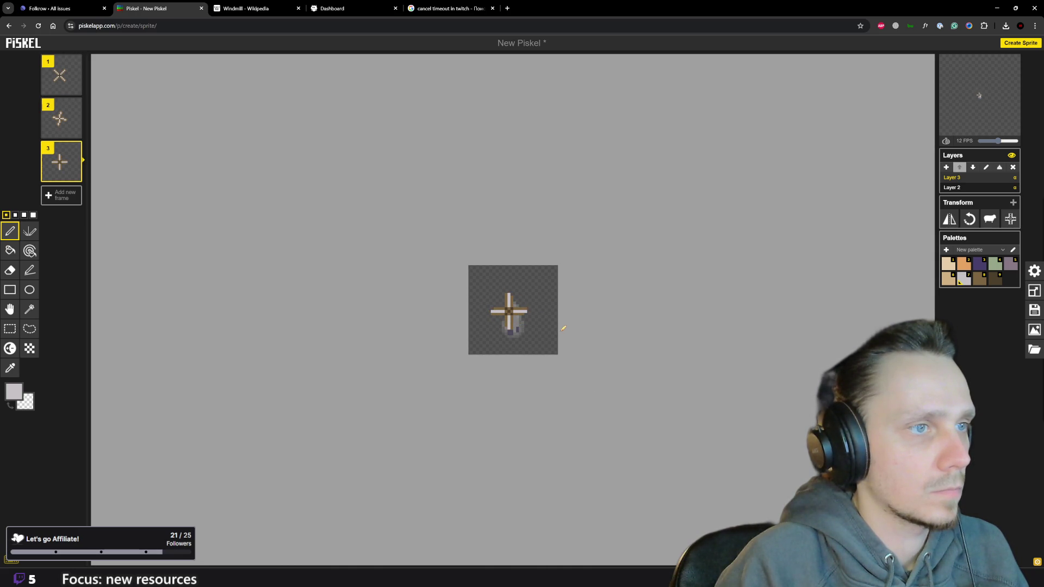
pyautogui.scroll(1, 550, 323)
pyautogui.scroll(2, 531, 313)
pyautogui.press('Up')
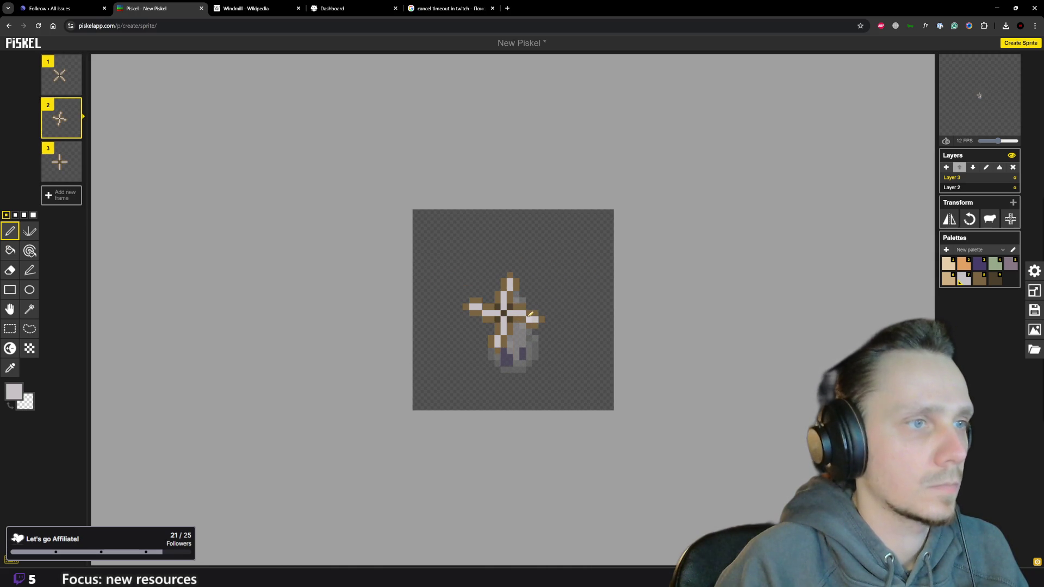
pyautogui.click(980, 279)
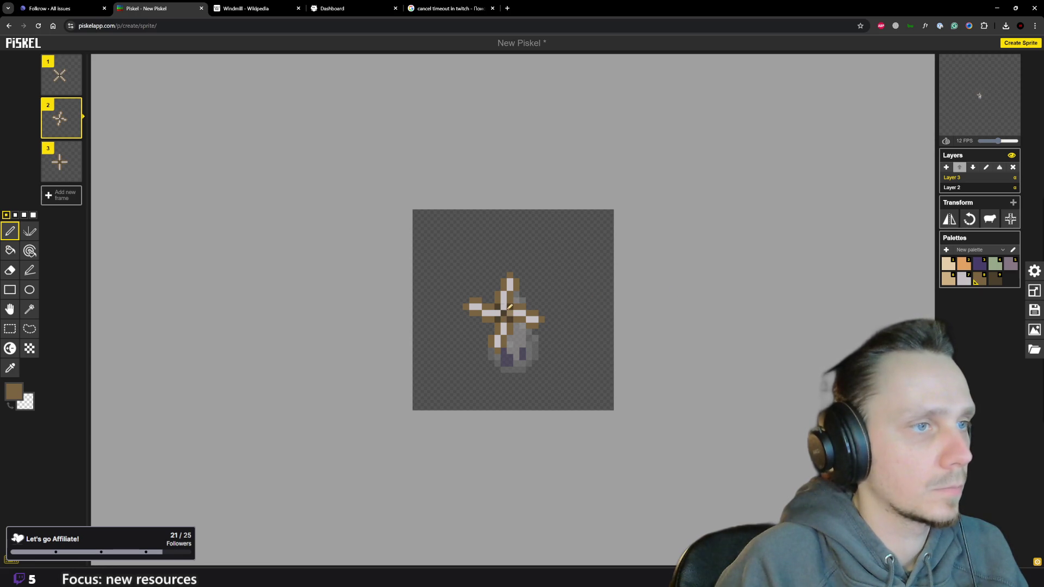
pyautogui.scroll(-2, 587, 333)
# Step through the frames comparing hubs and pick brown shades for frame 3's hub.
pyautogui.press('Up')
pyautogui.press('Down')
pyautogui.press('Down')
pyautogui.press('Up')
pyautogui.press('Up')
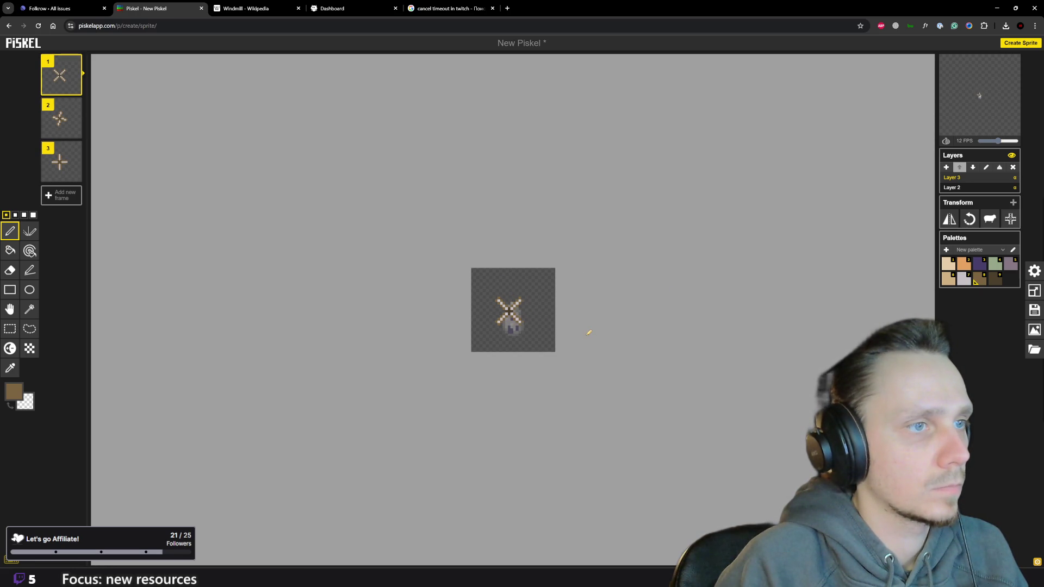
pyautogui.press('Down')
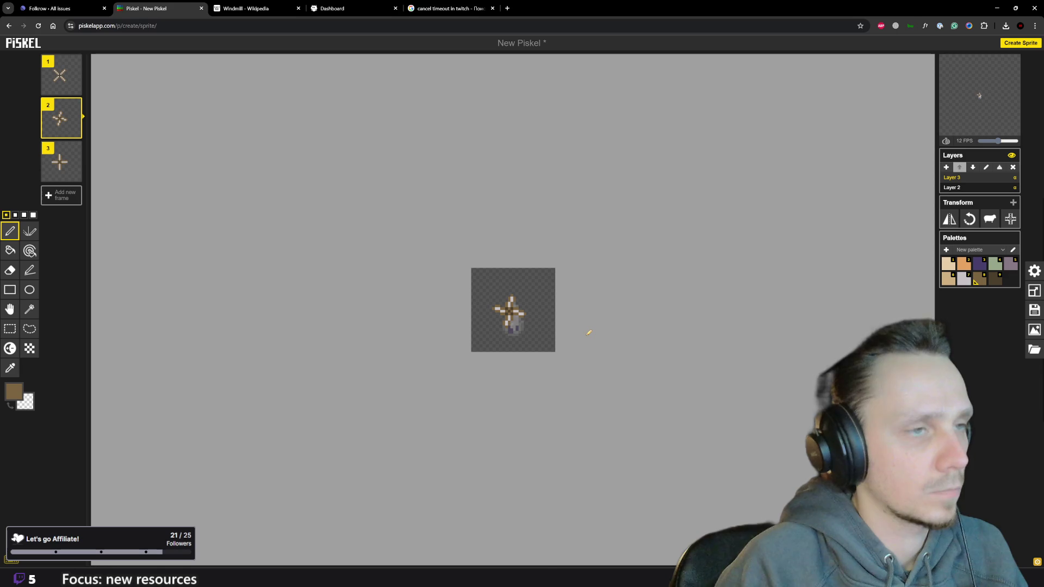
pyautogui.press('Down')
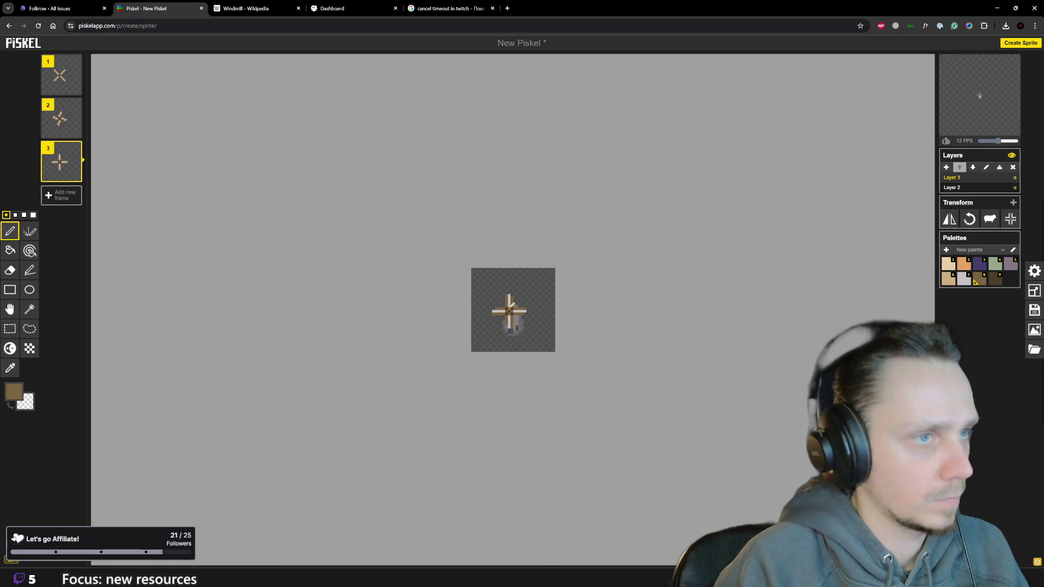
pyautogui.scroll(1, 514, 304)
pyautogui.scroll(1, 515, 303)
pyautogui.press('Up')
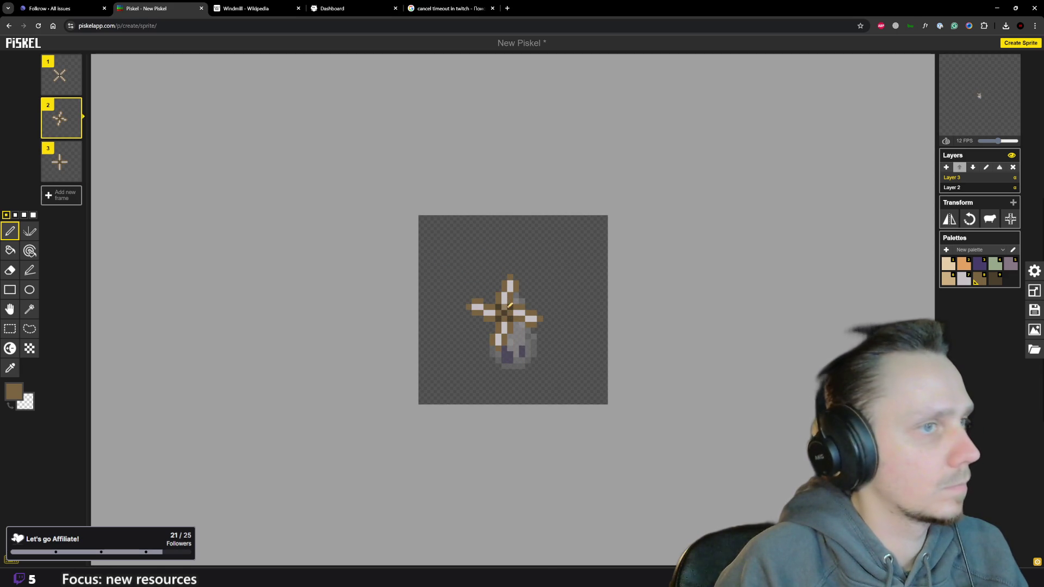
pyautogui.press('Up')
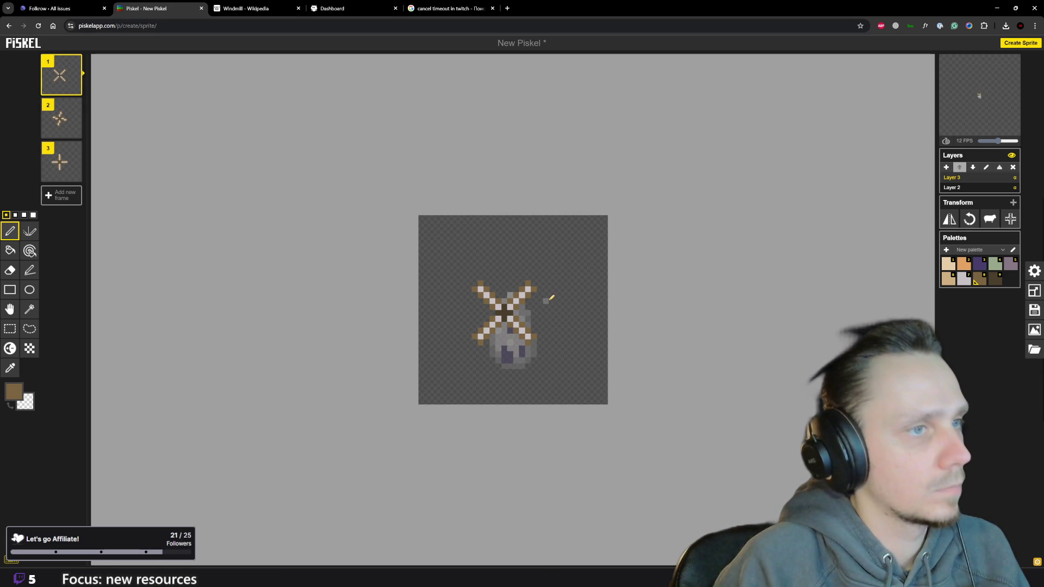
pyautogui.press('Down')
pyautogui.press('Down')
pyautogui.scroll(1, 552, 297)
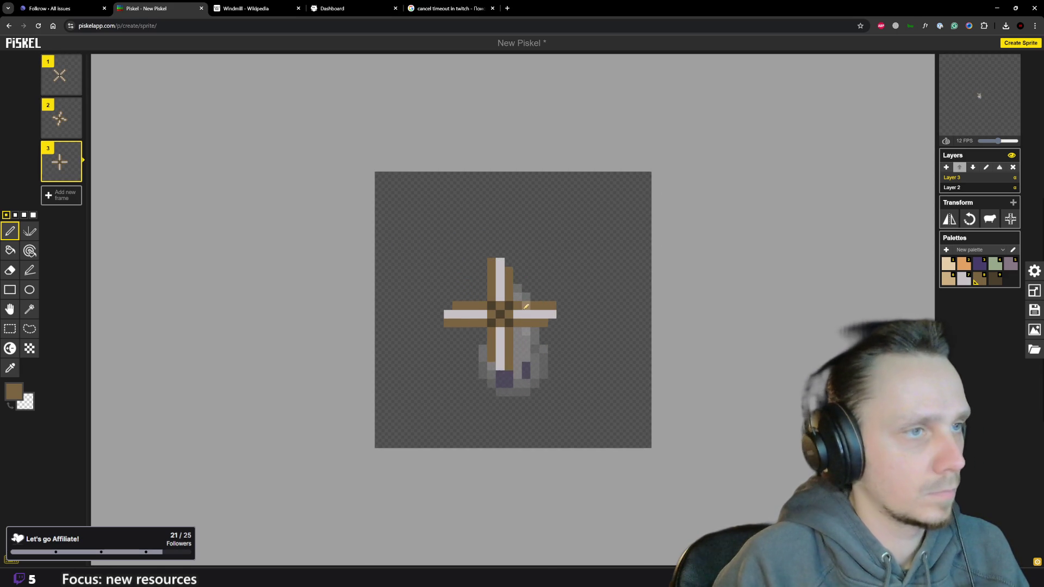
pyautogui.scroll(1, 534, 306)
pyautogui.click(995, 277)
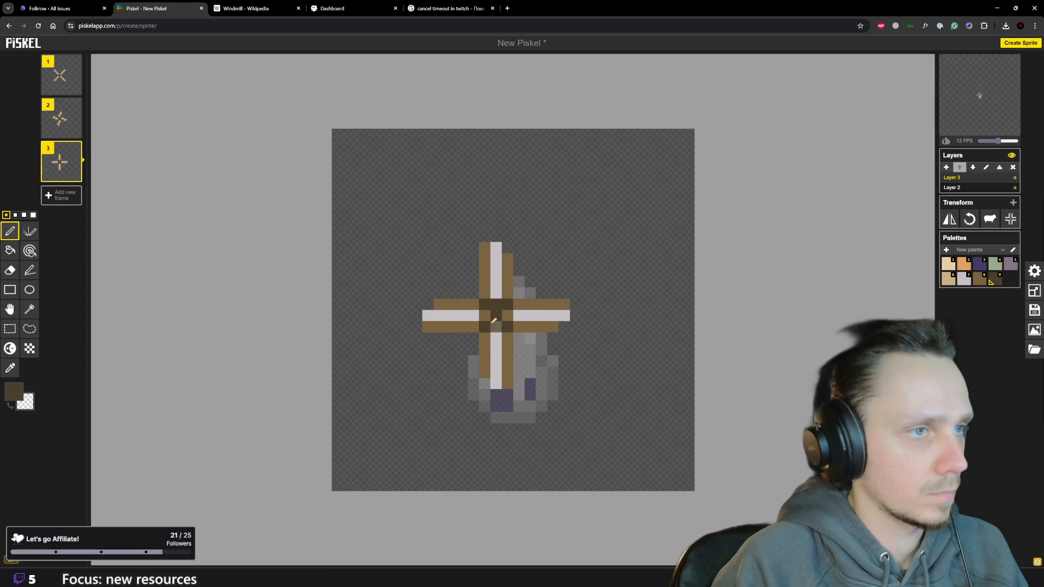
pyautogui.click(978, 278)
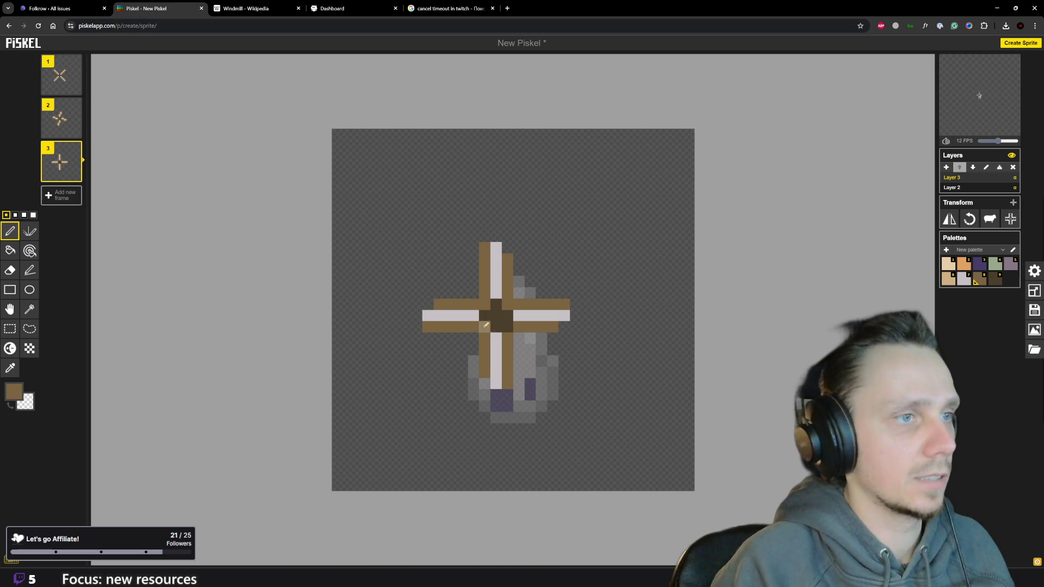
pyautogui.scroll(-2, 483, 325)
pyautogui.scroll(-3, 522, 325)
pyautogui.press('Up')
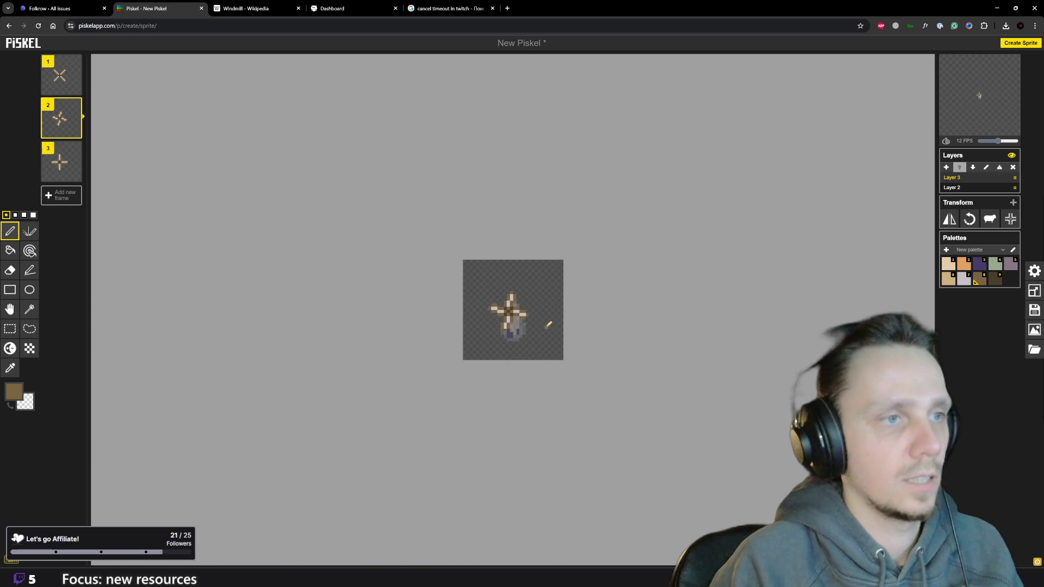
# Cycle through the three frames to preview the sail rotation.
pyautogui.press('Up')
pyautogui.press('Down')
pyautogui.press('Down')
pyautogui.press('Up')
pyautogui.press('Up')
pyautogui.press('Down')
pyautogui.press('Down')
pyautogui.press('Up')
pyautogui.press('Up')
pyautogui.press('Down')
pyautogui.press('Down')
pyautogui.press('Up')
pyautogui.press('Up')
pyautogui.press('Down')
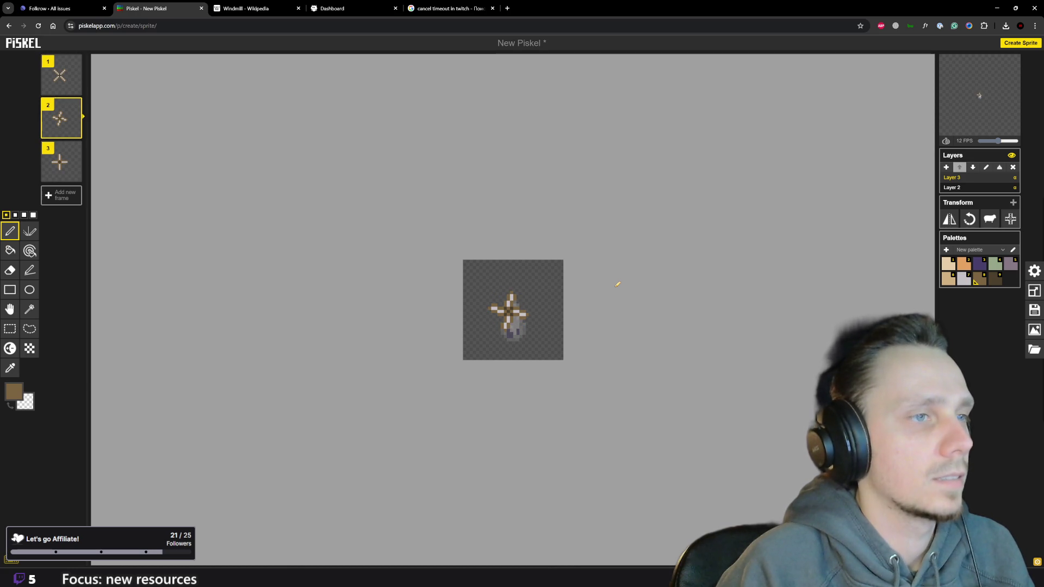
pyautogui.press('Up')
pyautogui.press('Down')
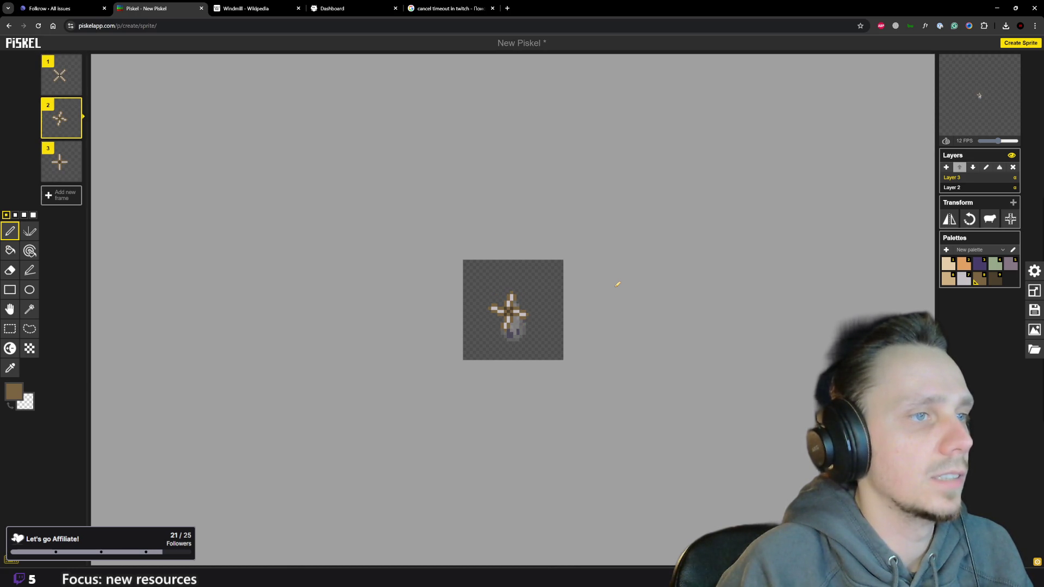
pyautogui.scroll(2, 550, 299)
pyautogui.scroll(1, 550, 299)
pyautogui.scroll(1, 550, 299)
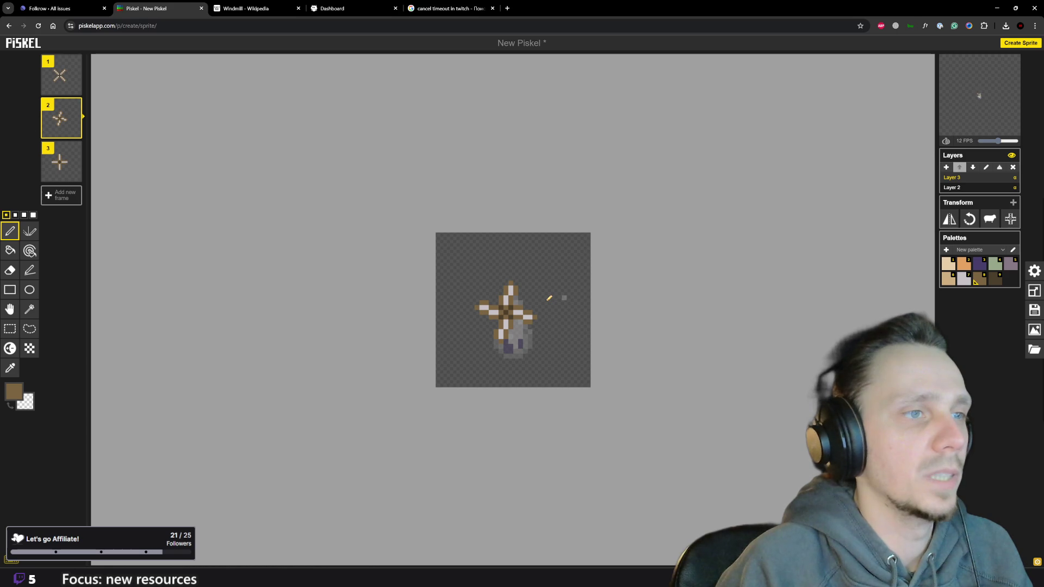
# Compare frames 1–3 once more, then duplicate the second frame to make a fourth.
pyautogui.press('Up')
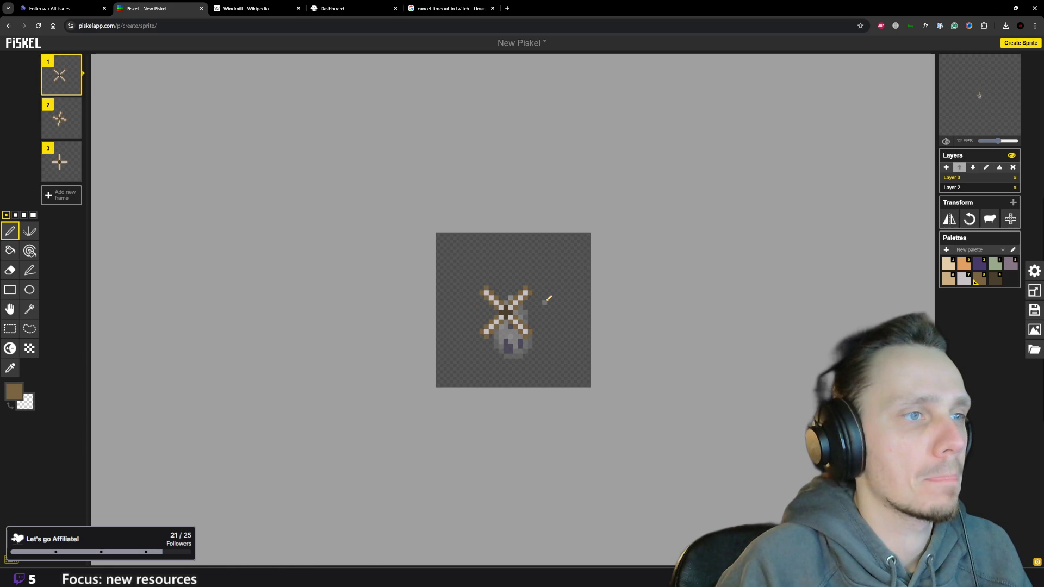
pyautogui.press('Down')
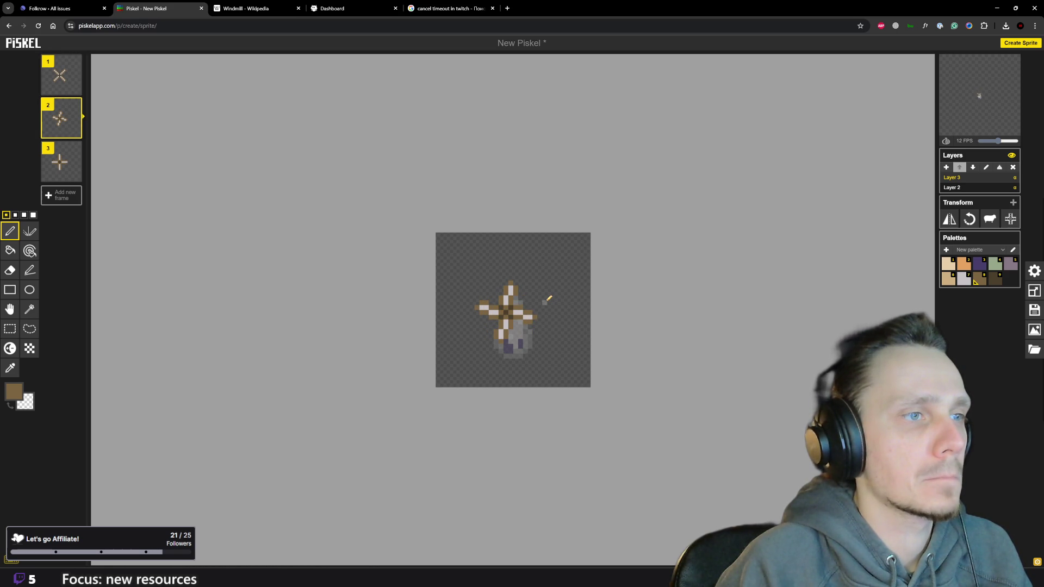
pyautogui.press('Up')
pyautogui.press('Down')
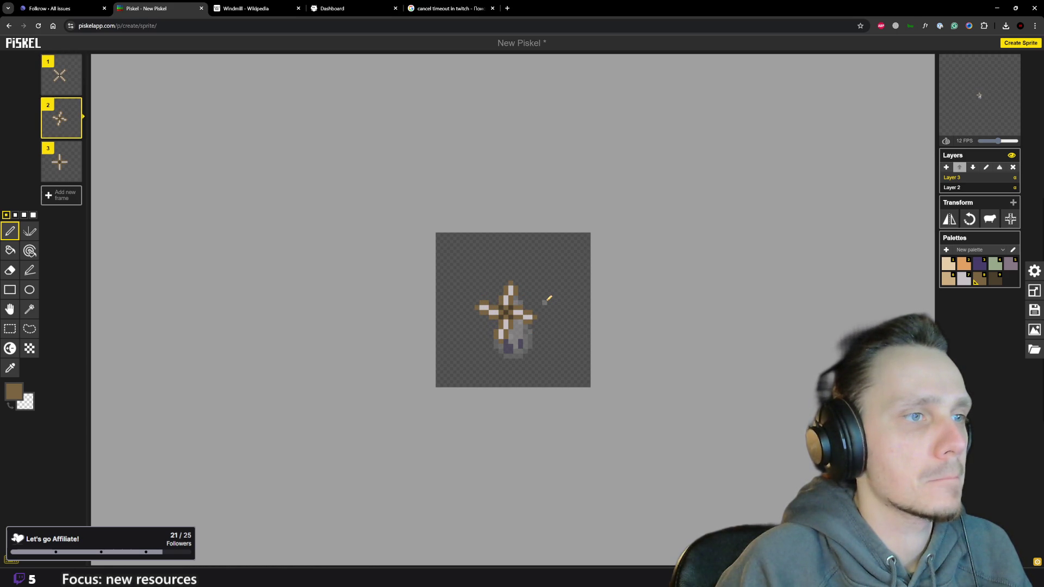
pyautogui.press('Down')
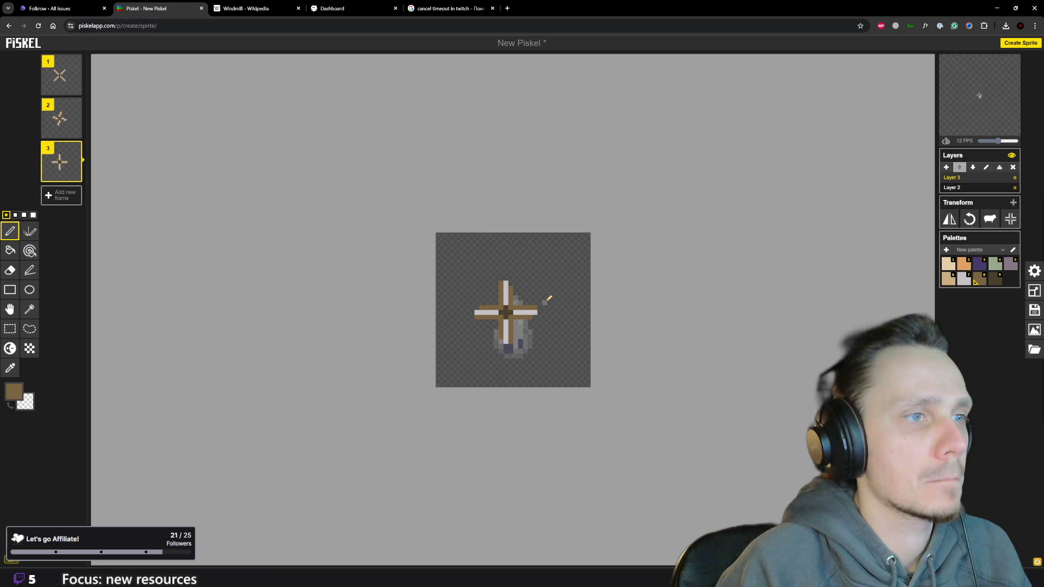
pyautogui.press('Up')
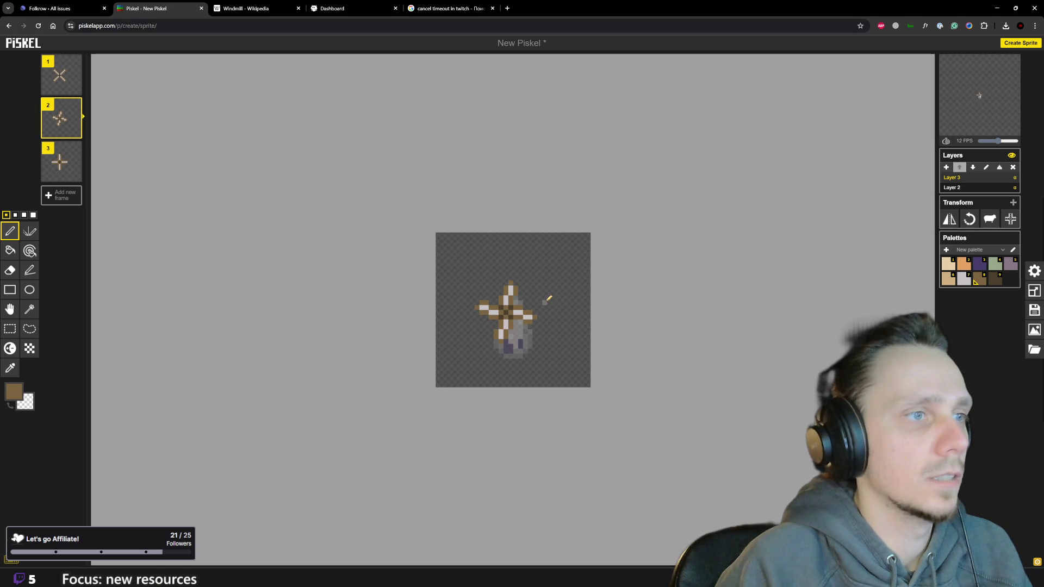
pyautogui.press('Down')
pyautogui.press('Up')
pyautogui.press('Down')
pyautogui.click(74, 133)
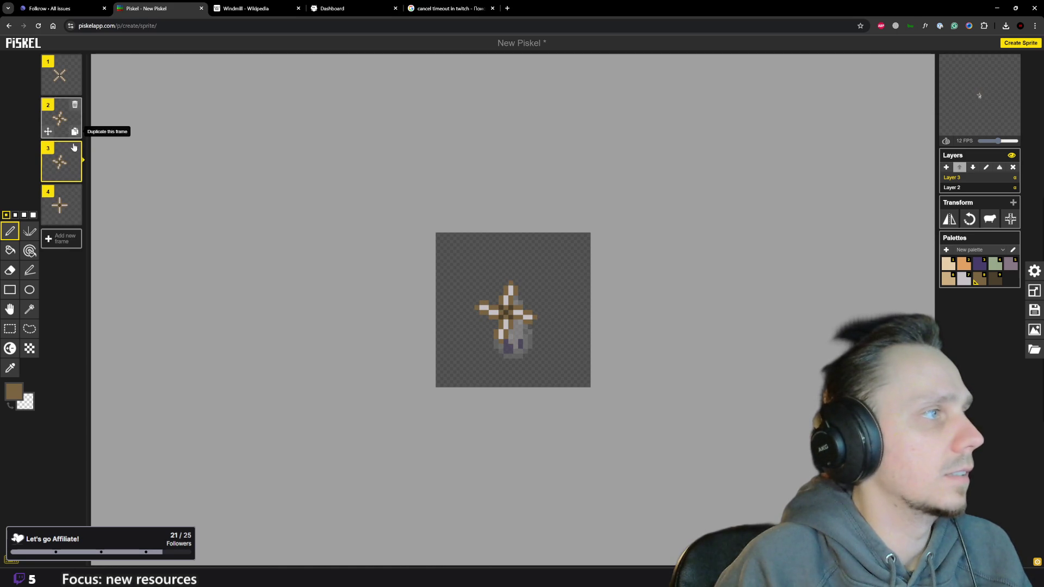
# Move the copied frame to the end and erase its blades below, left of and above the hub.
pyautogui.moveTo(63, 169); pyautogui.dragTo(63, 205)
pyautogui.scroll(4, 506, 334)
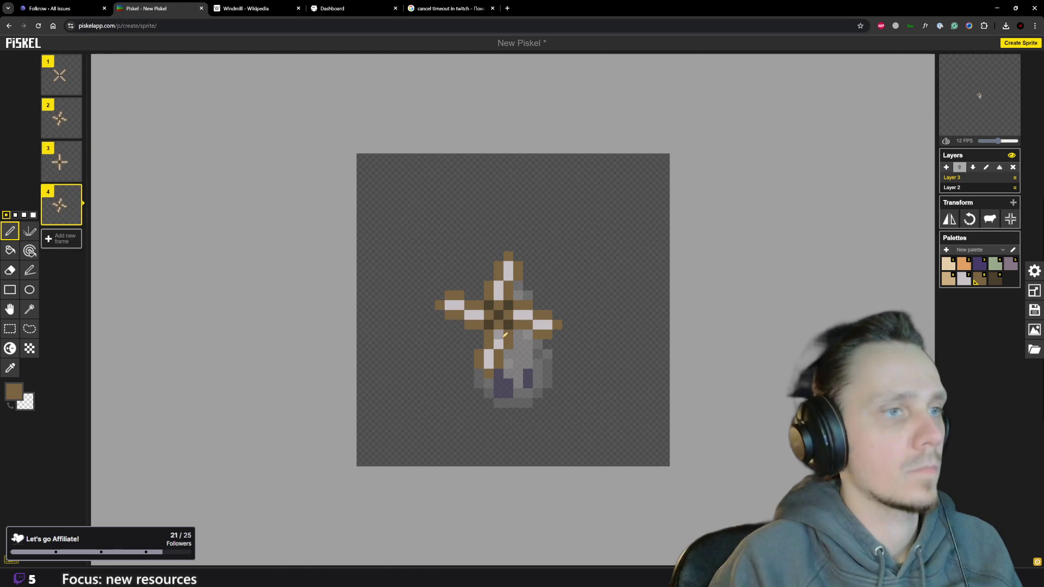
pyautogui.rightClick(499, 343)
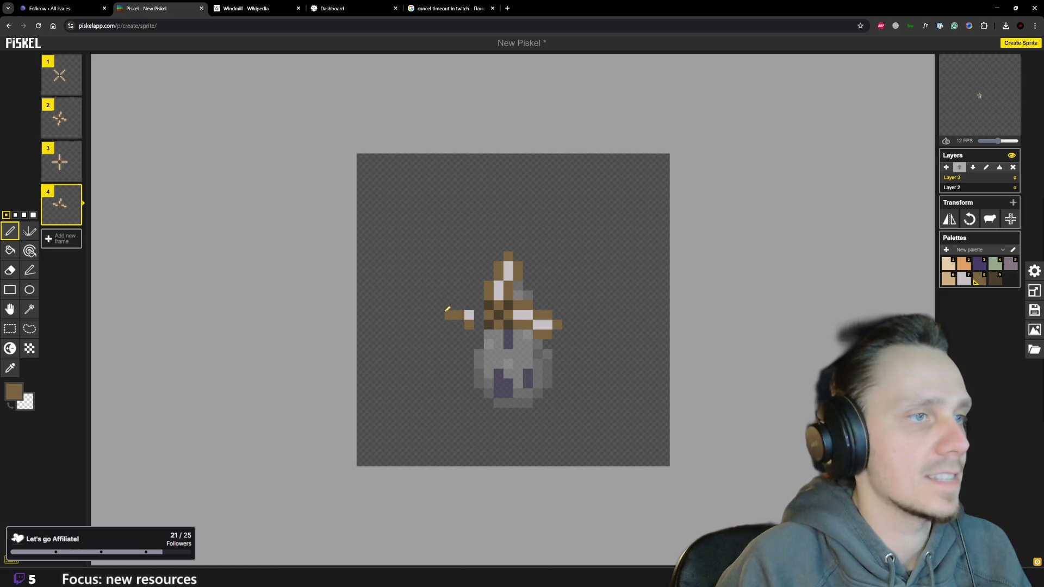
pyautogui.rightClick(447, 305)
pyautogui.rightClick(470, 321)
pyautogui.rightClick(506, 274)
pyautogui.rightClick(518, 266)
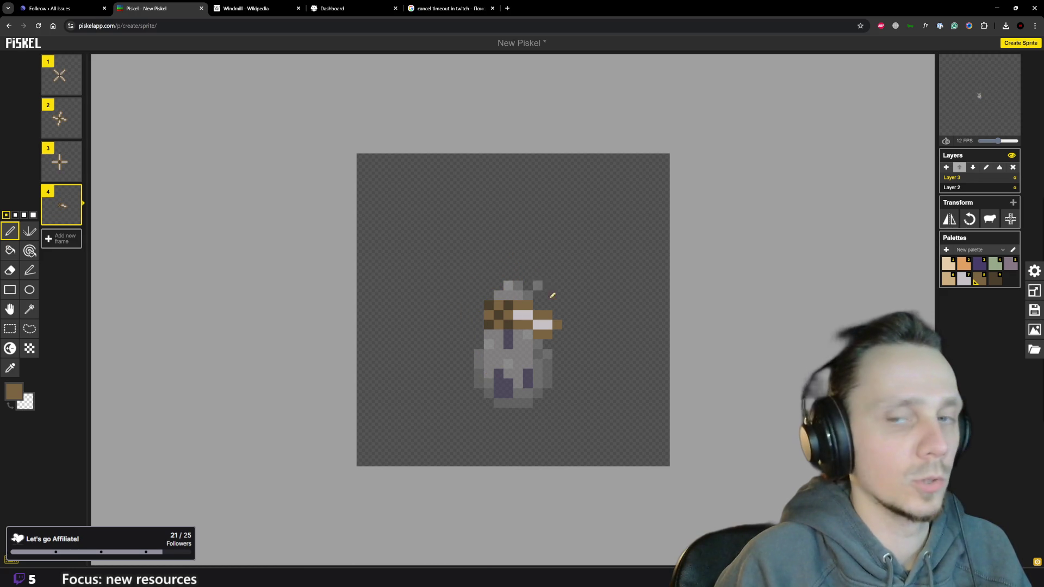
# Erase the remaining blade pixels over and right of the tower, leaving the brown hub.
pyautogui.rightClick(526, 315)
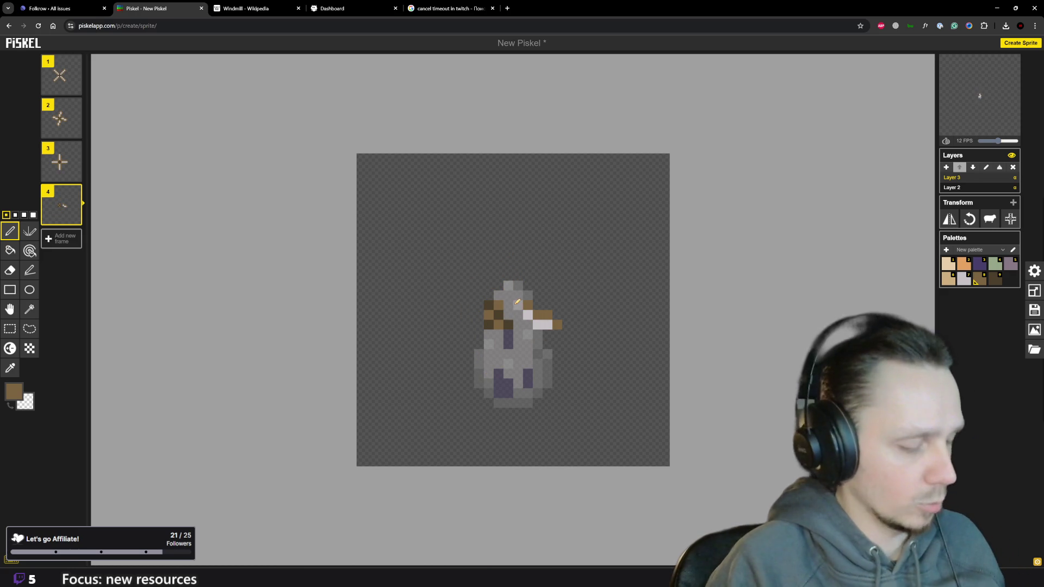
pyautogui.rightClick(536, 319)
pyautogui.rightClick(555, 325)
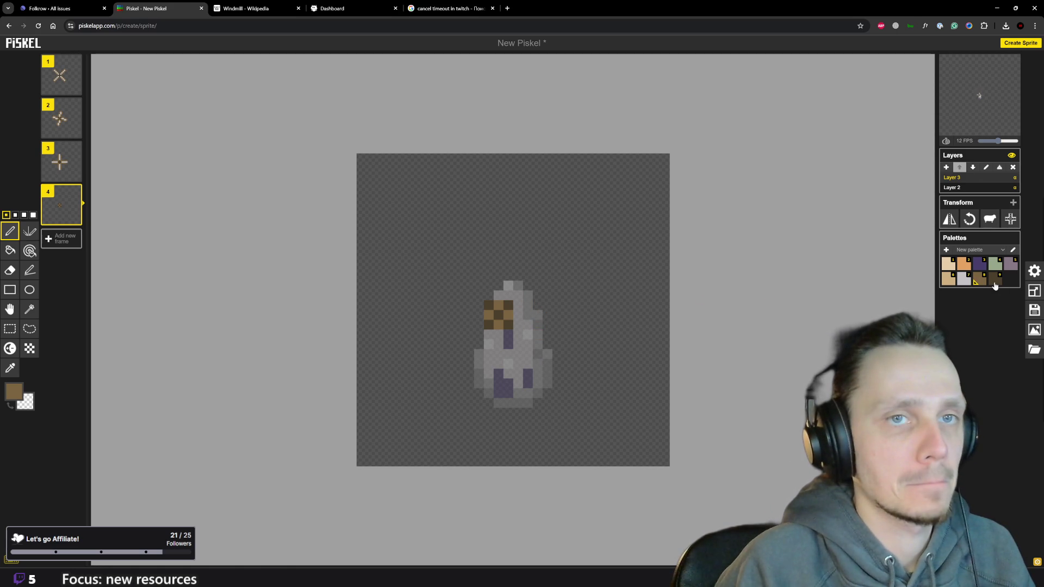
pyautogui.press('Up')
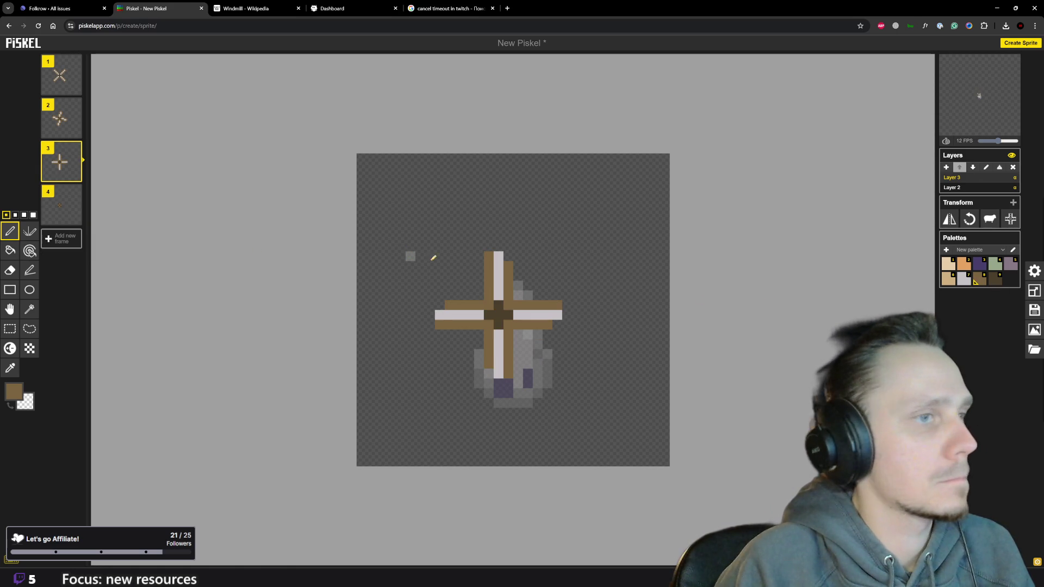
# With the Stroke tool on frame 4, draw brown blades across the tower and up-right from the hub.
pyautogui.press('Up')
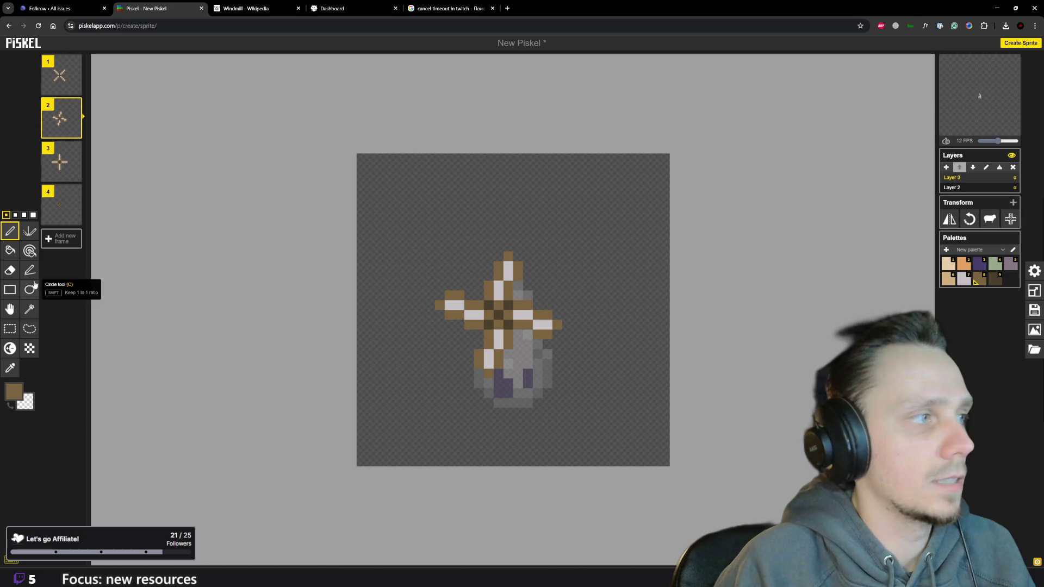
pyautogui.click(30, 270)
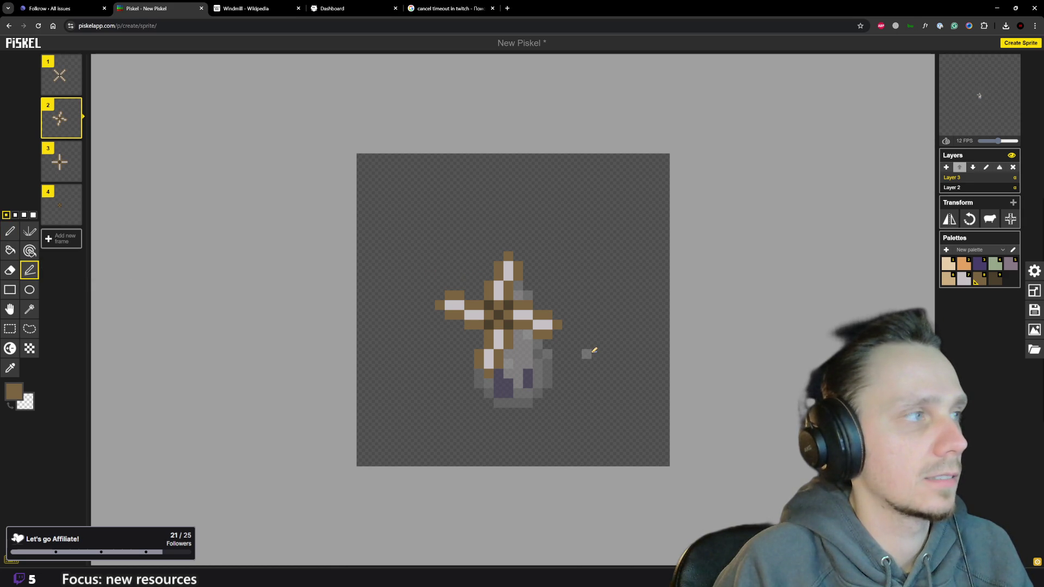
pyautogui.press('Down')
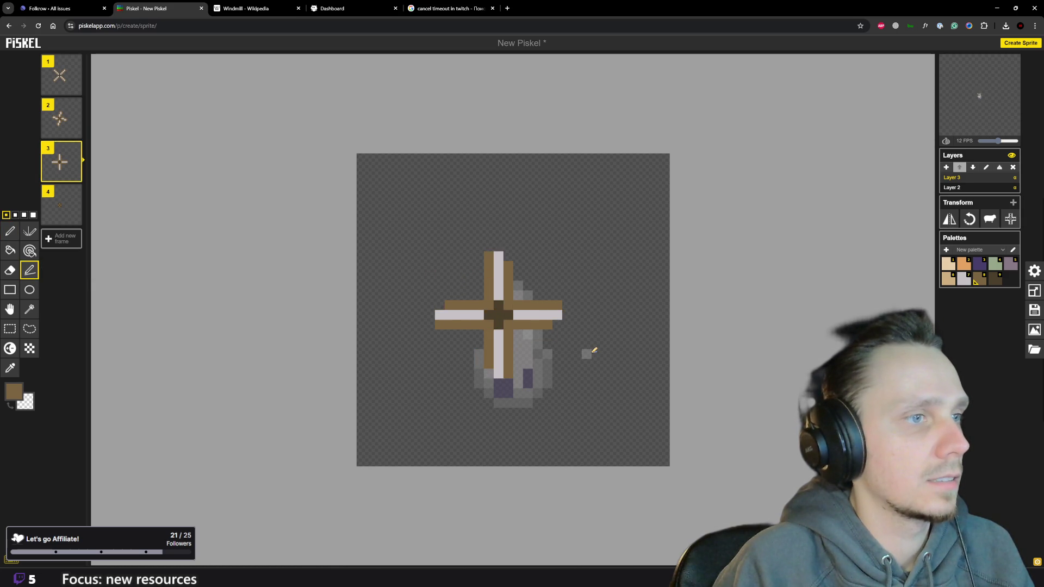
pyautogui.press('Down')
pyautogui.moveTo(492, 332); pyautogui.dragTo(505, 362)
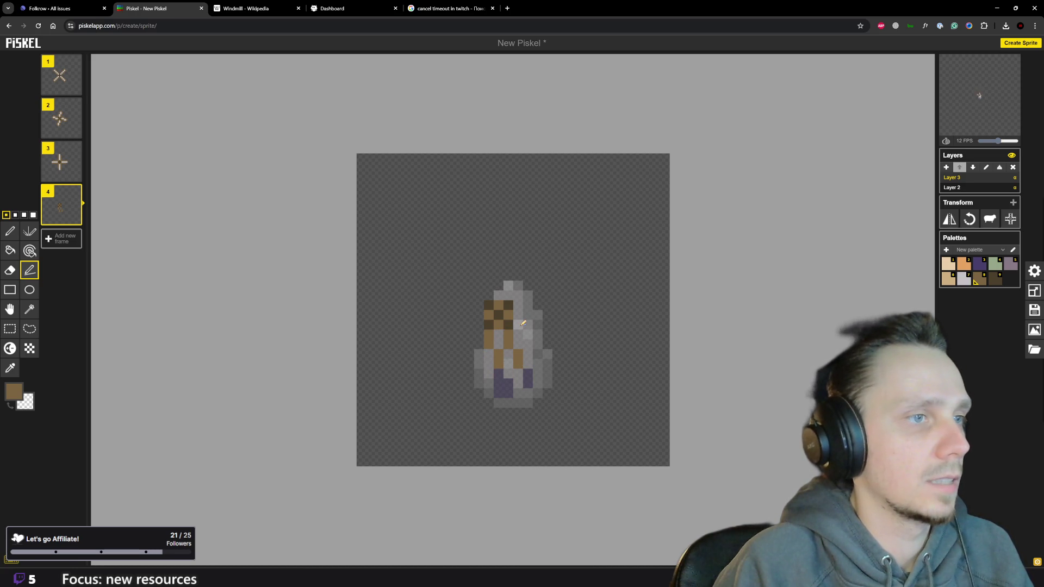
pyautogui.moveTo(522, 323); pyautogui.dragTo(569, 308)
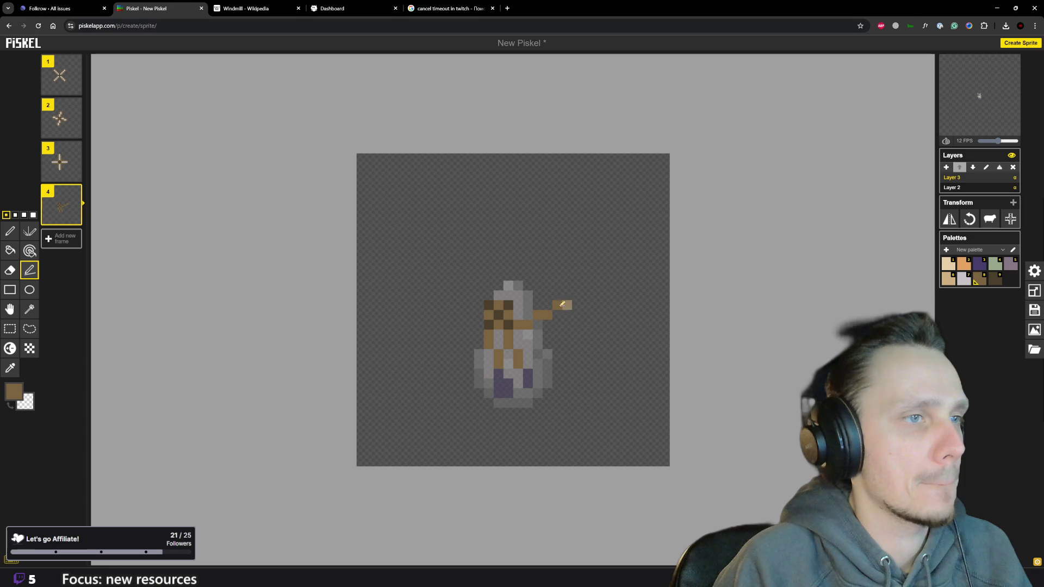
pyautogui.moveTo(521, 302); pyautogui.dragTo(570, 285)
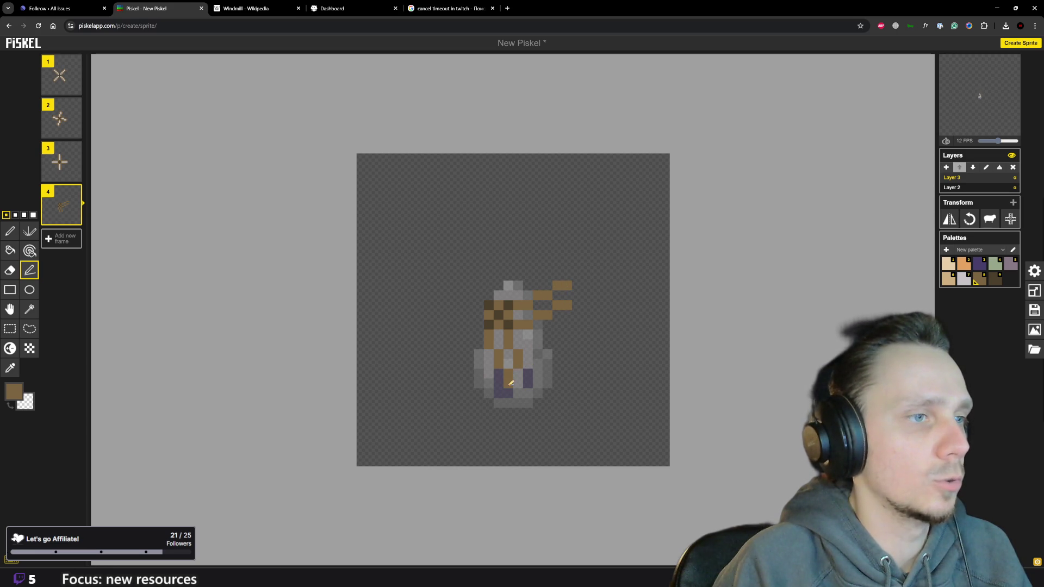
pyautogui.scroll(-3, 587, 338)
pyautogui.scroll(-1, 560, 306)
pyautogui.scroll(2, 531, 303)
pyautogui.scroll(2, 517, 304)
pyautogui.scroll(1, 517, 303)
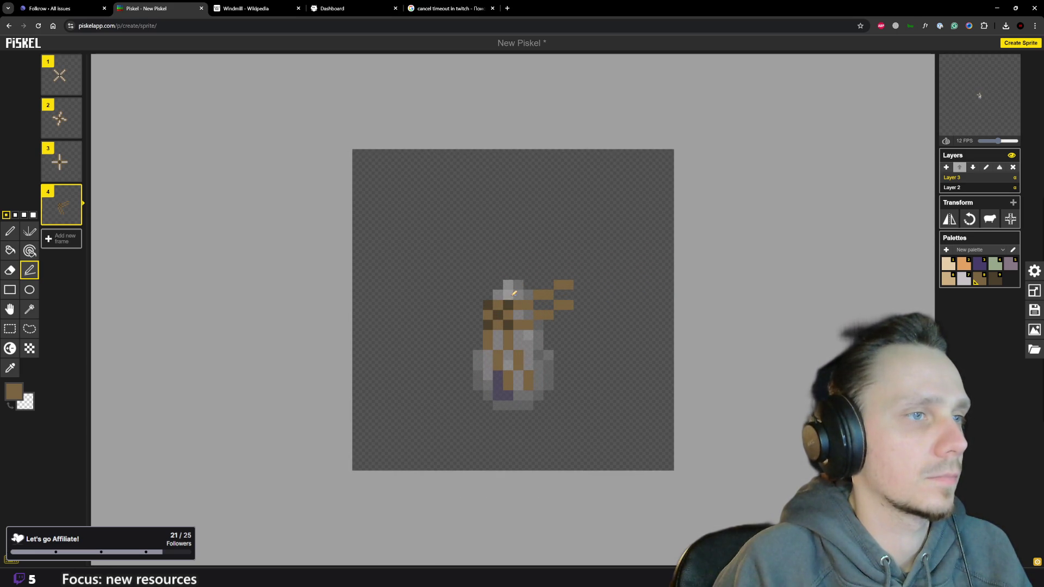
# Add brown blade arms upward and out to the left from the hub.
pyautogui.moveTo(498, 264); pyautogui.dragTo(494, 247)
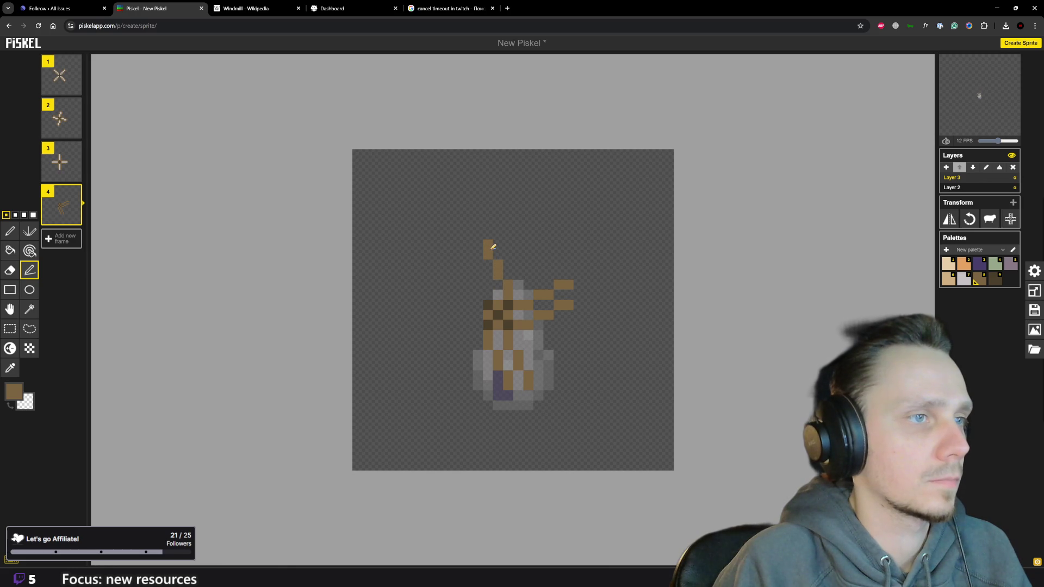
pyautogui.click(469, 250)
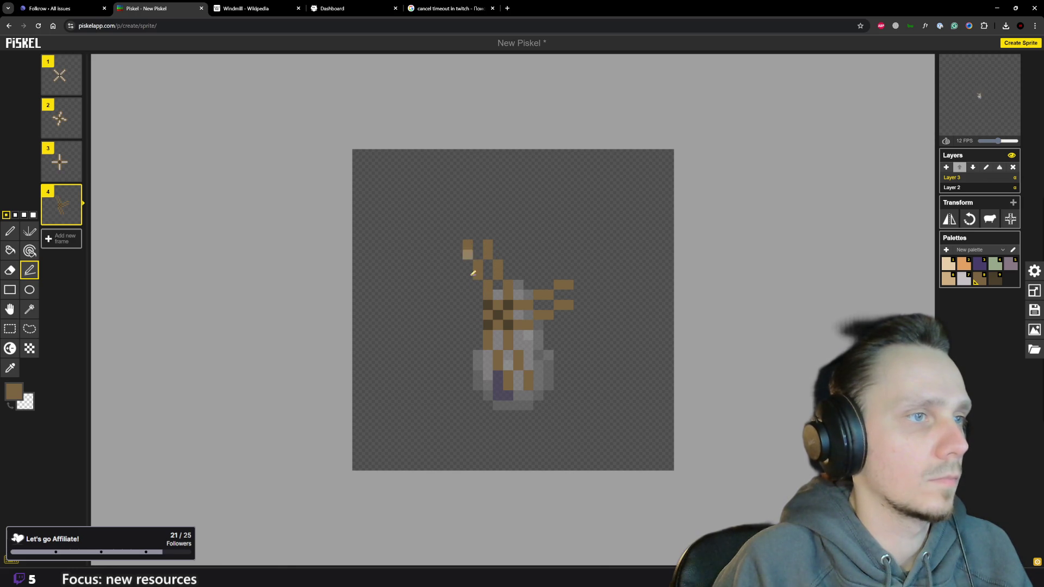
pyautogui.moveTo(481, 303)
pyautogui.mouseDown()
pyautogui.moveTo(424, 319)
pyautogui.moveTo(433, 342)
pyautogui.mouseUp()
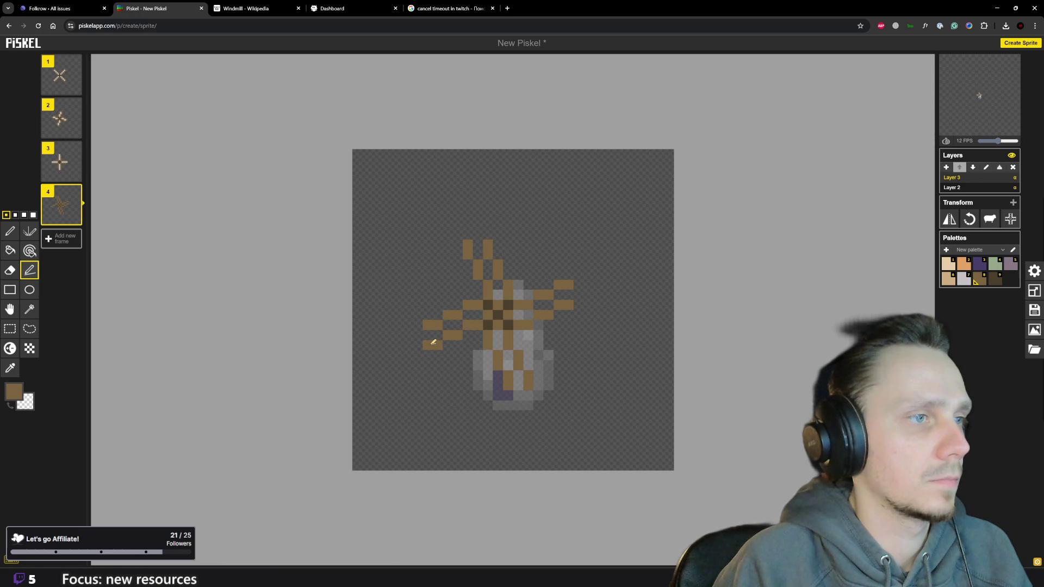
pyautogui.scroll(-2, 437, 360)
pyautogui.scroll(-3, 438, 366)
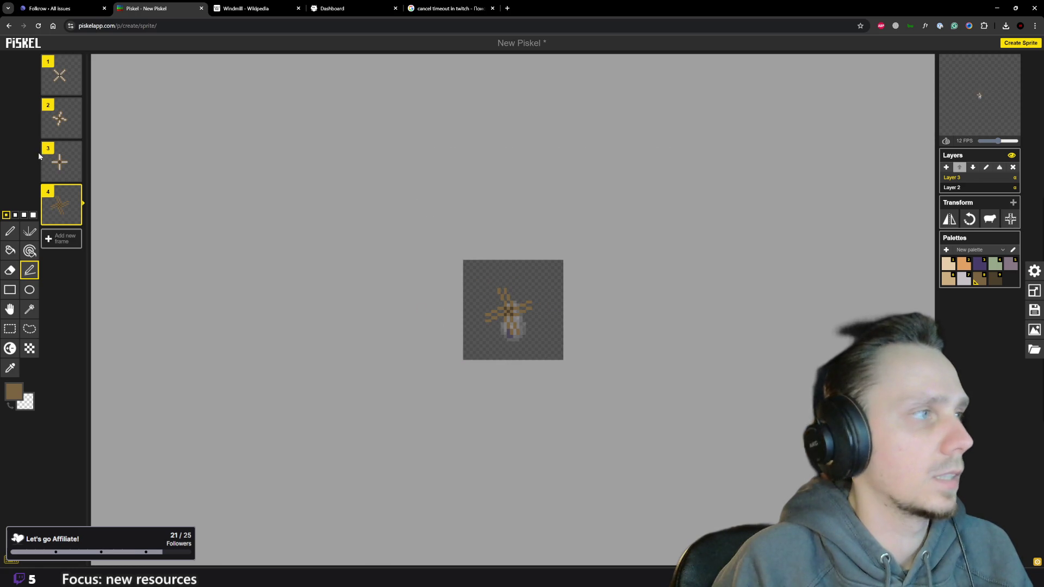
# Return to frame 2 and lengthen its top-right, left and upper-left blades with brown pen pixels.
pyautogui.press('Up')
pyautogui.press('Down')
pyautogui.press('Up')
pyautogui.press('Down')
pyautogui.press('Up')
pyautogui.press('Down')
pyautogui.press('Up')
pyautogui.press('Up')
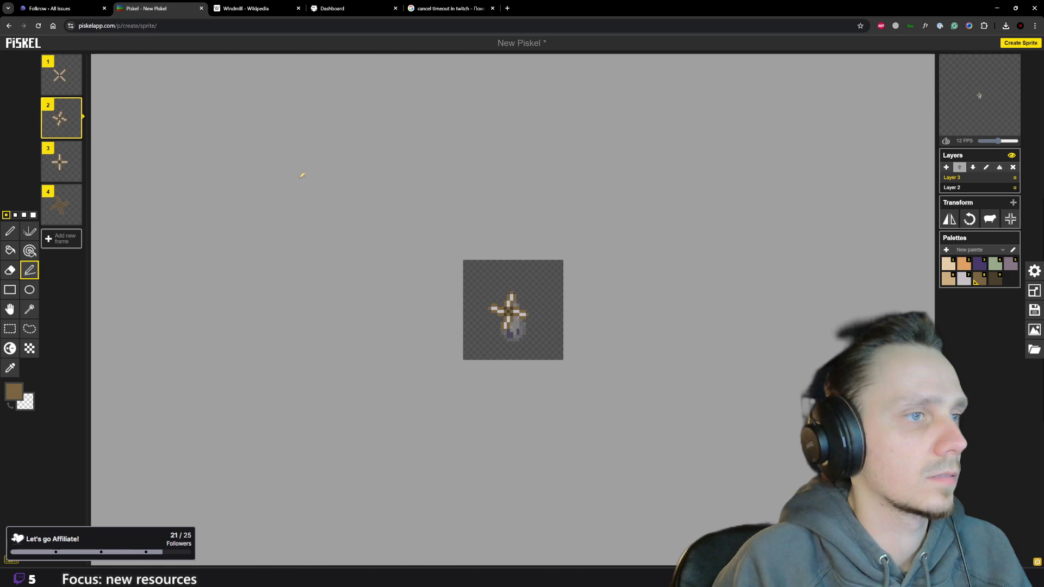
pyautogui.scroll(1, 450, 236)
pyautogui.scroll(2, 473, 250)
pyautogui.scroll(1, 473, 250)
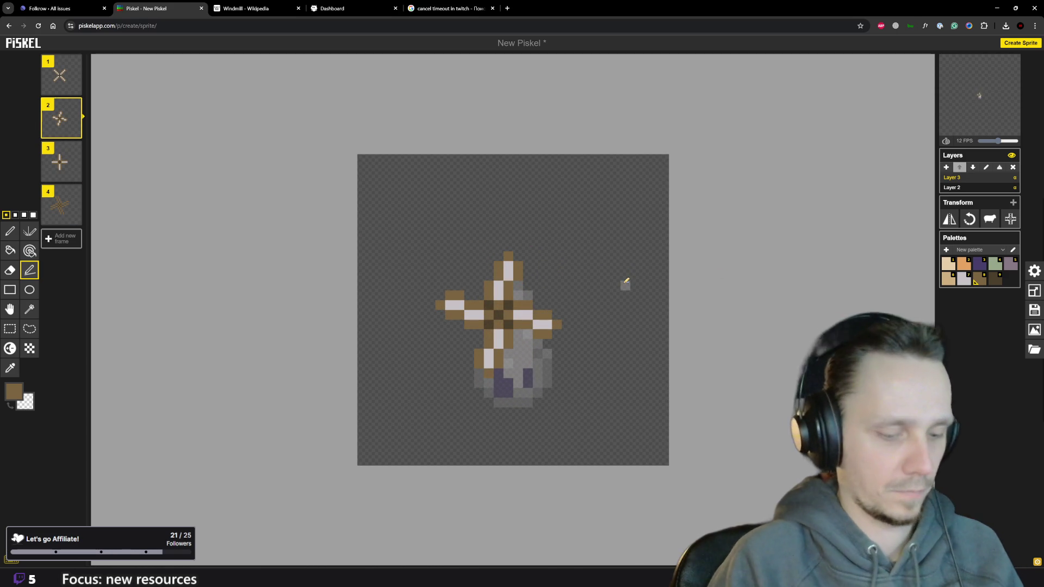
pyautogui.press('p')
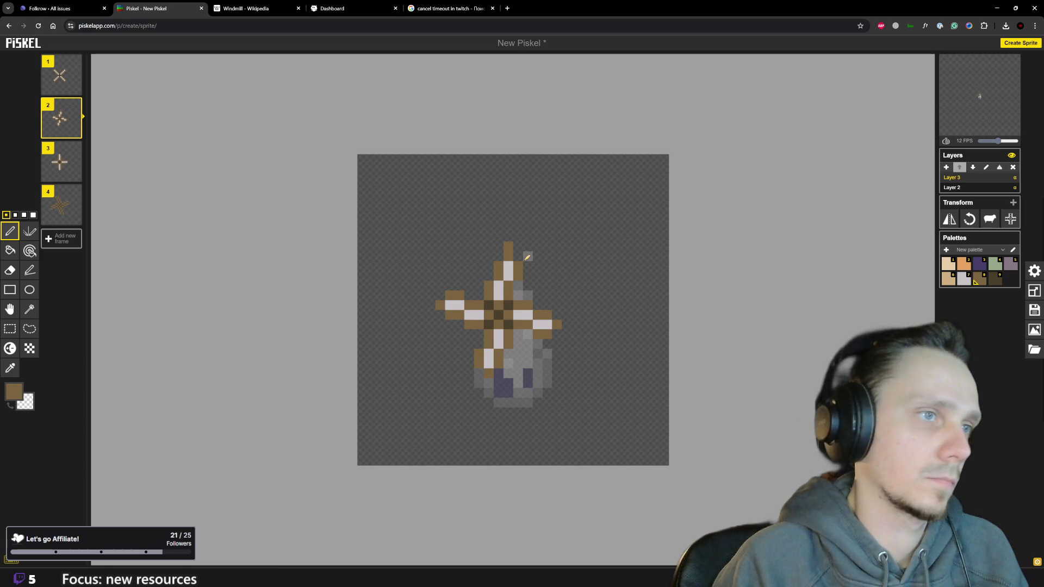
pyautogui.moveTo(527, 256); pyautogui.dragTo(528, 247)
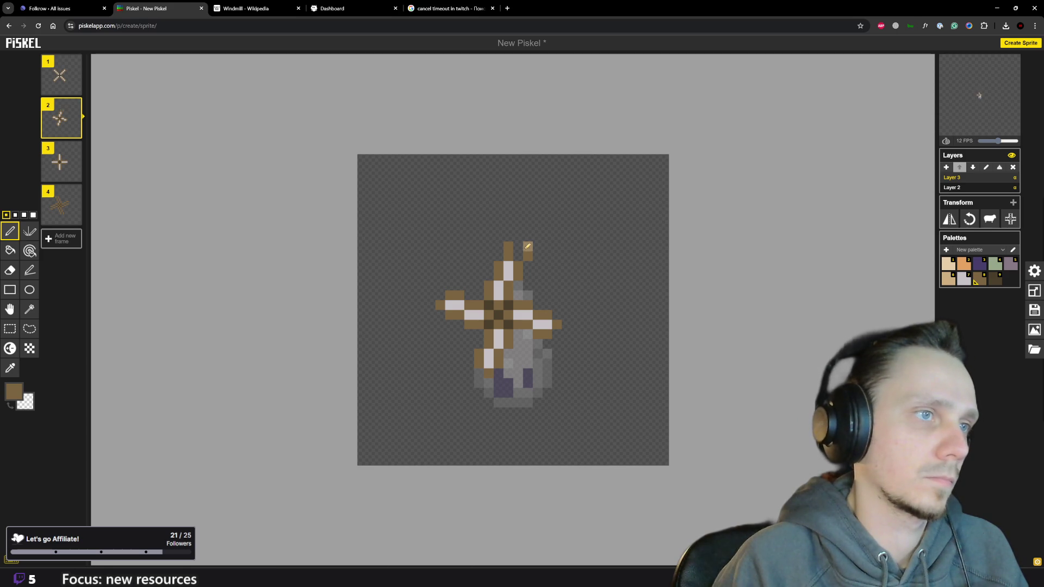
pyautogui.click(431, 305)
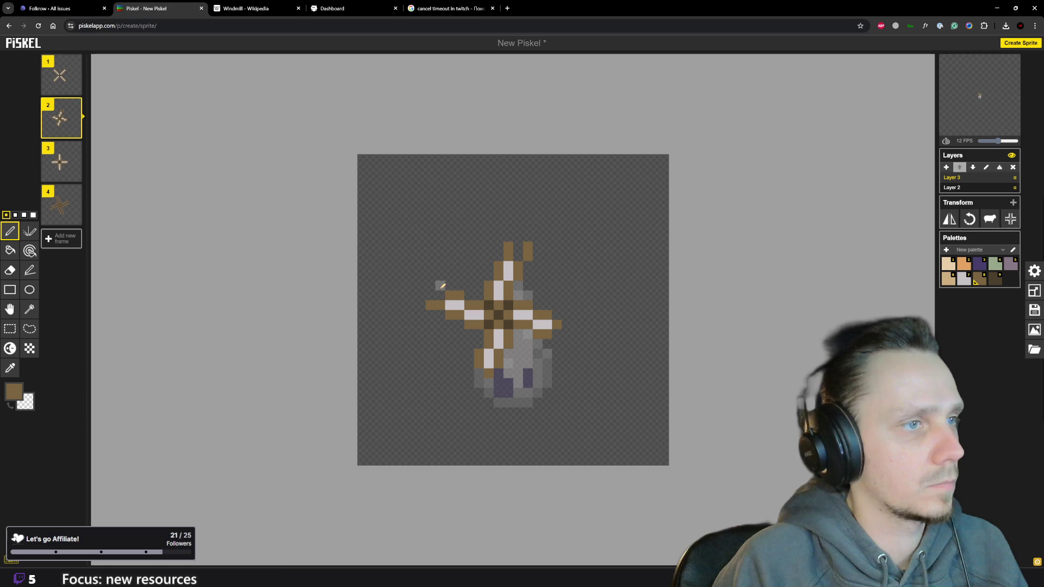
pyautogui.click(431, 285)
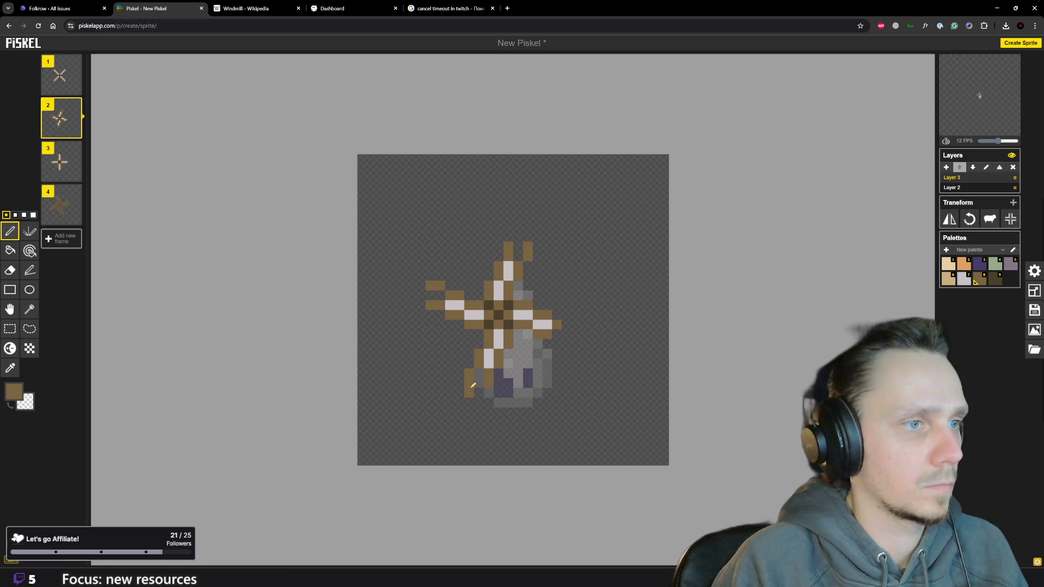
pyautogui.scroll(-2, 471, 388)
pyautogui.scroll(-2, 490, 368)
pyautogui.scroll(1, 530, 343)
pyautogui.scroll(3, 559, 323)
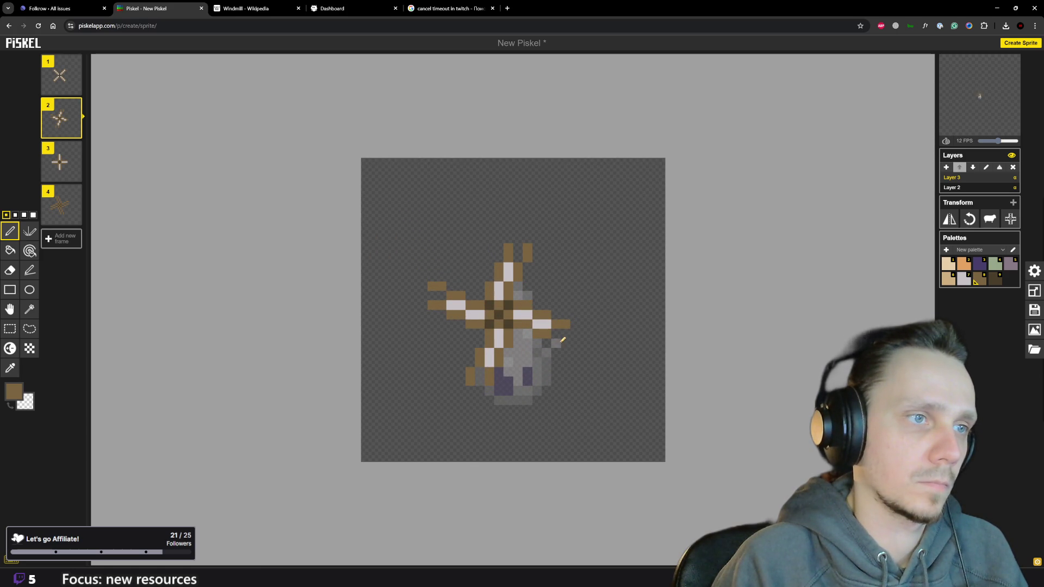
# Sample light grey from a blade and paint highlights along the right, top and left blade tips.
pyautogui.press('o')
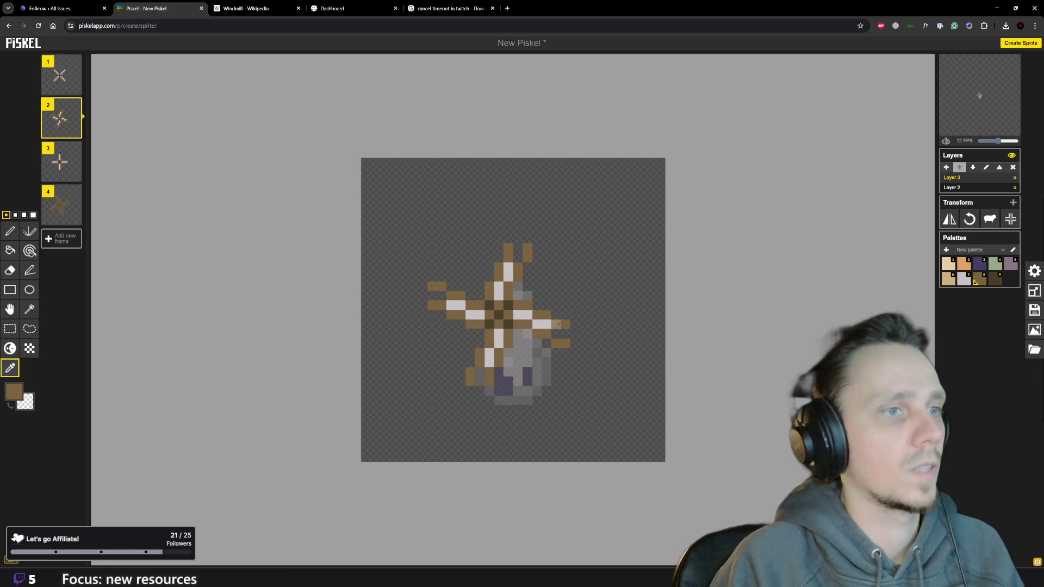
pyautogui.click(545, 324)
pyautogui.press('p')
pyautogui.click(561, 333)
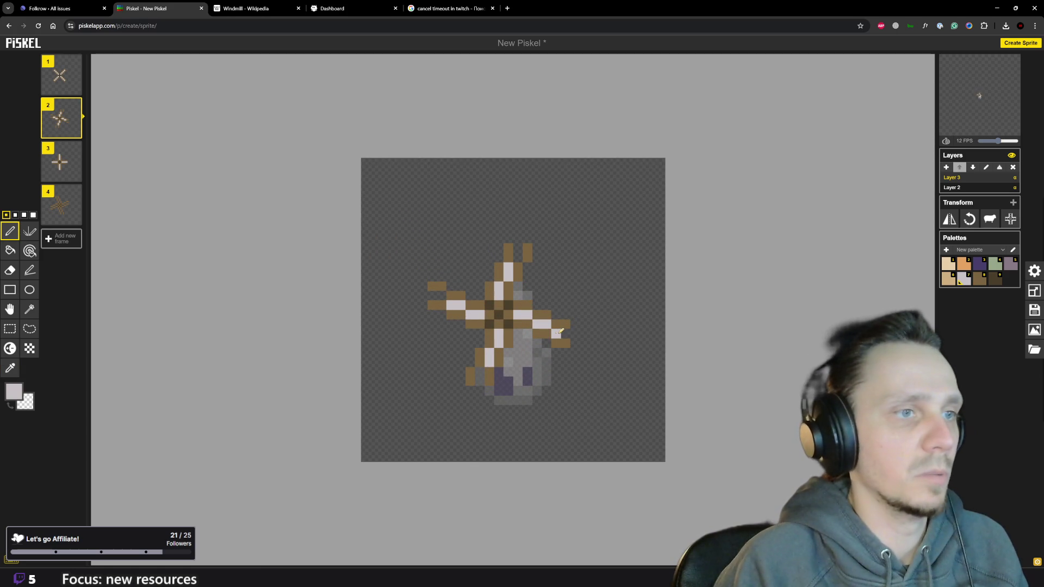
pyautogui.click(520, 268)
pyautogui.moveTo(520, 257); pyautogui.dragTo(520, 248)
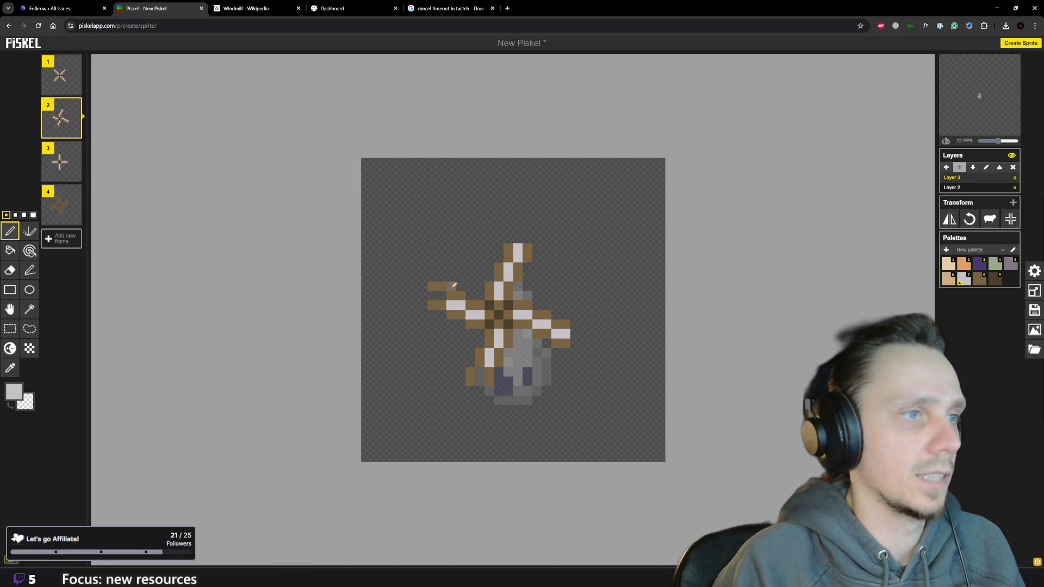
pyautogui.moveTo(438, 294); pyautogui.dragTo(431, 295)
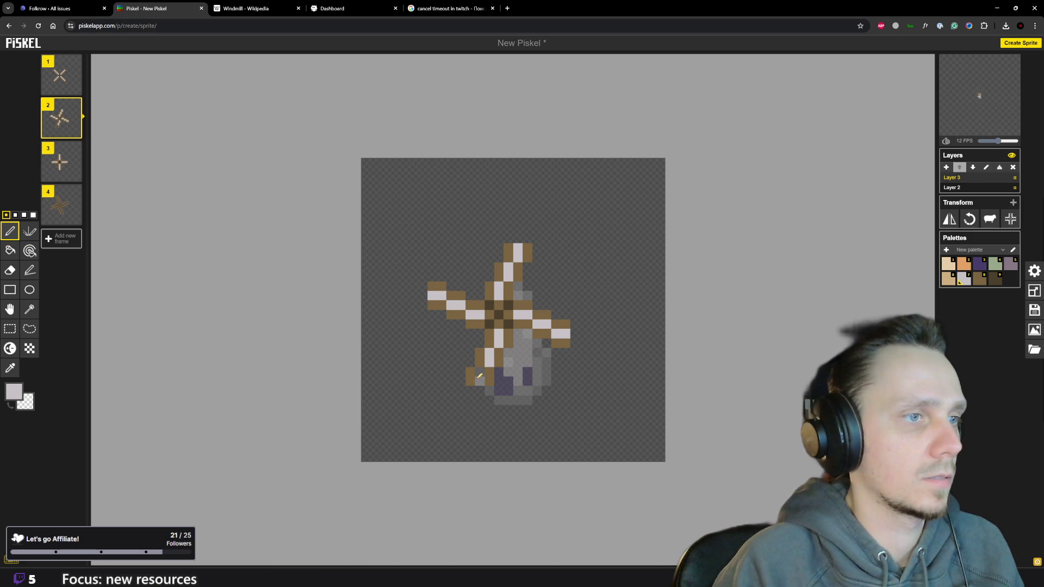
pyautogui.scroll(-2, 480, 371)
pyautogui.scroll(-3, 540, 360)
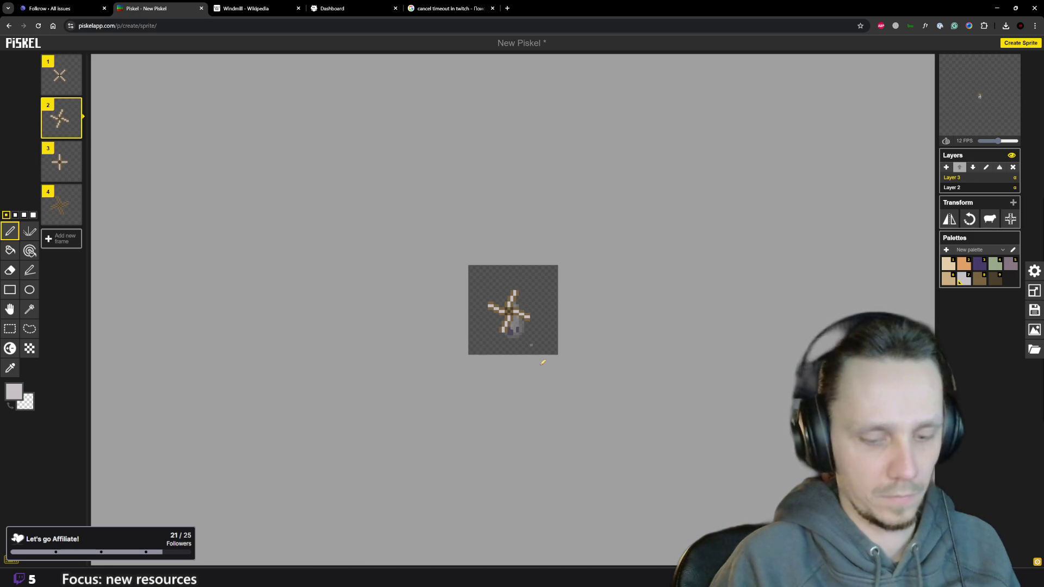
# Flip between frames 1, 2 and 3 to preview the rotation.
pyautogui.press('Up')
pyautogui.press('Down')
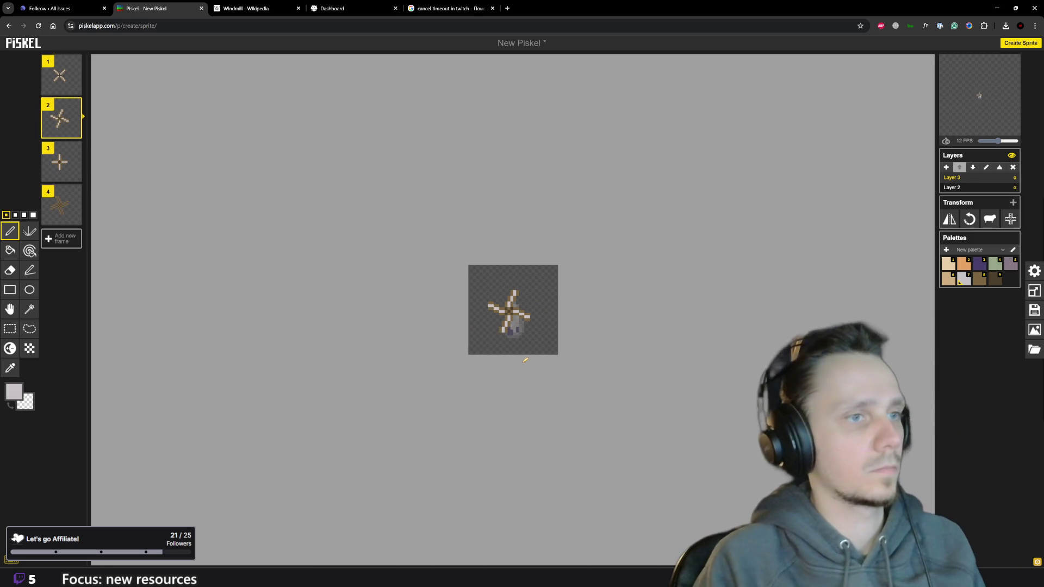
pyautogui.press('Up')
pyautogui.press('Down')
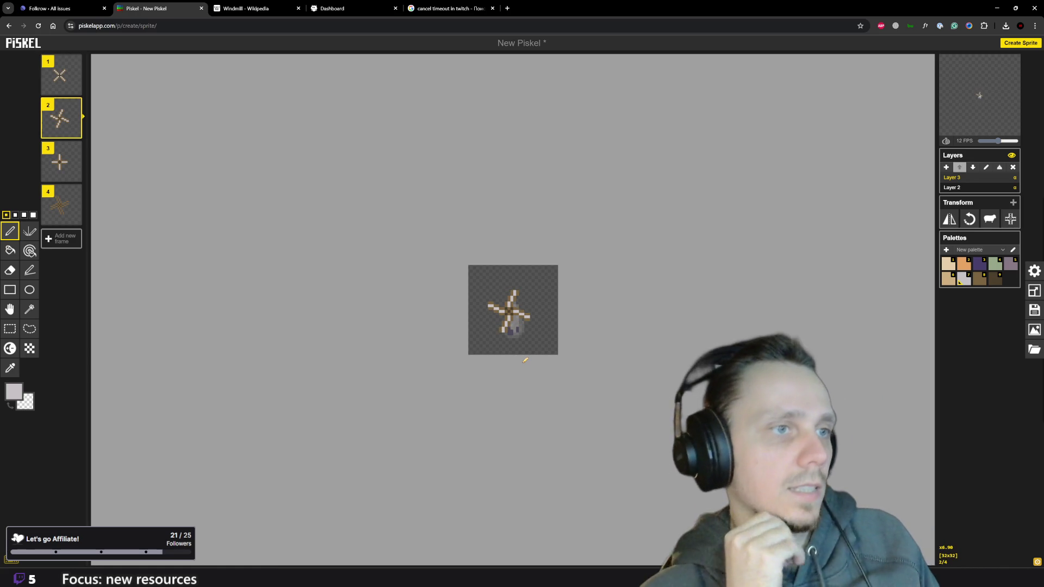
pyautogui.press('Down')
pyautogui.press('Up')
pyautogui.press('Down')
pyautogui.press('Up')
pyautogui.press('Up')
pyautogui.press('Down')
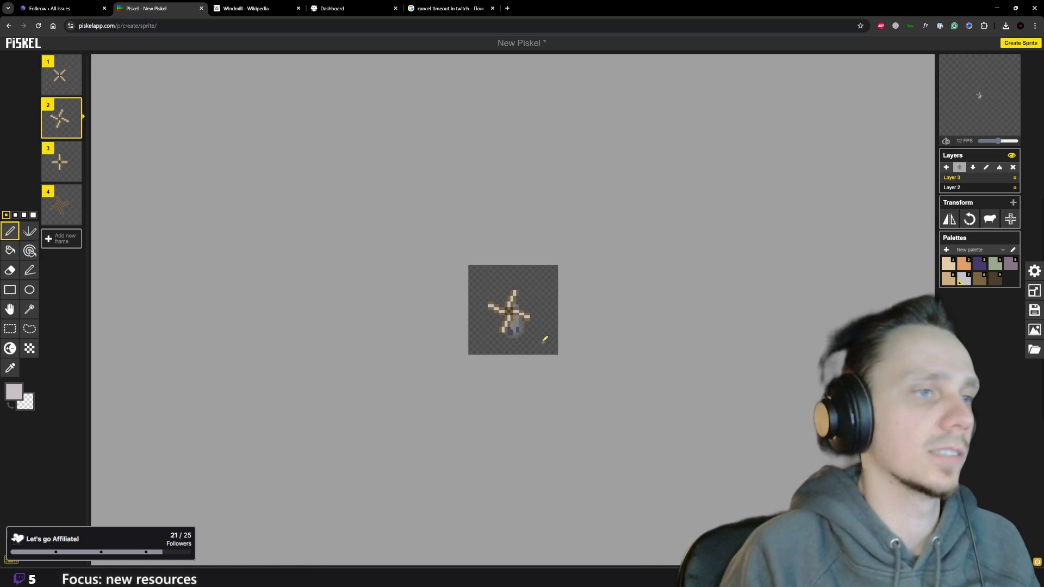
pyautogui.scroll(2, 545, 340)
pyautogui.scroll(2, 551, 322)
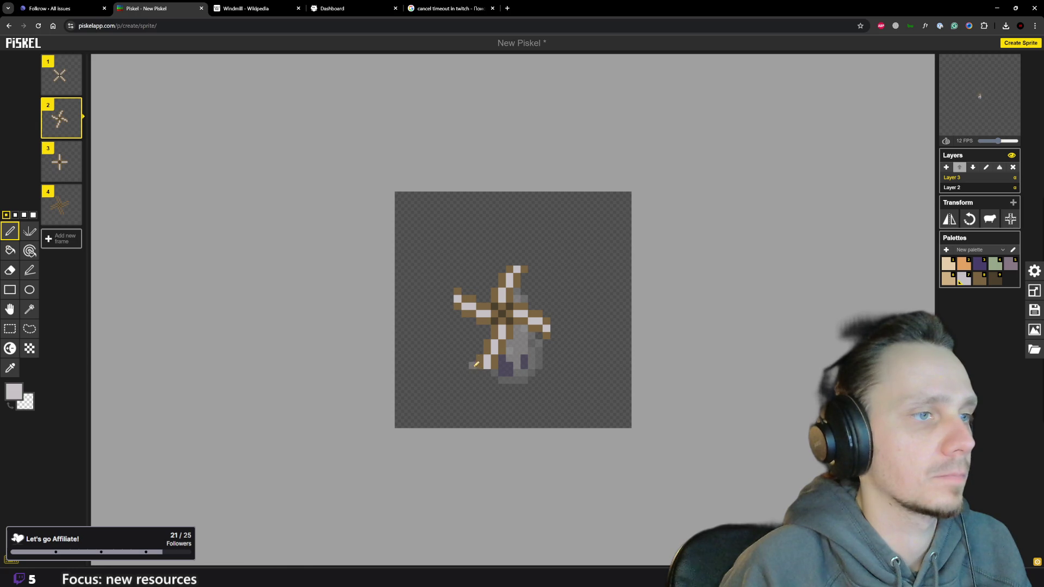
pyautogui.scroll(-2, 522, 372)
pyautogui.scroll(-1, 552, 345)
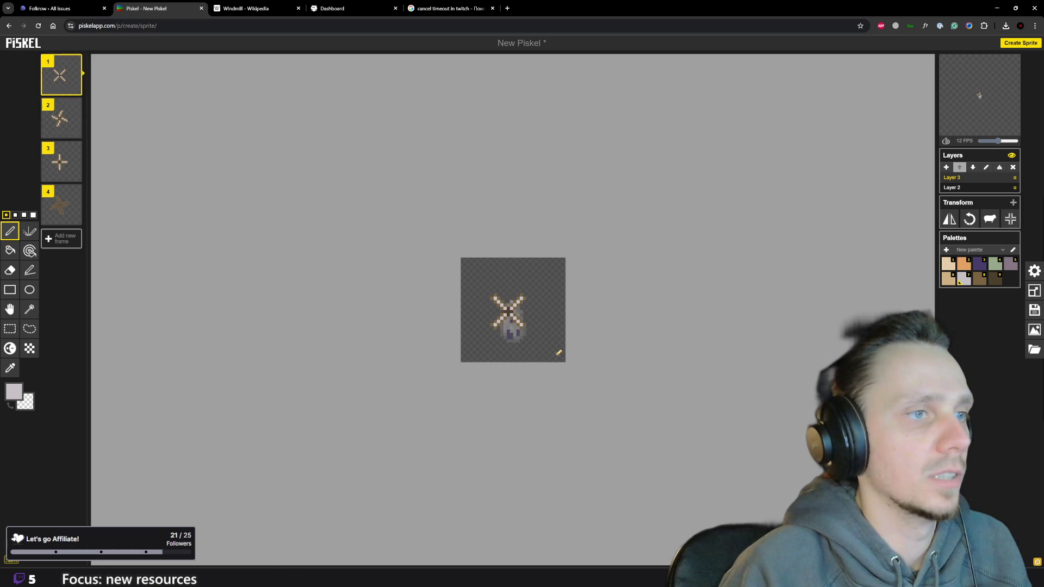
# Check frames 3 and 4, show frame 1 and switch to Layer 2 with the windmill body.
pyautogui.press('Down')
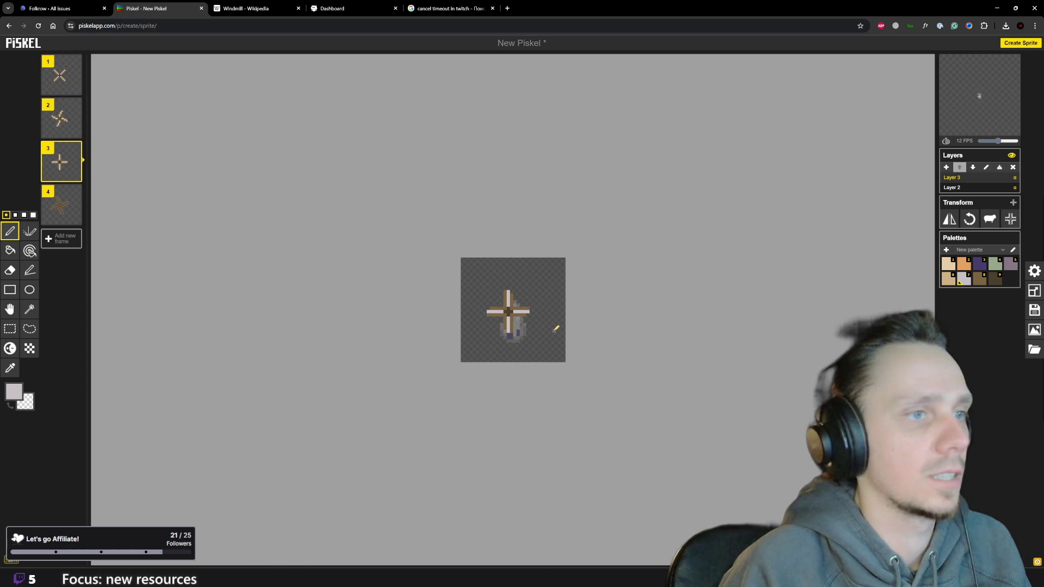
pyautogui.press('Down')
pyautogui.scroll(2, 545, 322)
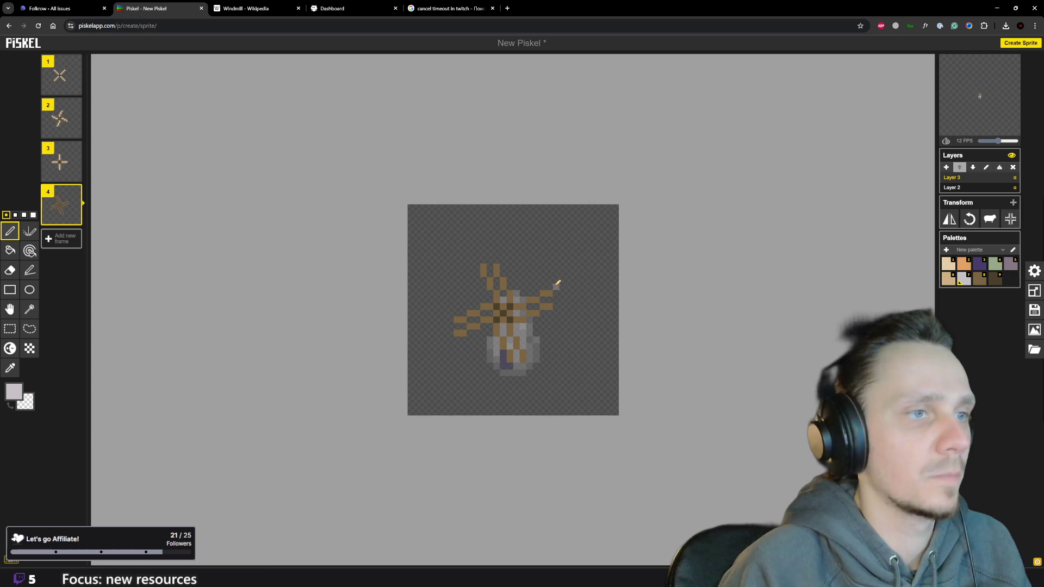
pyautogui.scroll(1, 558, 282)
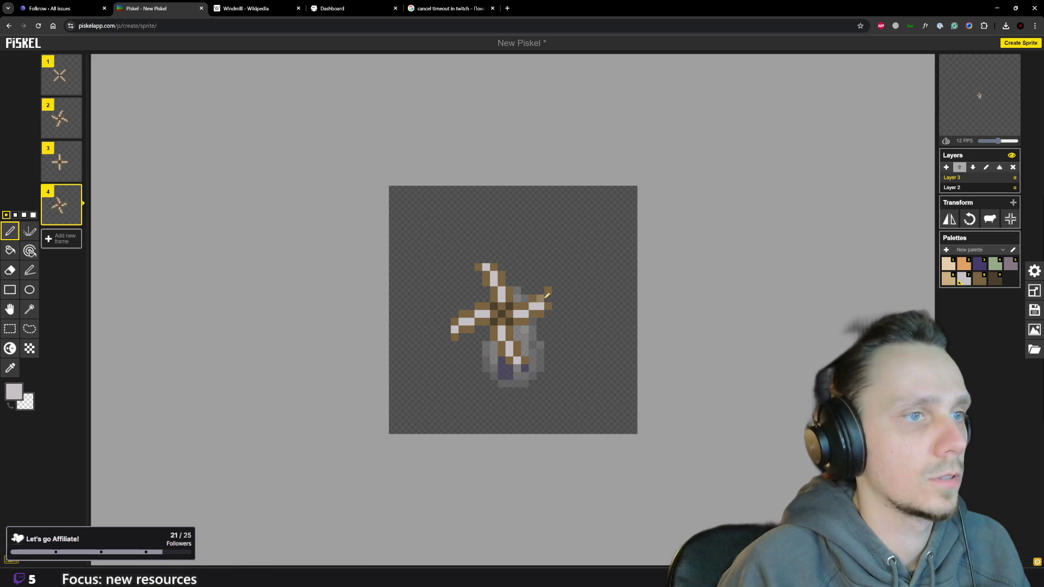
pyautogui.scroll(-3, 572, 312)
pyautogui.scroll(-1, 620, 322)
pyautogui.press('Up')
pyautogui.press('Up')
pyautogui.press('Up')
pyautogui.press('Down')
pyautogui.press('Down')
pyautogui.press('Down')
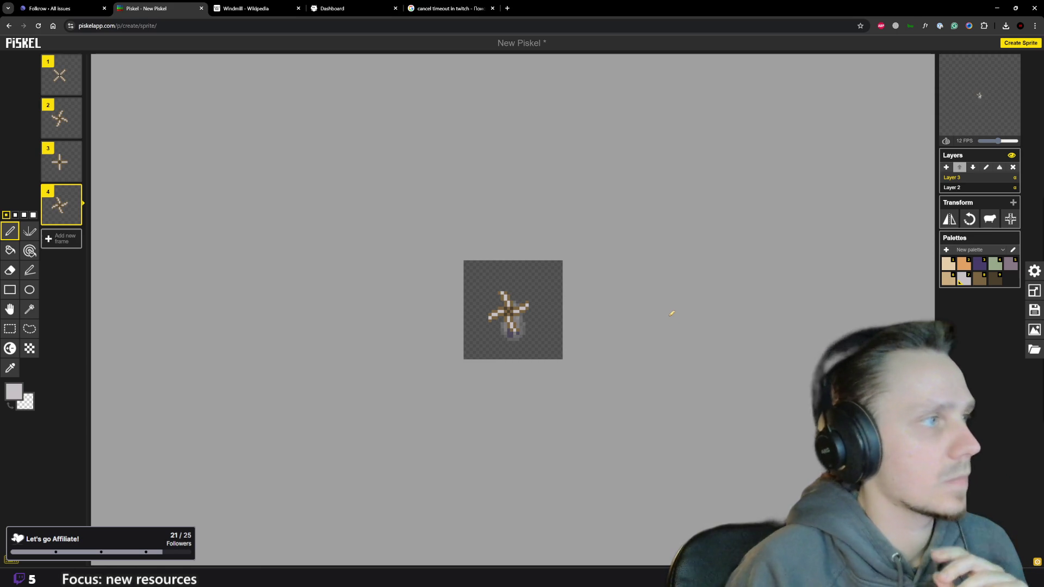
pyautogui.click(59, 79)
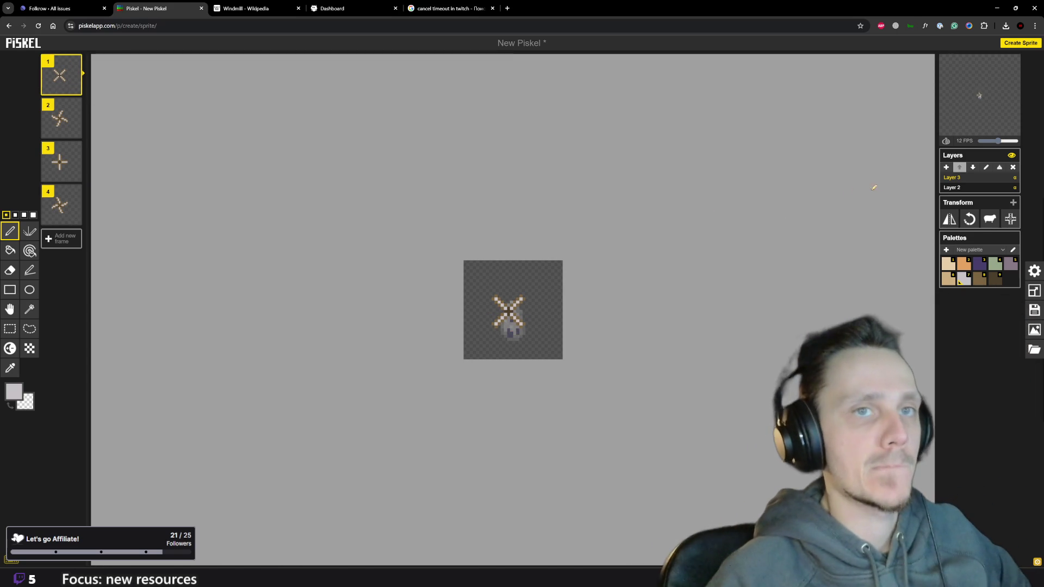
pyautogui.click(963, 190)
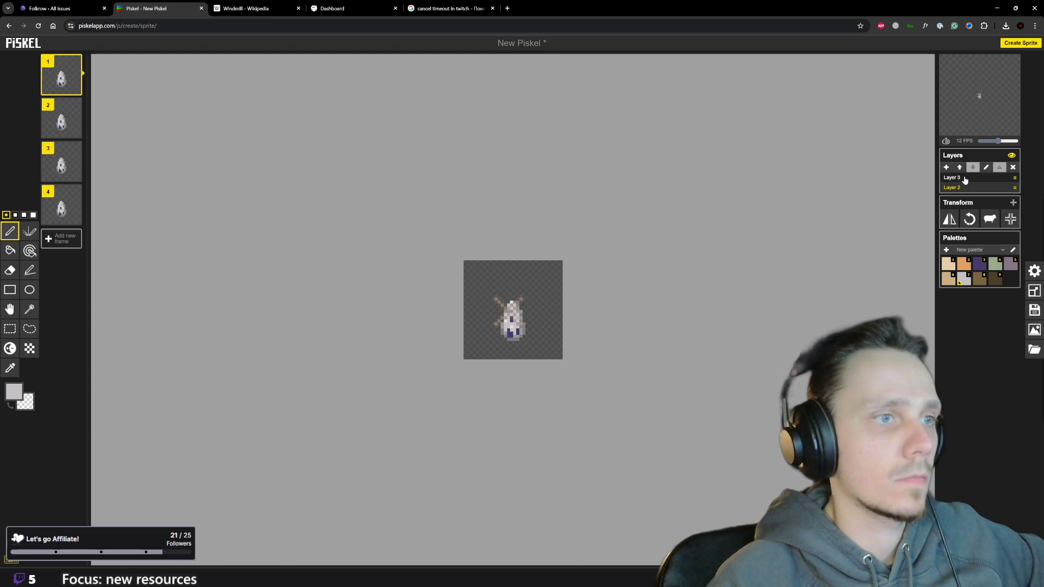
# Return to the blades Layer 3 and slow playback to 5 FPS.
pyautogui.click(965, 179)
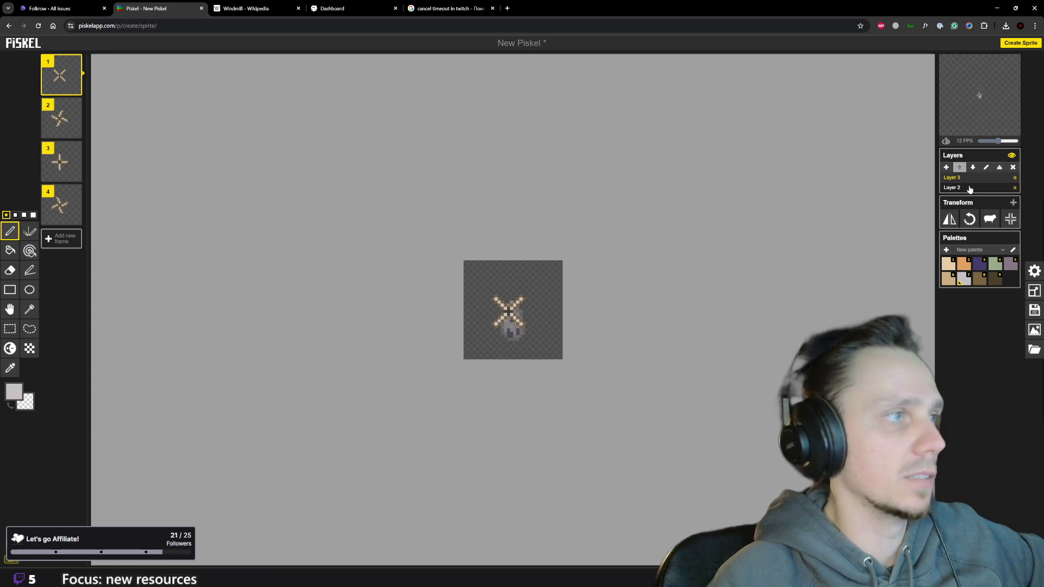
pyautogui.moveTo(998, 142); pyautogui.dragTo(988, 144)
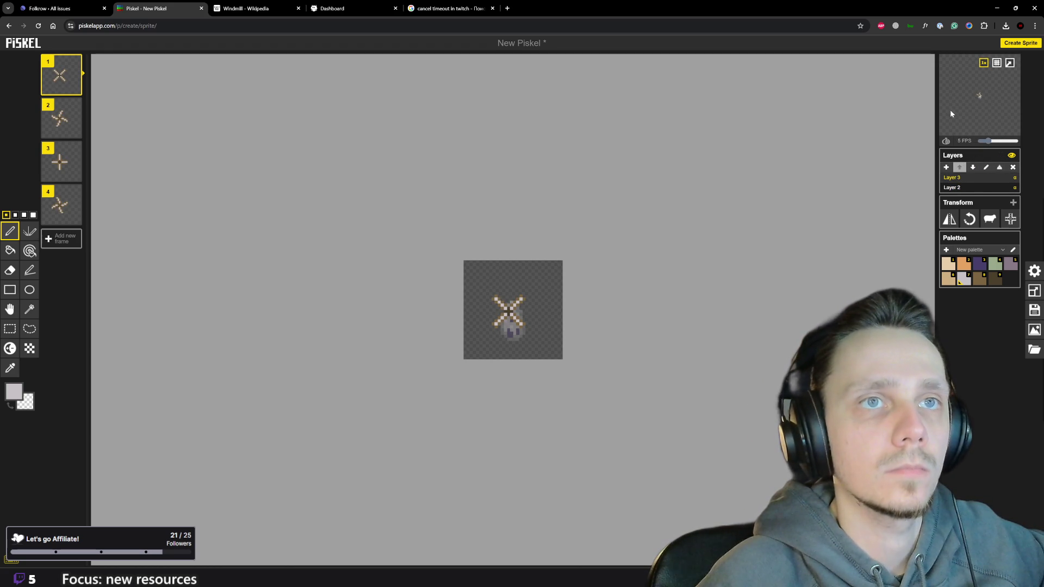
# Open the preview in a popup window, shrink it and adjust the playback speed.
pyautogui.click(1010, 64)
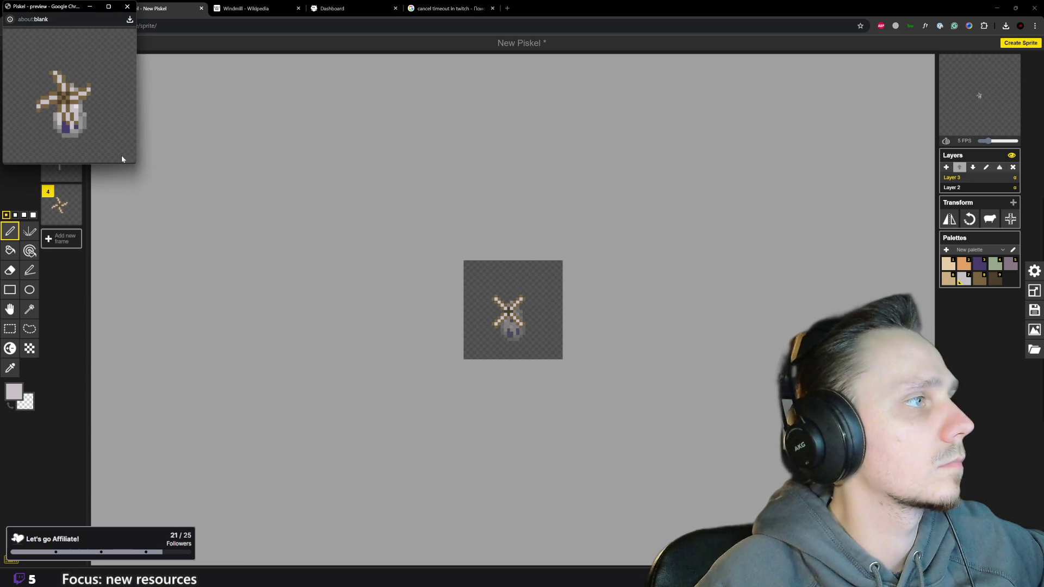
pyautogui.moveTo(65, 21)
pyautogui.mouseDown()
pyautogui.moveTo(239, 211)
pyautogui.moveTo(286, 317)
pyautogui.mouseUp()
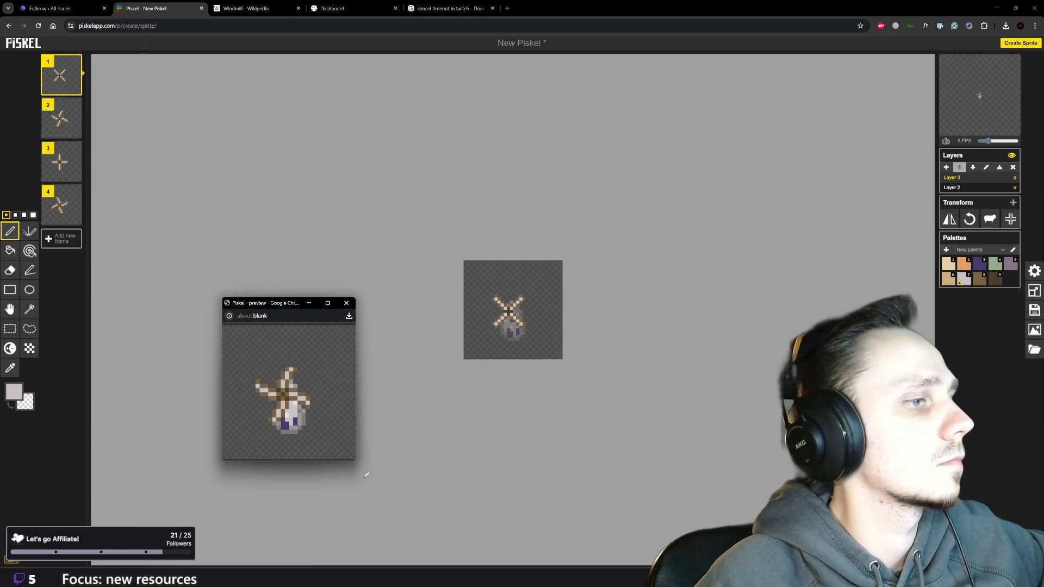
pyautogui.moveTo(357, 460); pyautogui.dragTo(283, 401)
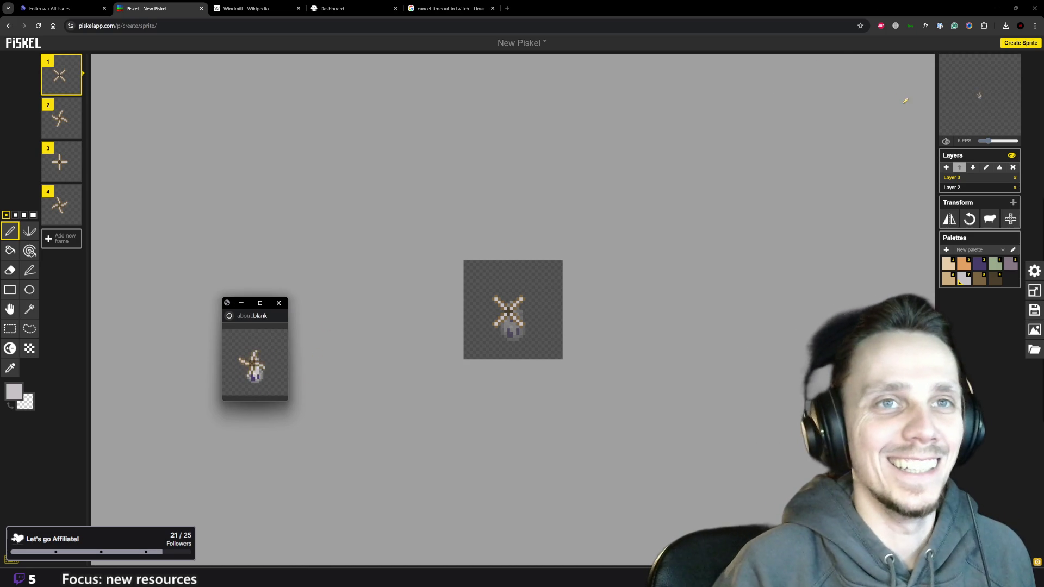
pyautogui.moveTo(993, 143); pyautogui.dragTo(997, 144)
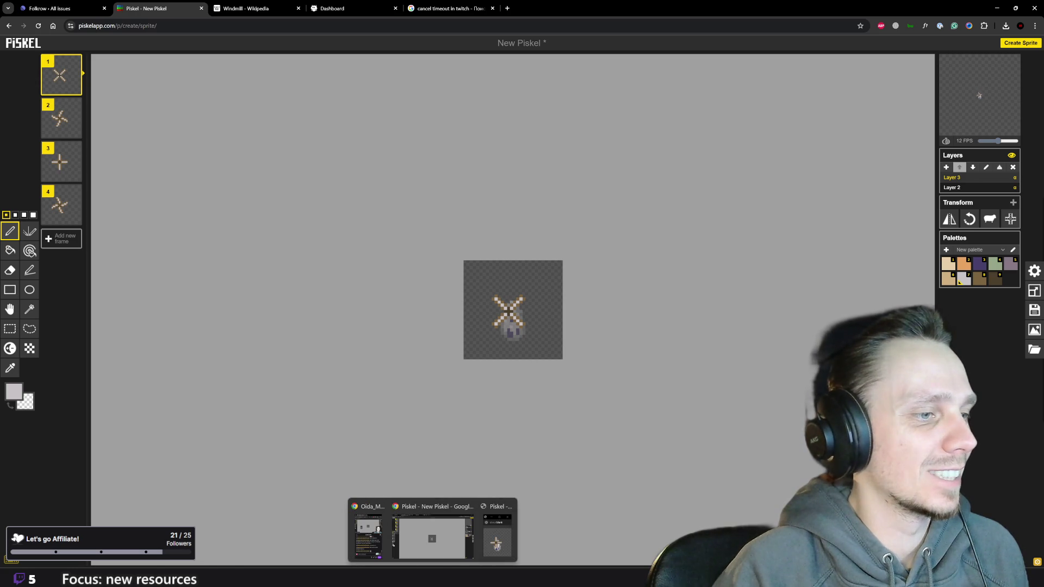
pyautogui.click(491, 545)
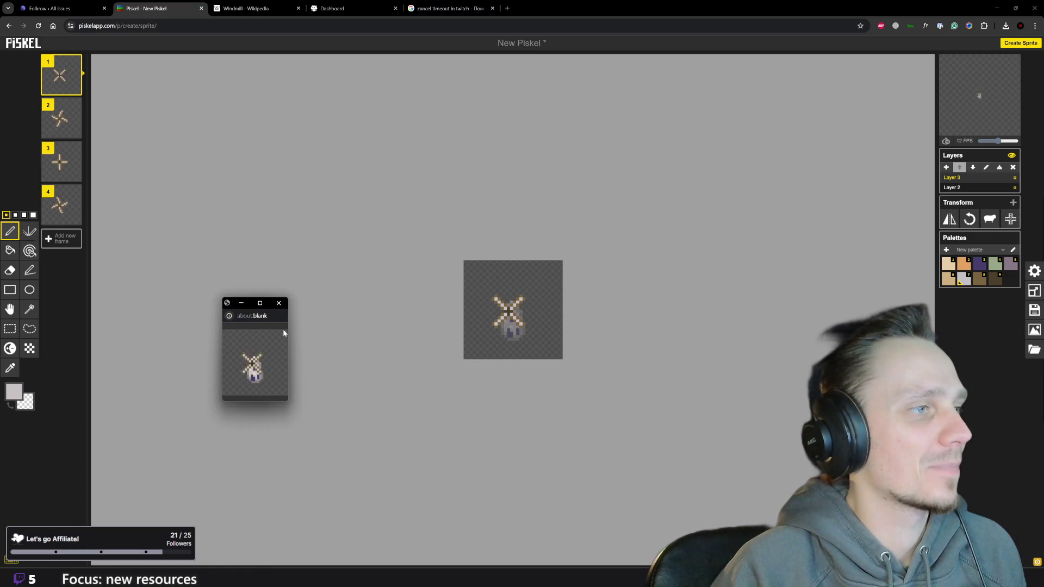
# Widen the preview popup and park it toward the right side of the screen.
pyautogui.moveTo(289, 333); pyautogui.dragTo(303, 331)
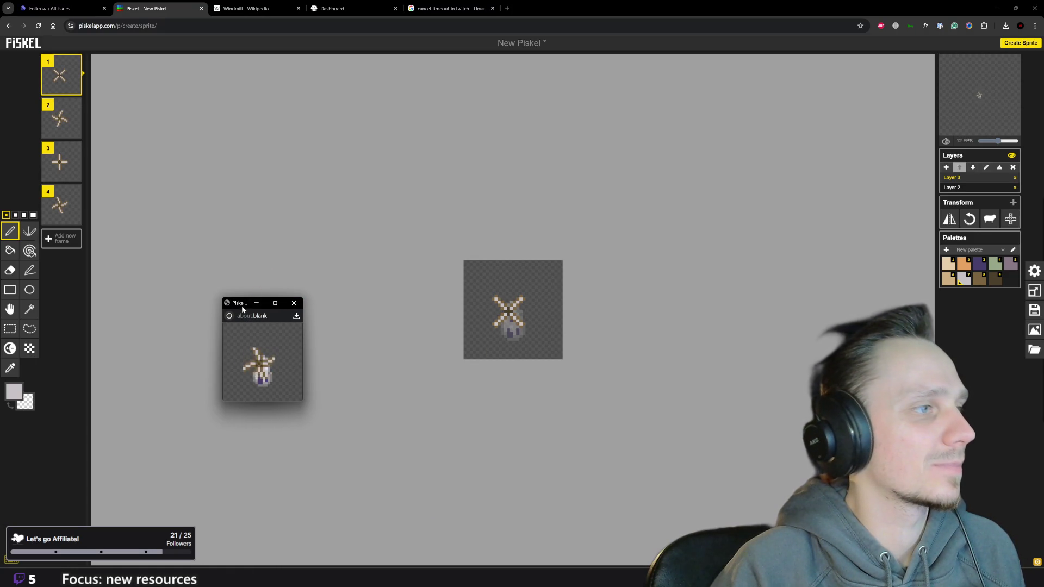
pyautogui.moveTo(241, 304)
pyautogui.mouseDown()
pyautogui.moveTo(839, 336)
pyautogui.moveTo(950, 410)
pyautogui.mouseUp()
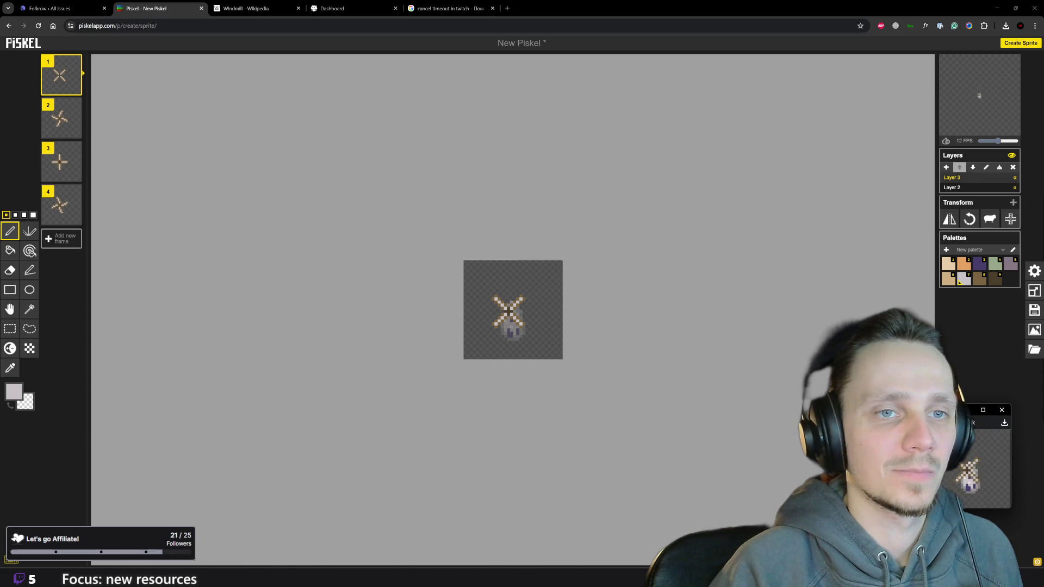
pyautogui.moveTo(951, 410)
pyautogui.mouseDown()
pyautogui.moveTo(950, 363)
pyautogui.moveTo(950, 381)
pyautogui.mouseUp()
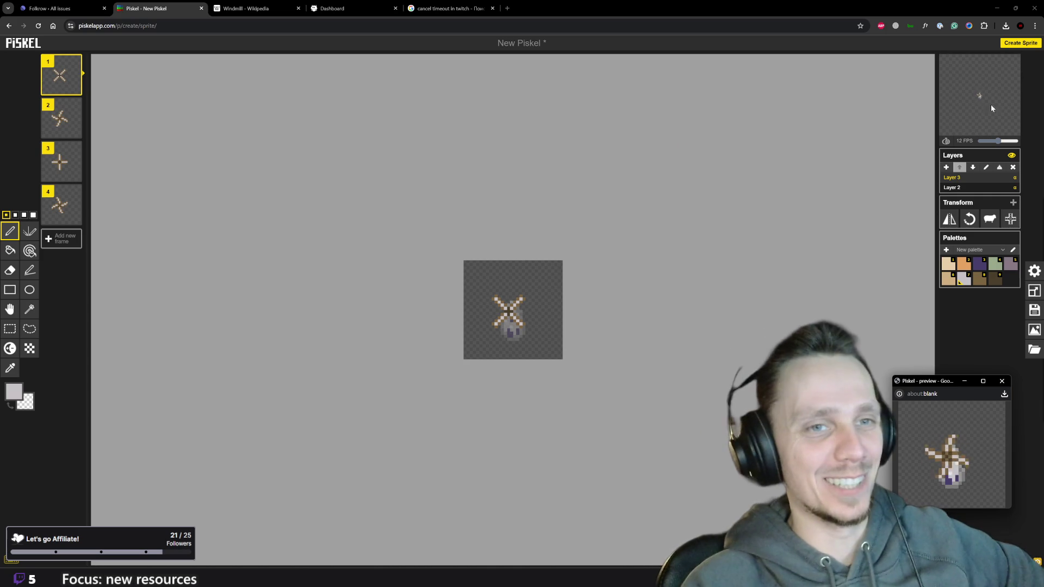
pyautogui.moveTo(931, 381); pyautogui.dragTo(781, 341)
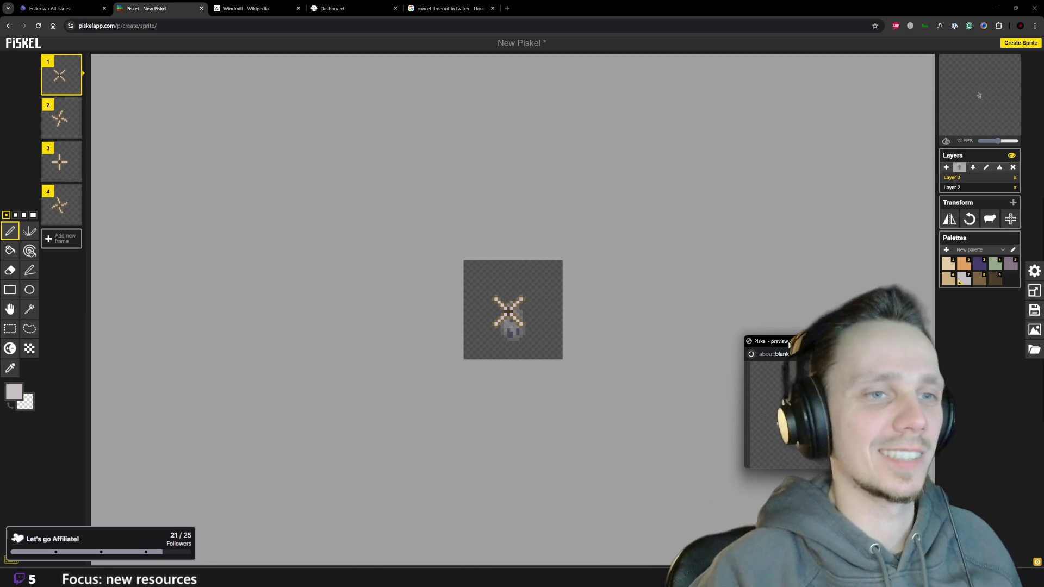
pyautogui.moveTo(788, 343); pyautogui.dragTo(825, 330)
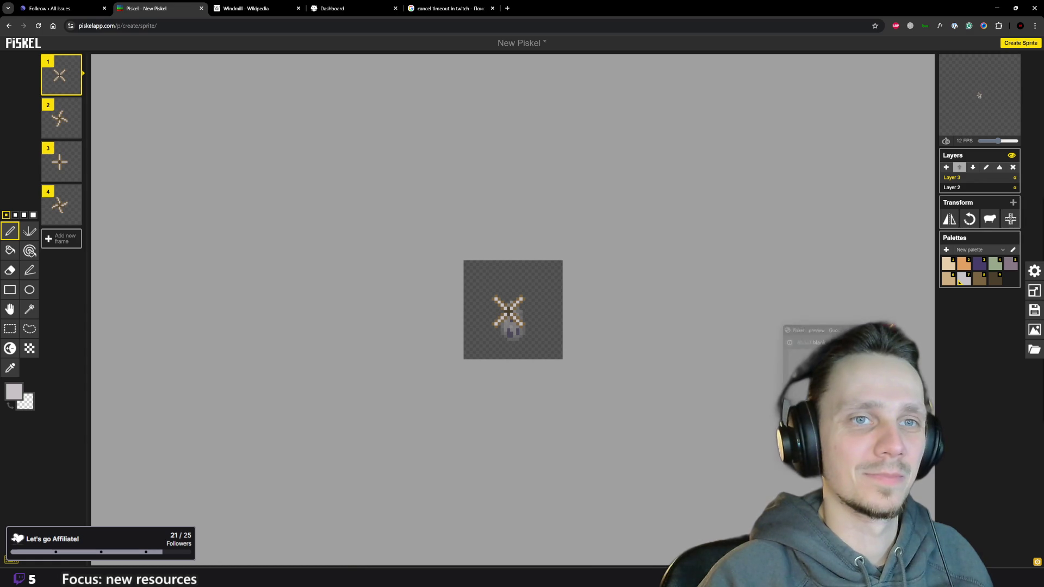
pyautogui.scroll(1, 492, 349)
pyautogui.scroll(2, 420, 302)
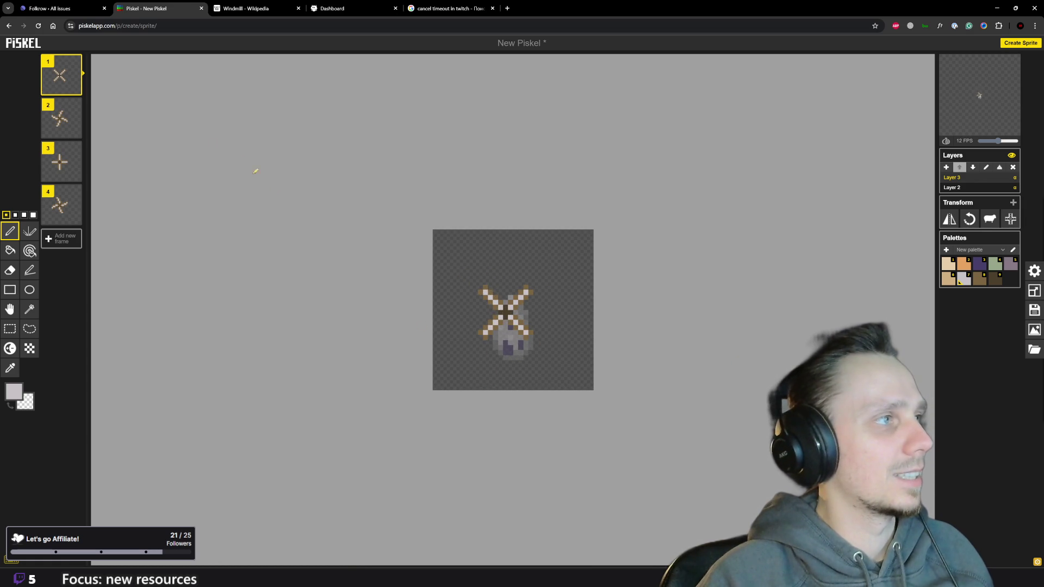
# Delete both diagonal-blade frames, leaving the X and plus poses, and show the preview at a larger size.
pyautogui.click(74, 105)
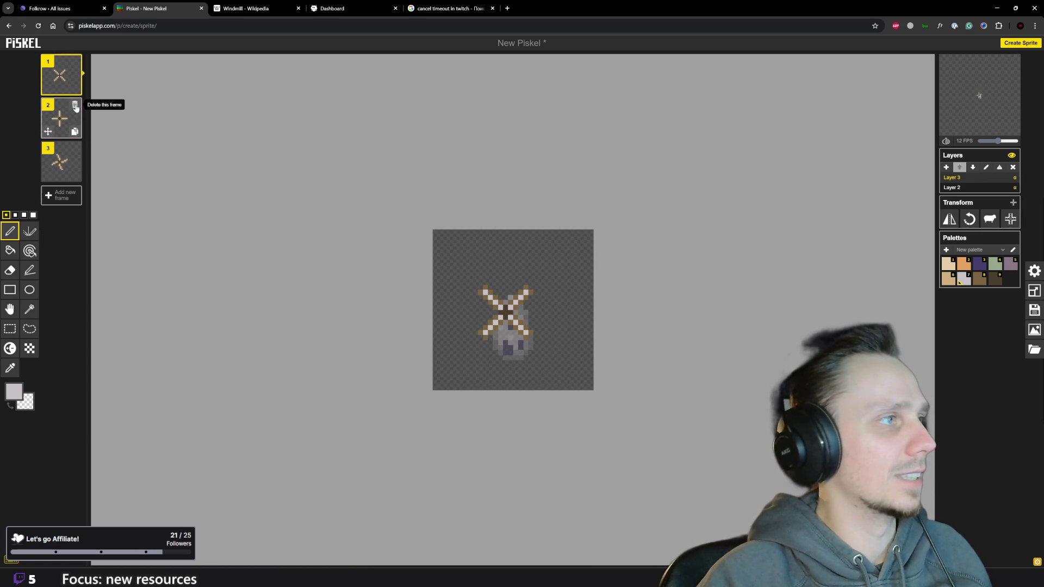
pyautogui.click(74, 150)
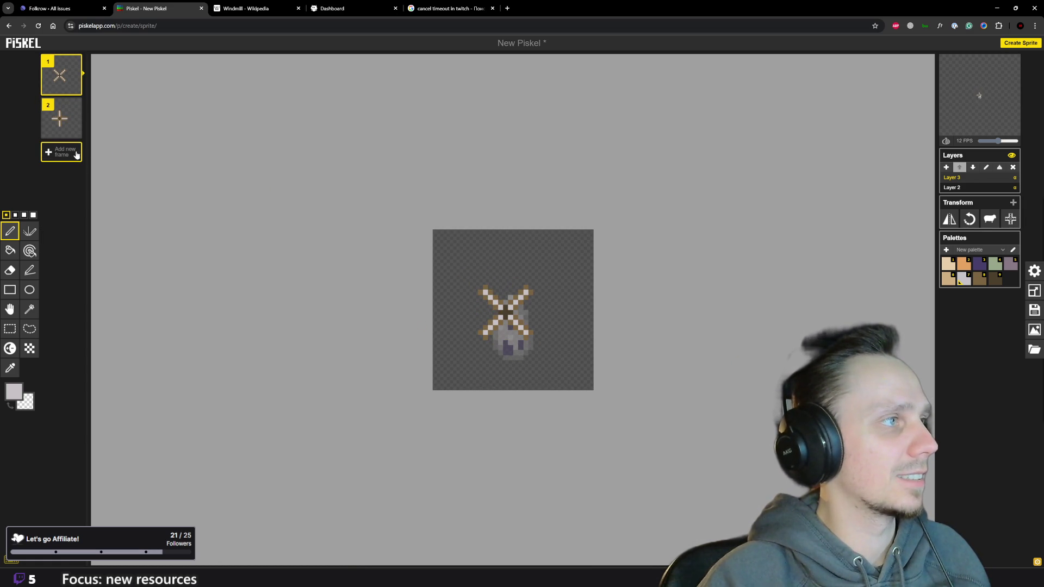
pyautogui.moveTo(983, 73)
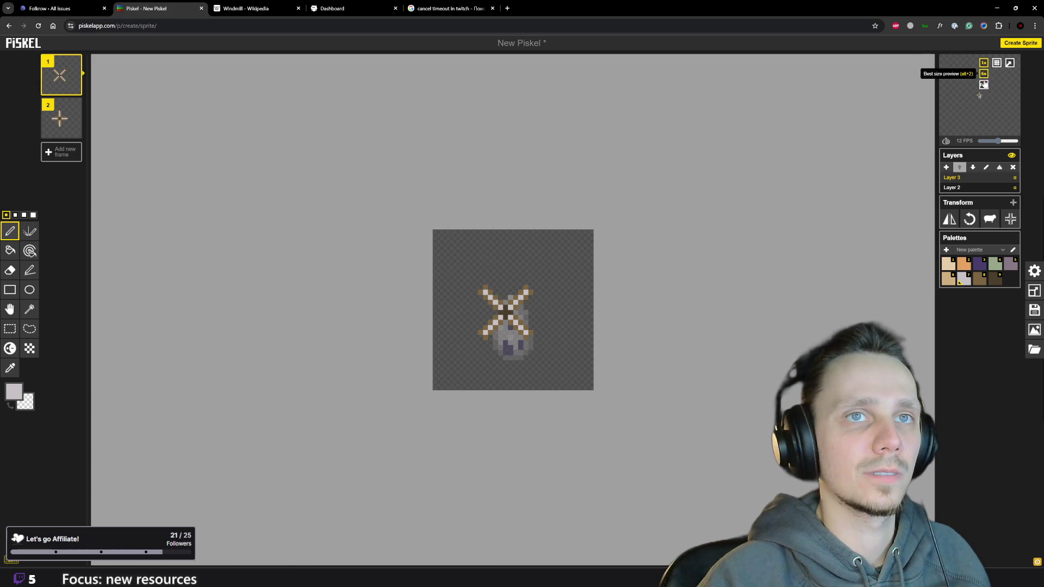
pyautogui.click(983, 84)
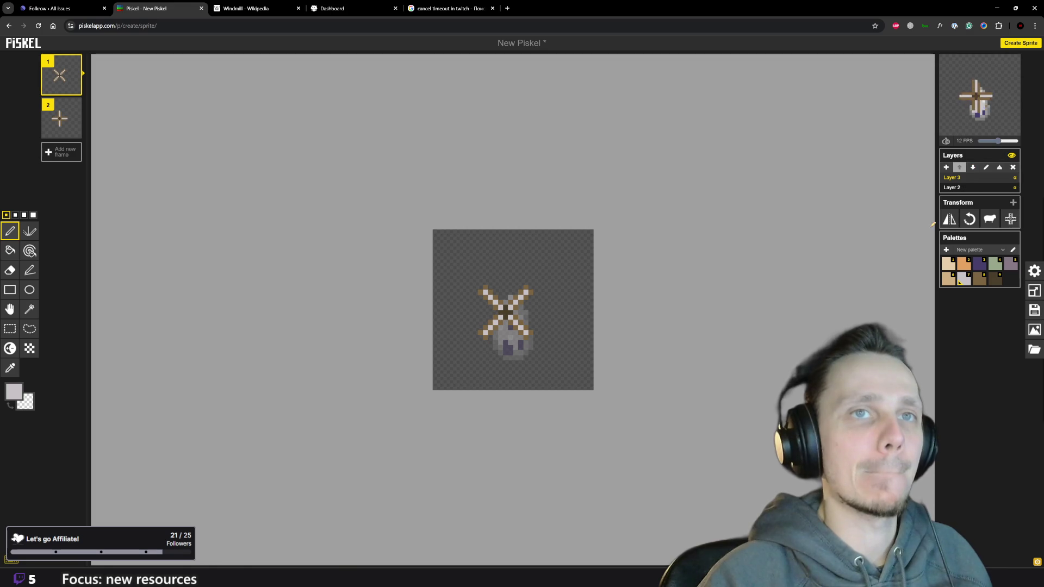
# Try playback at 5, 13 and 10 FPS on the two-frame windmill before settling the speed.
pyautogui.click(987, 142)
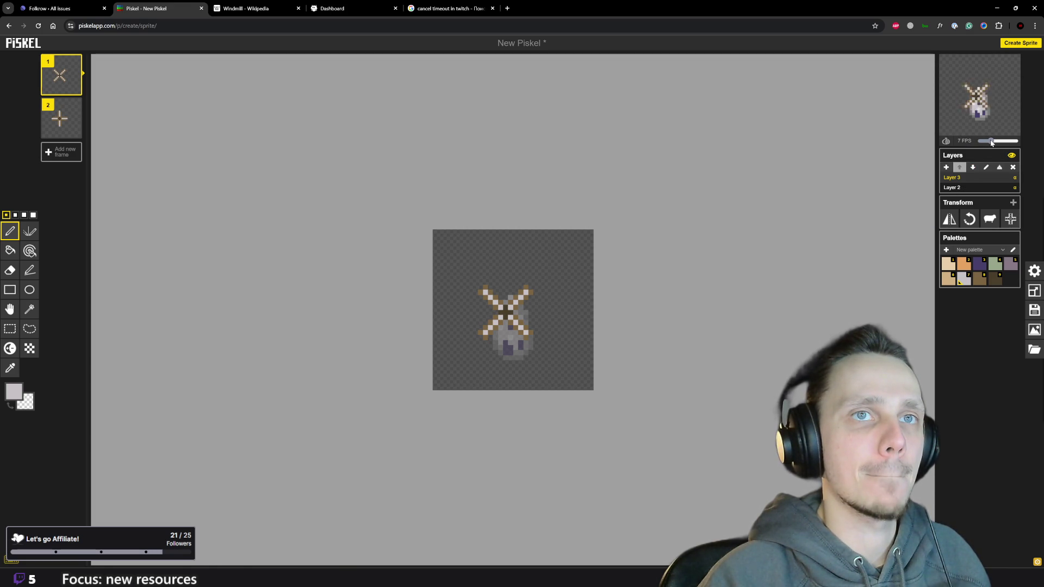
pyautogui.moveTo(992, 142); pyautogui.dragTo(1002, 142)
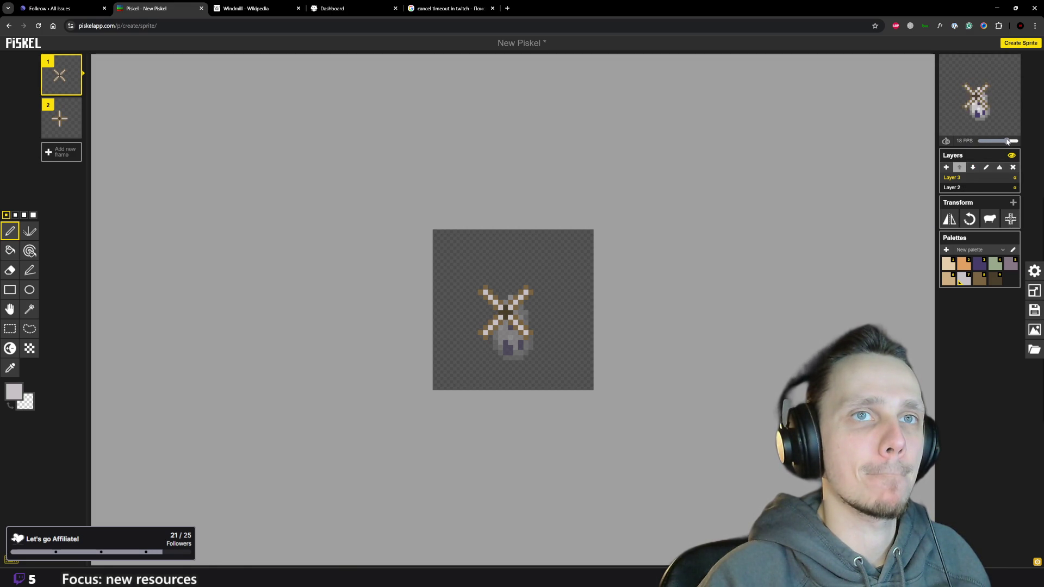
pyautogui.moveTo(1000, 143); pyautogui.dragTo(996, 142)
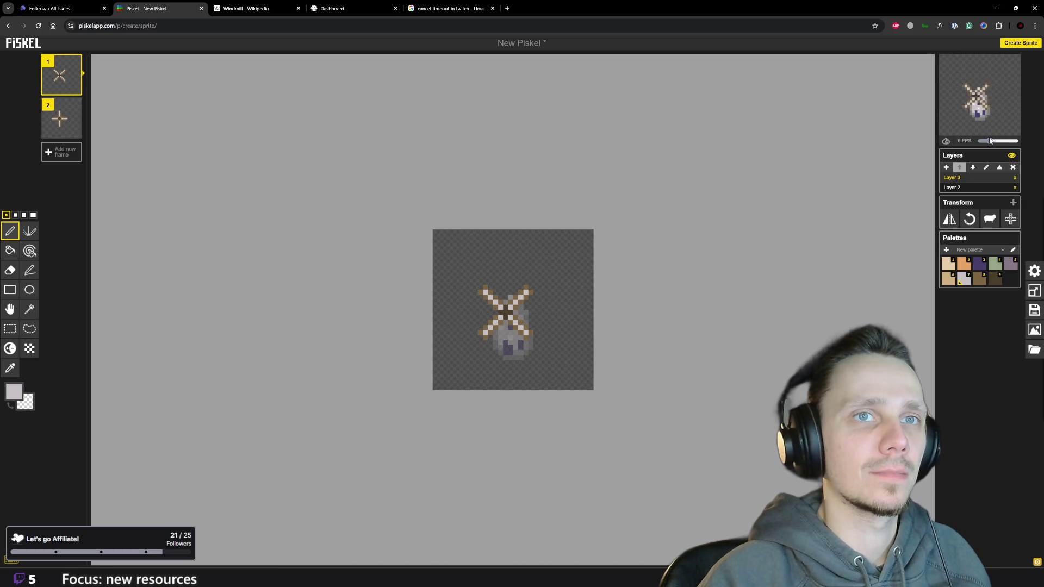
pyautogui.scroll(-3, 762, 205)
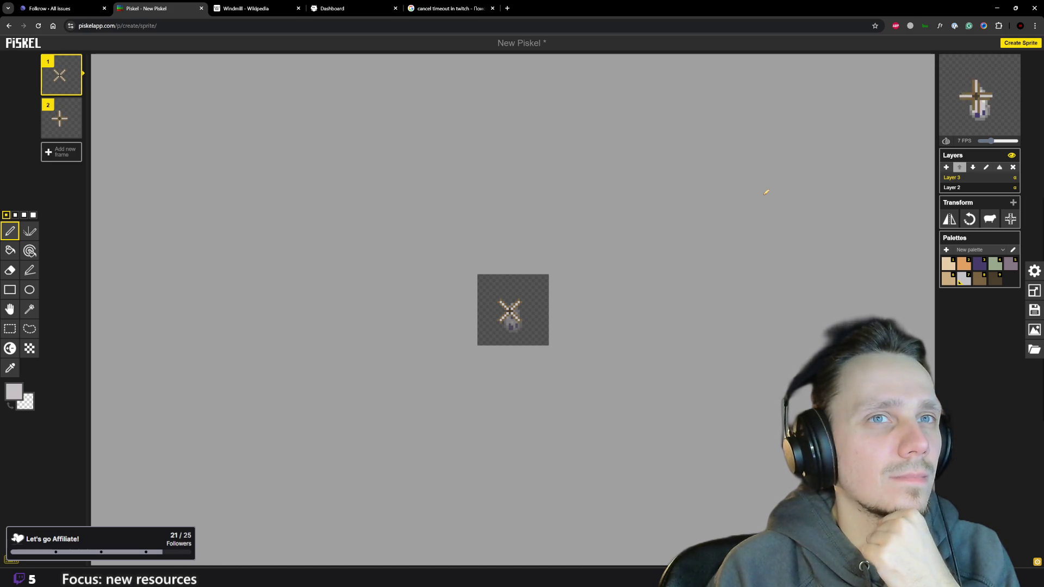
# Duplicate the X-pose first frame as a new middle frame and pick brown for its new arm.
pyautogui.click(58, 121)
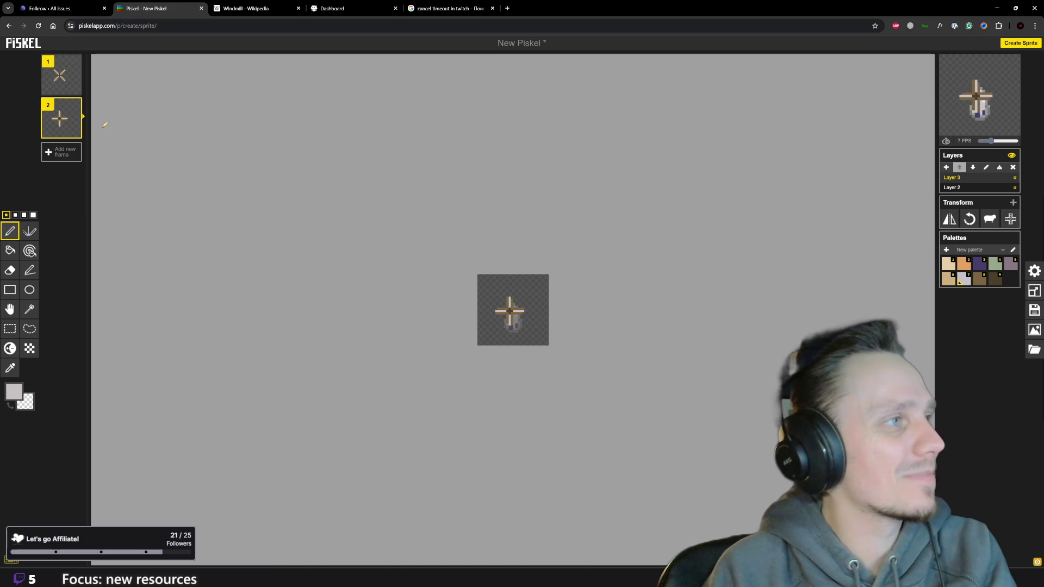
pyautogui.click(75, 88)
pyautogui.moveTo(62, 118)
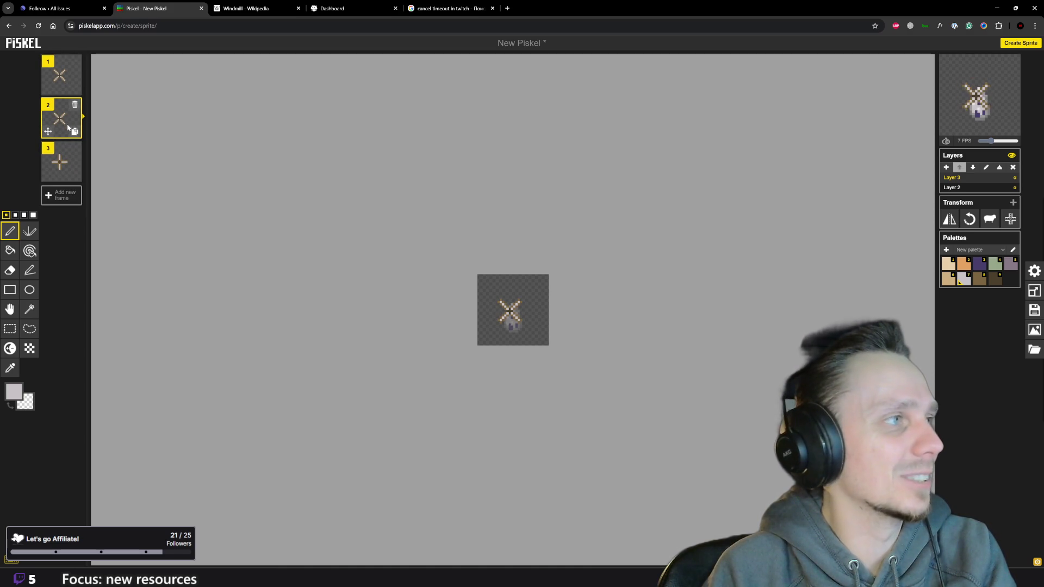
pyautogui.scroll(1, 450, 301)
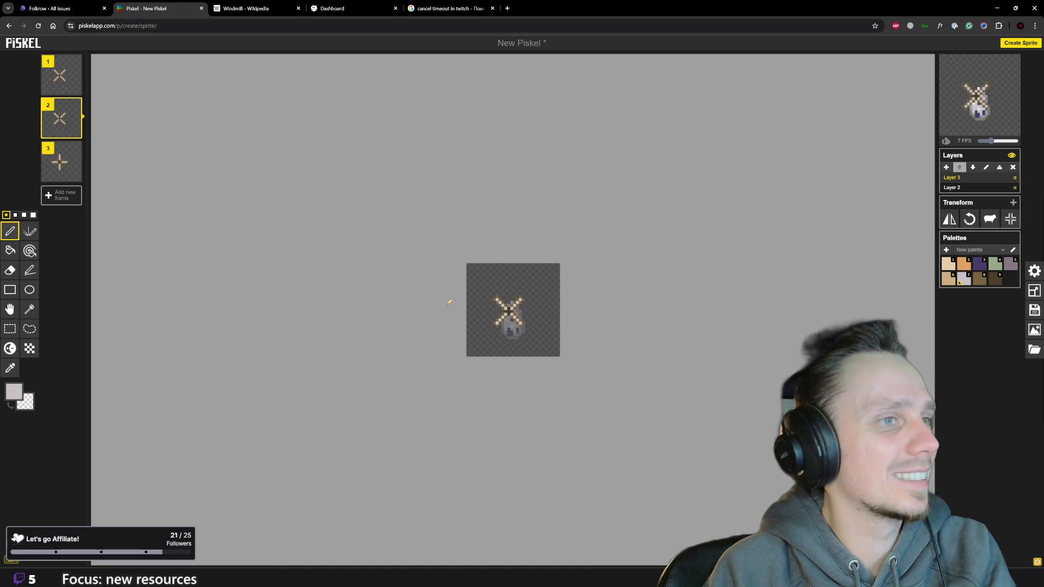
pyautogui.scroll(3, 494, 343)
pyautogui.scroll(2, 493, 344)
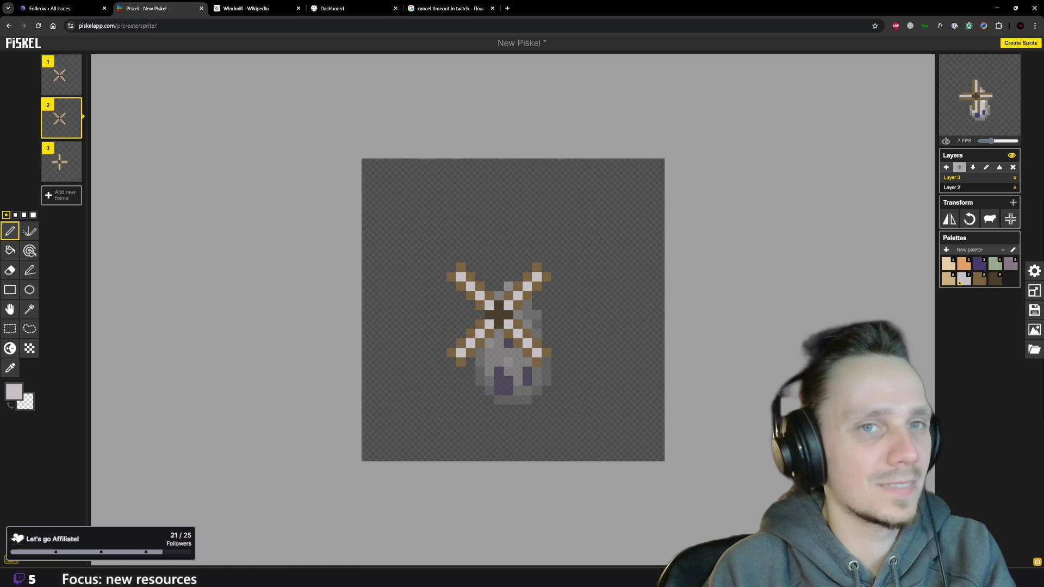
pyautogui.click(981, 279)
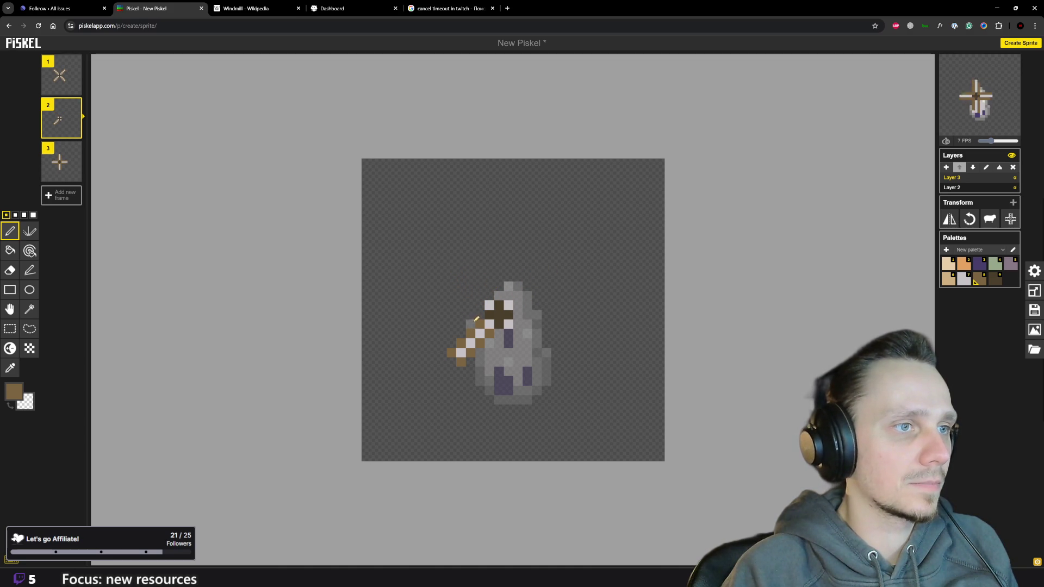
# Undo the stray stroke and draw brown straight-line arms up-right and down-left of the tower.
pyautogui.hotkey('ctrl', 'z')
pyautogui.hotkey('ctrl', 'z')
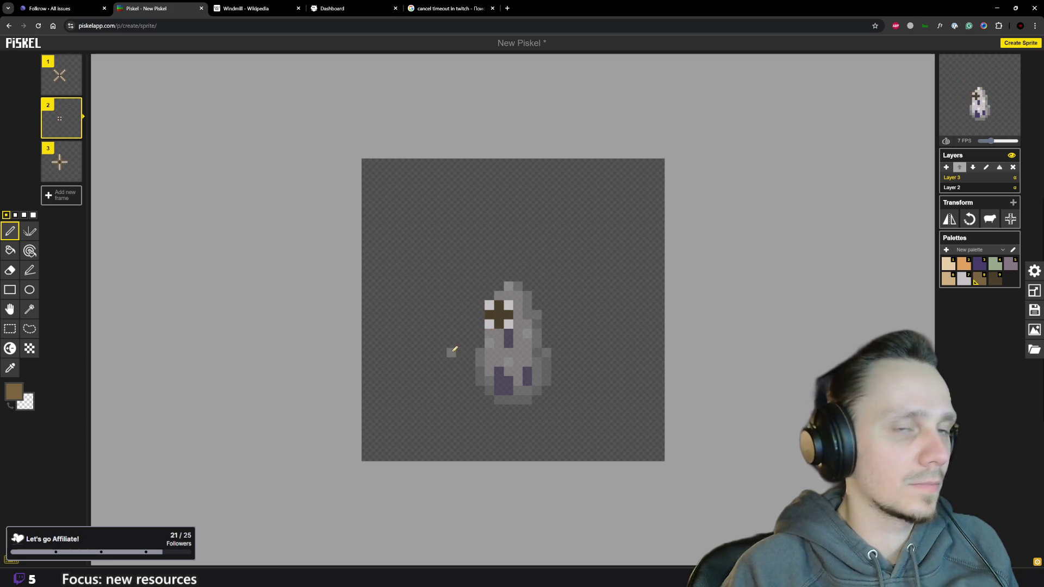
pyautogui.click(29, 271)
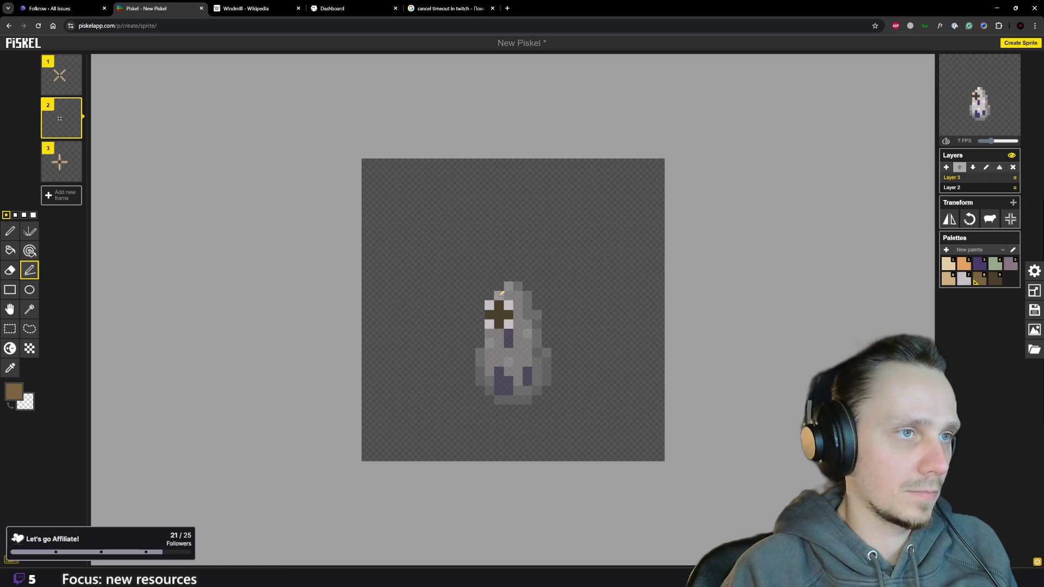
pyautogui.moveTo(528, 264); pyautogui.dragTo(520, 247)
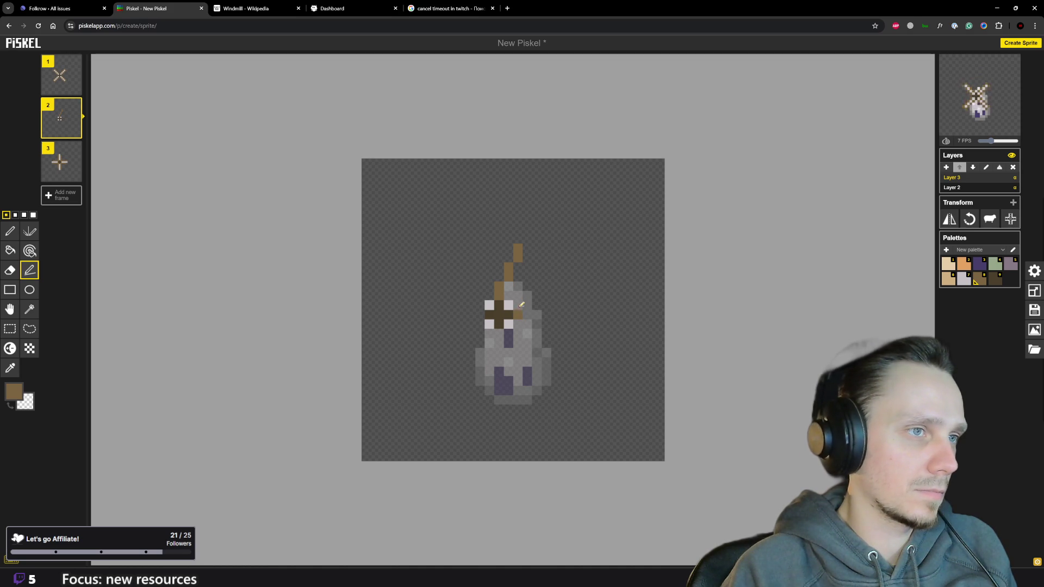
pyautogui.moveTo(532, 278); pyautogui.dragTo(539, 267)
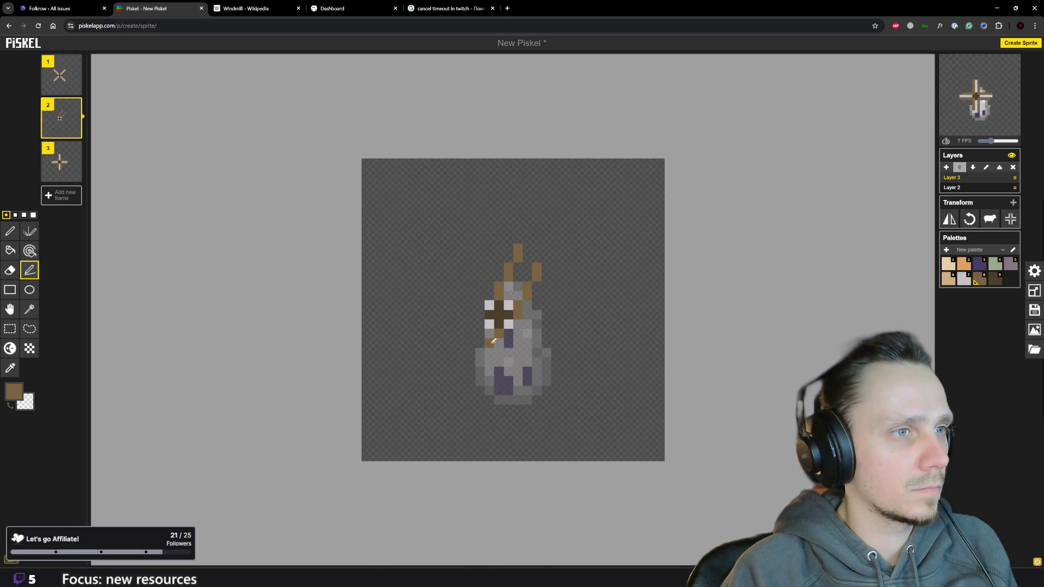
pyautogui.hotkey('ctrl', 'z')
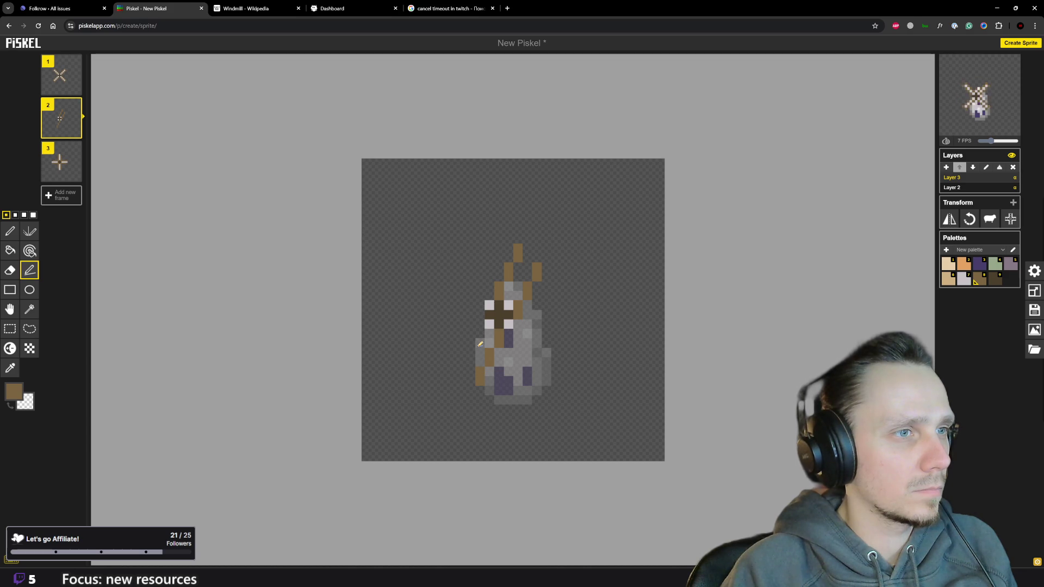
pyautogui.moveTo(474, 337); pyautogui.dragTo(462, 367)
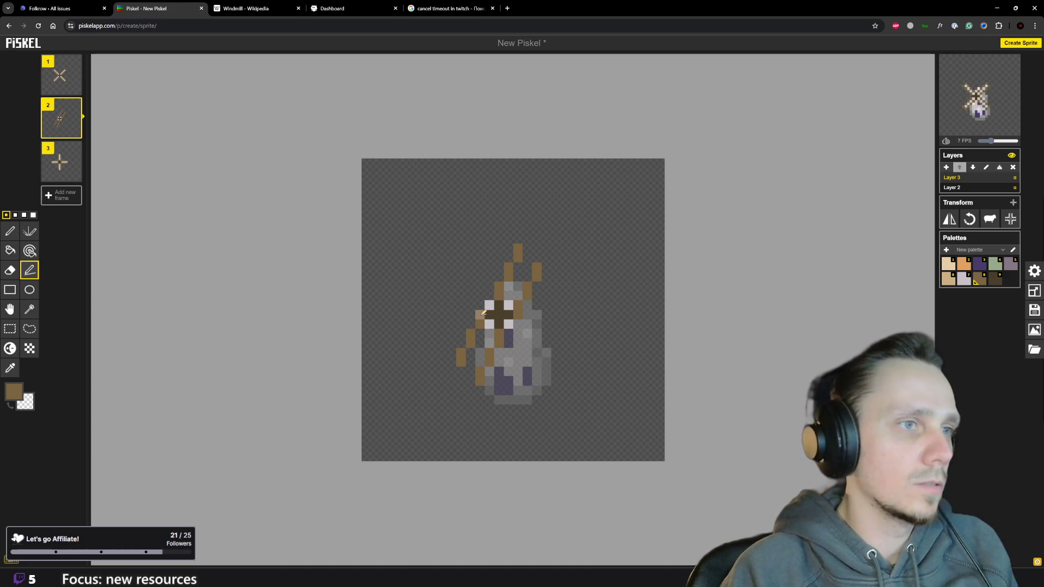
# Add brown arms up-left and to the right of the tower plus a line across its lower body.
pyautogui.moveTo(468, 308); pyautogui.dragTo(427, 285)
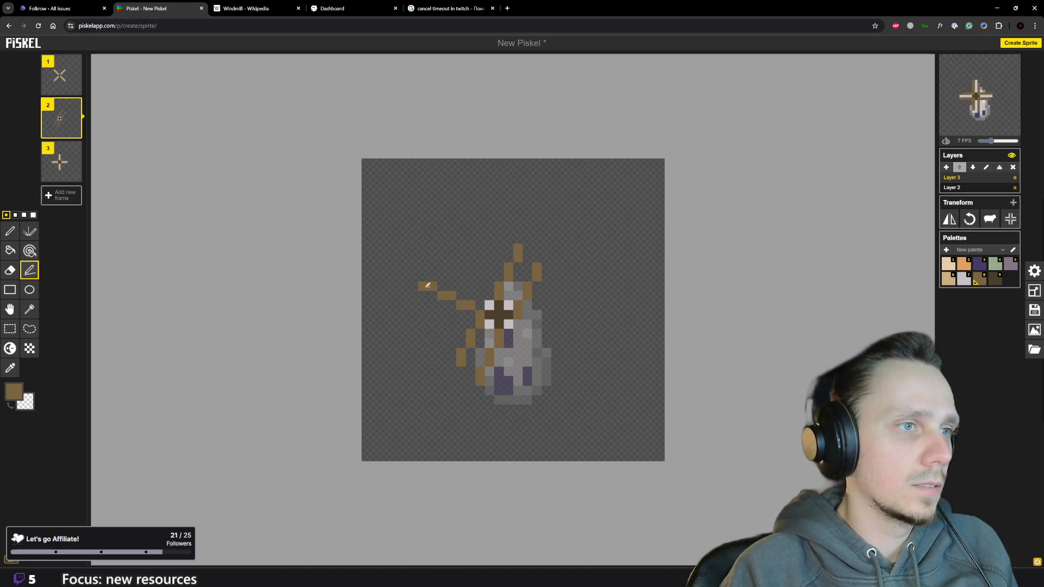
pyautogui.moveTo(423, 285); pyautogui.dragTo(433, 295)
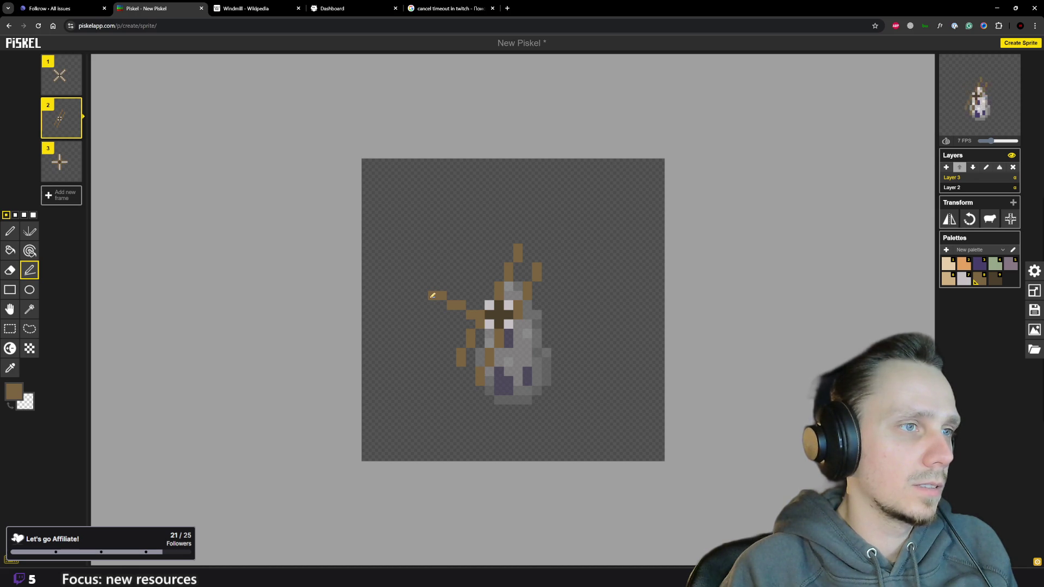
pyautogui.moveTo(485, 288); pyautogui.dragTo(452, 274)
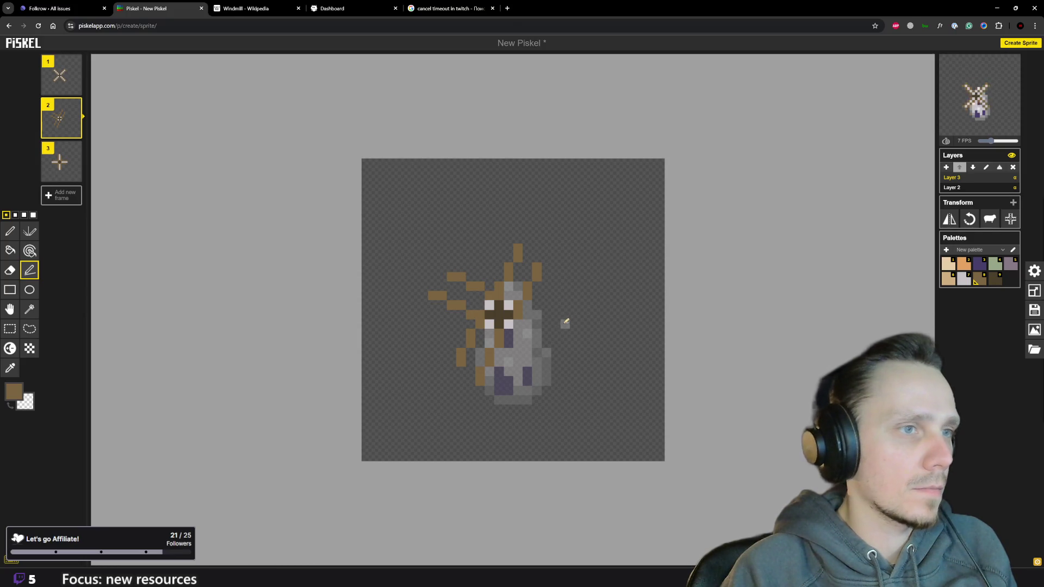
pyautogui.moveTo(531, 320); pyautogui.dragTo(565, 330)
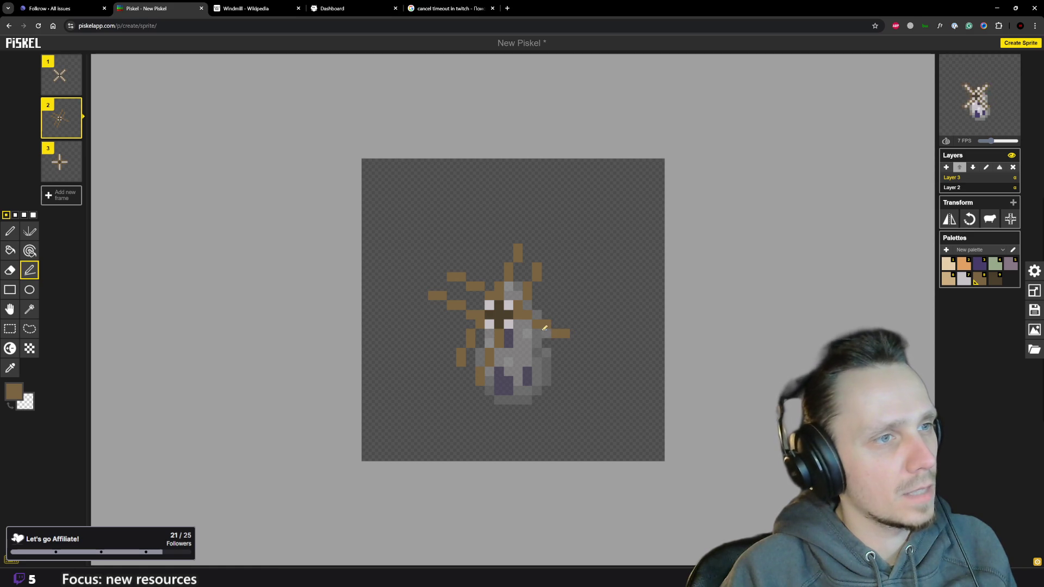
pyautogui.moveTo(504, 338); pyautogui.dragTo(551, 348)
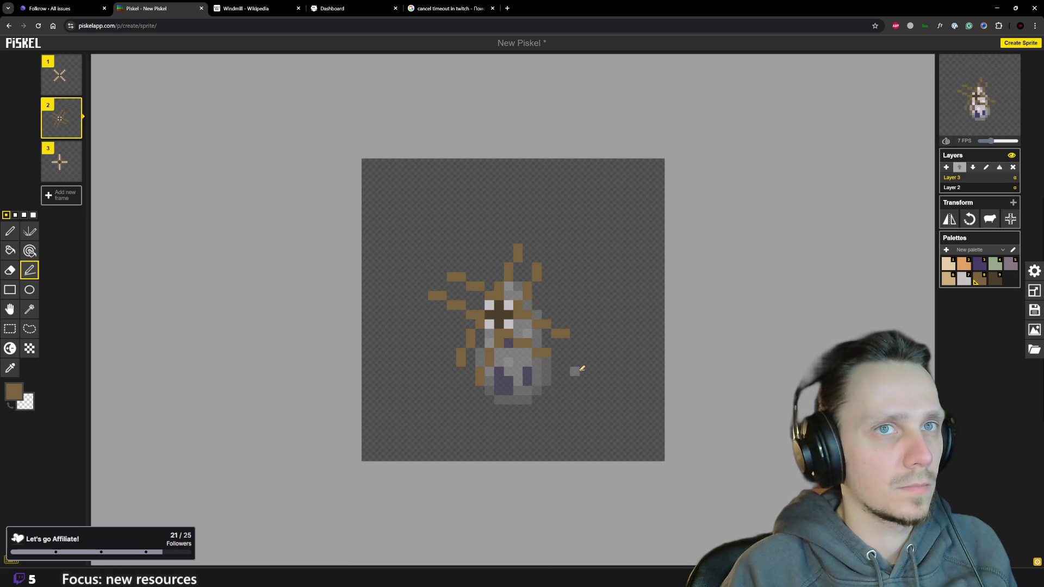
pyautogui.click(10, 231)
# Paint light-grey sail cloth along frame 2's upper-right and lower-left arms.
pyautogui.click(964, 279)
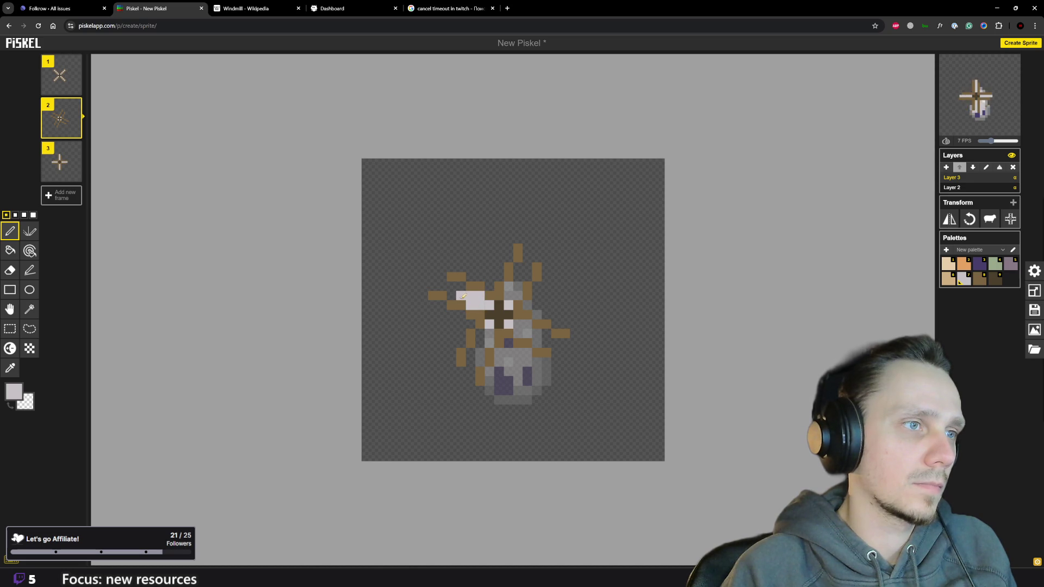
pyautogui.click(441, 286)
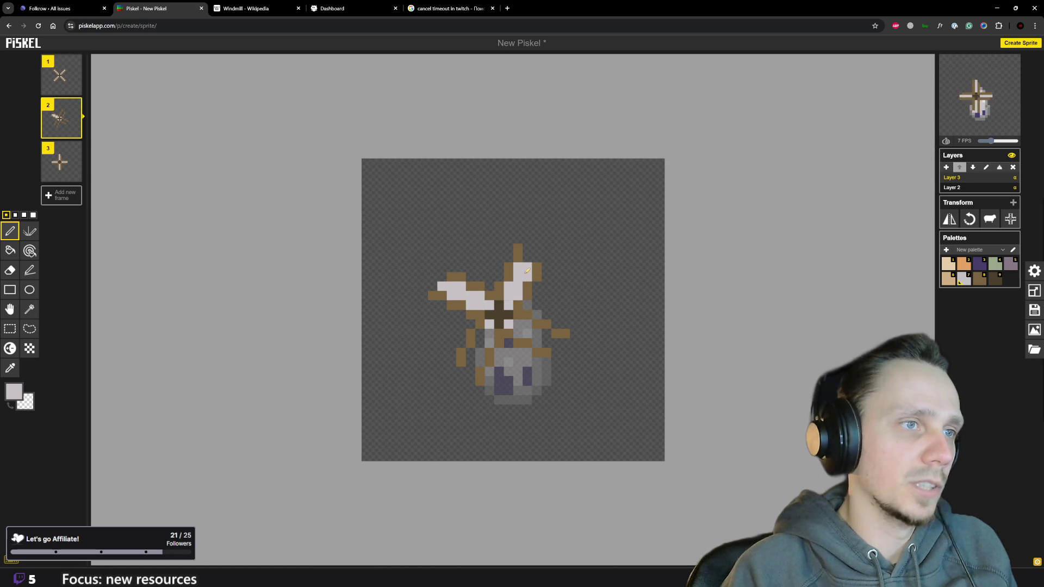
pyautogui.hotkey('ctrl', 'z')
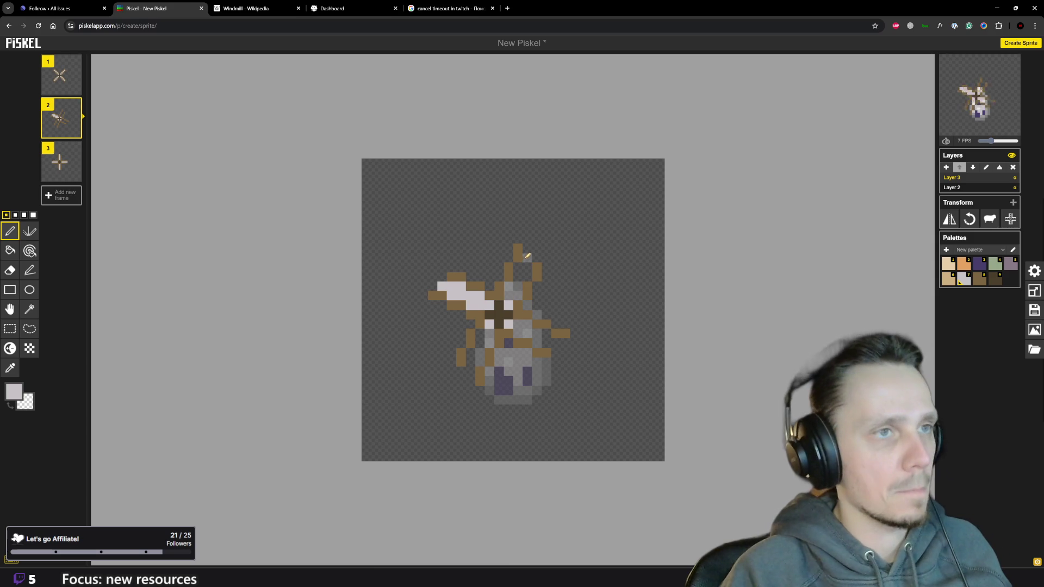
pyautogui.moveTo(527, 261); pyautogui.dragTo(515, 293)
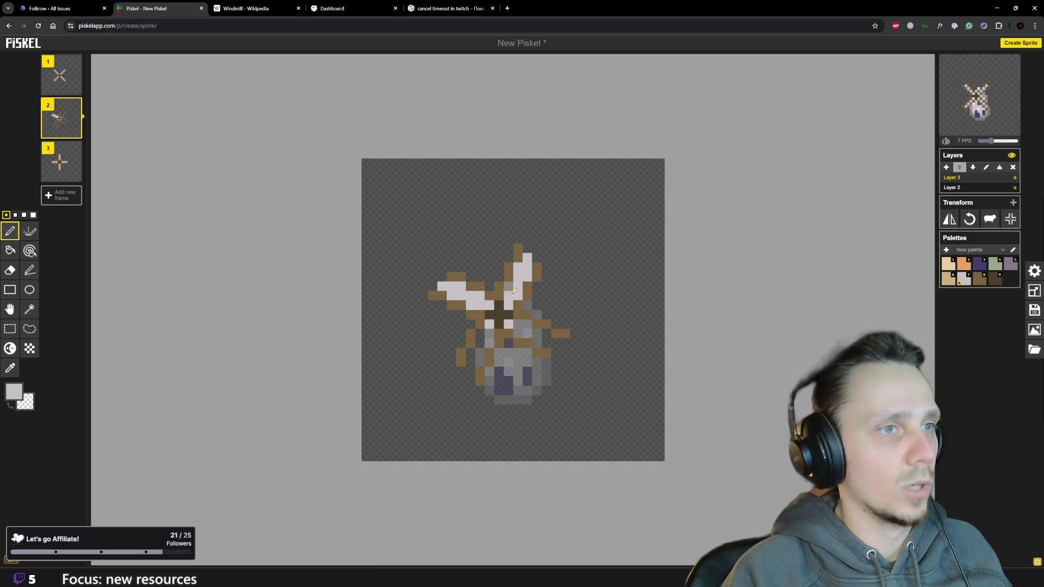
pyautogui.moveTo(519, 325); pyautogui.dragTo(527, 324)
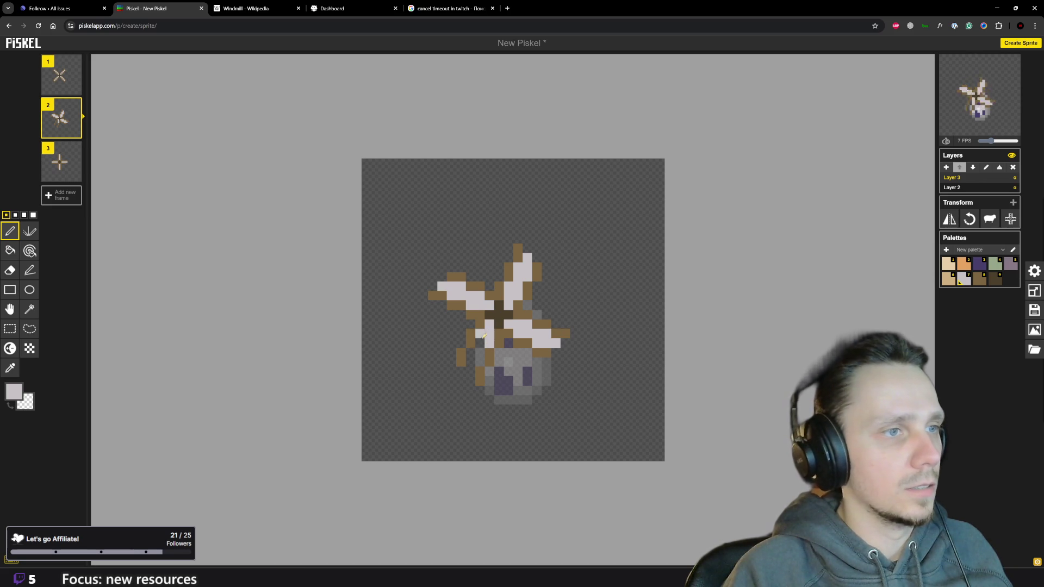
pyautogui.moveTo(485, 354); pyautogui.dragTo(475, 369)
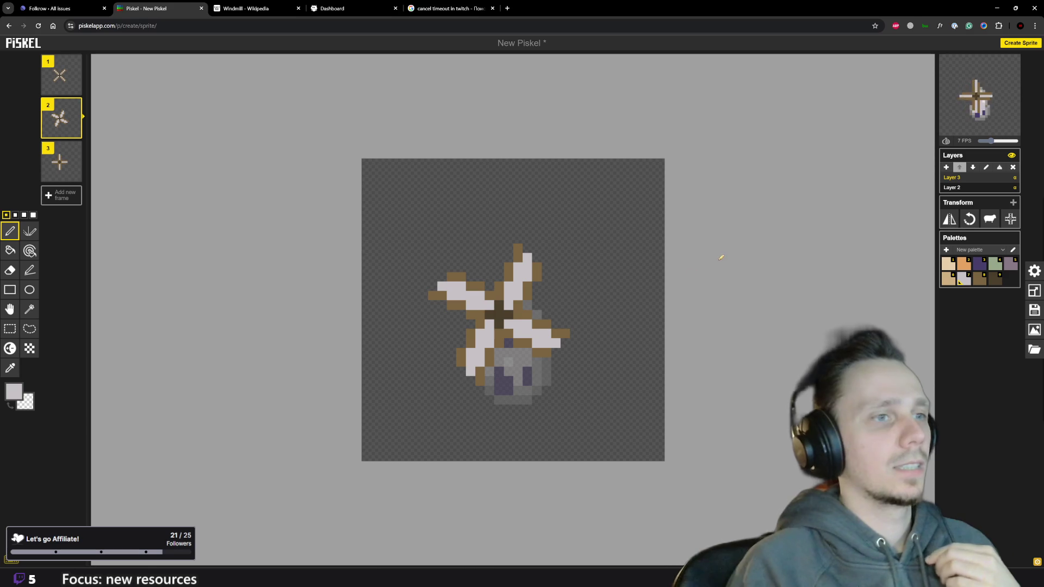
# Nudge the FPS slider to play the animation faster and pick brown again.
pyautogui.moveTo(990, 141); pyautogui.dragTo(991, 143)
pyautogui.click(979, 280)
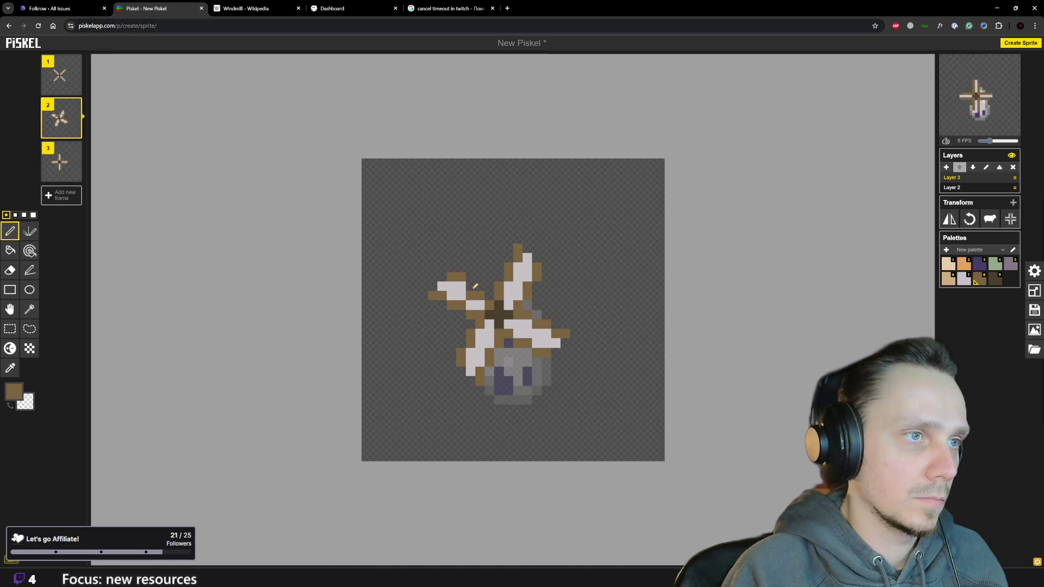
# Recolour some of frame 2's sail cloth pixels brown and erase a stray pixel on the lower blade.
pyautogui.moveTo(462, 286); pyautogui.dragTo(453, 283)
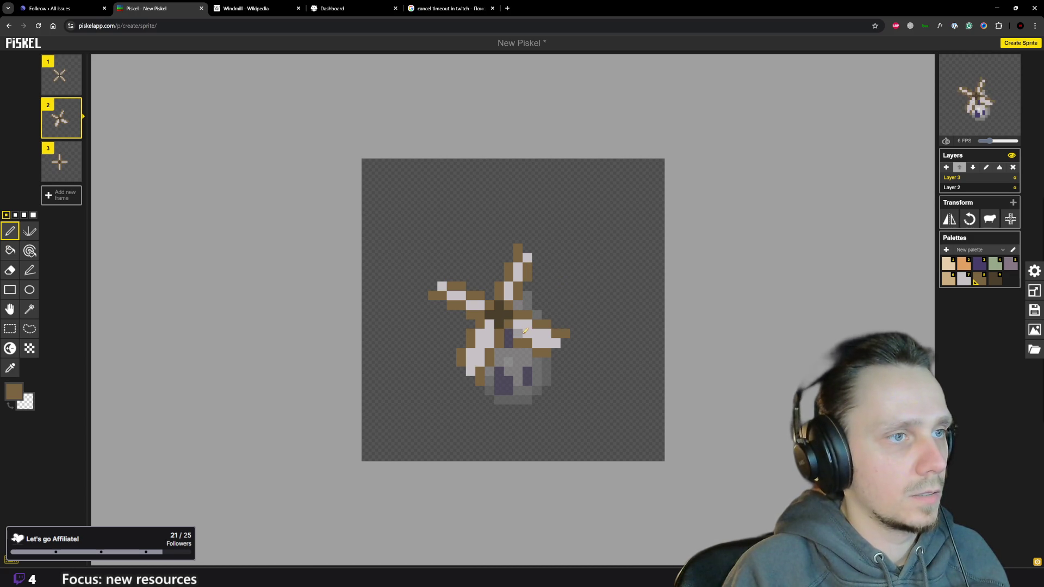
pyautogui.moveTo(529, 336); pyautogui.dragTo(540, 348)
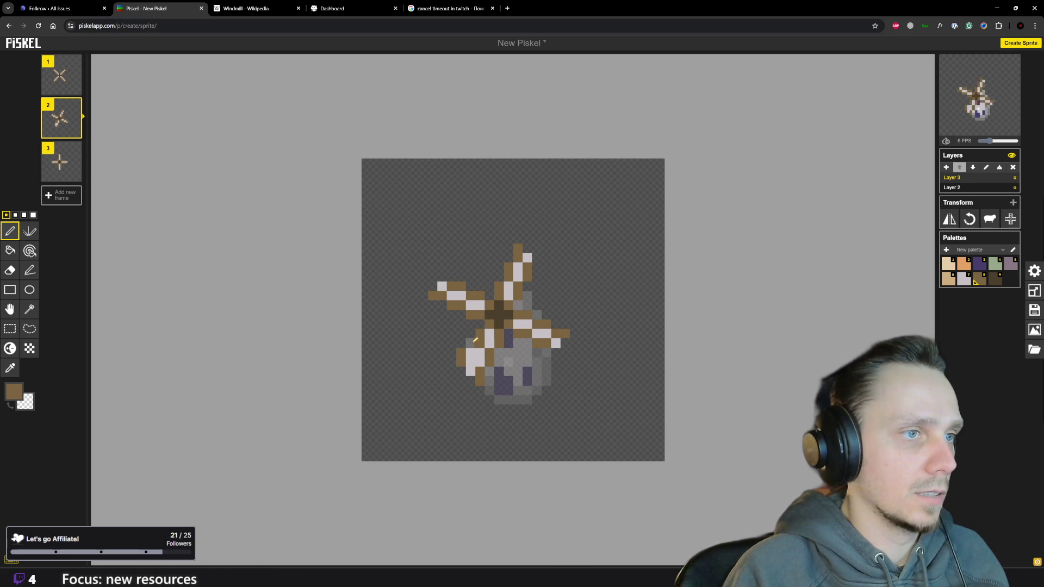
pyautogui.rightClick(463, 355)
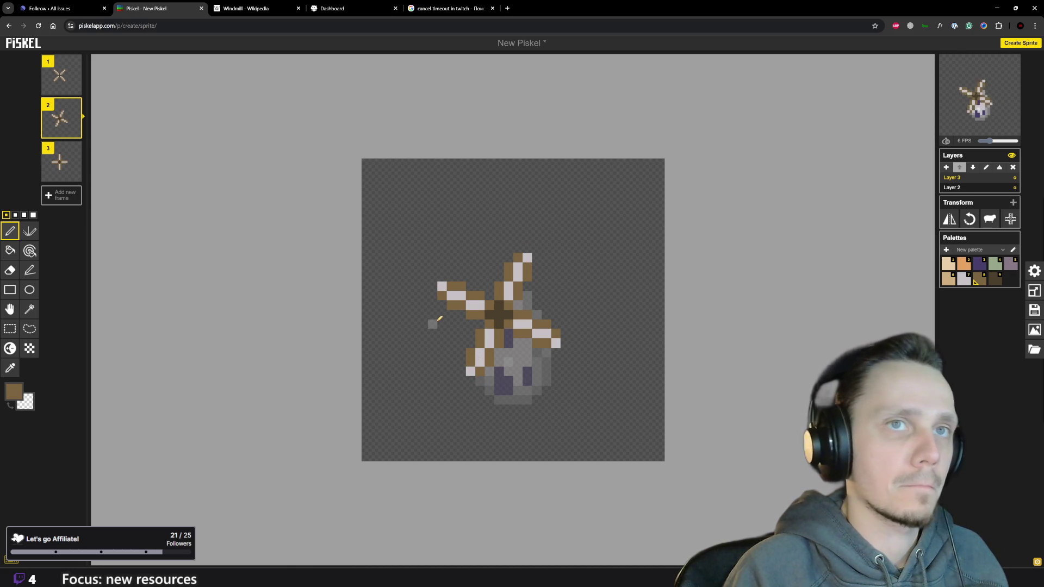
pyautogui.click(441, 286)
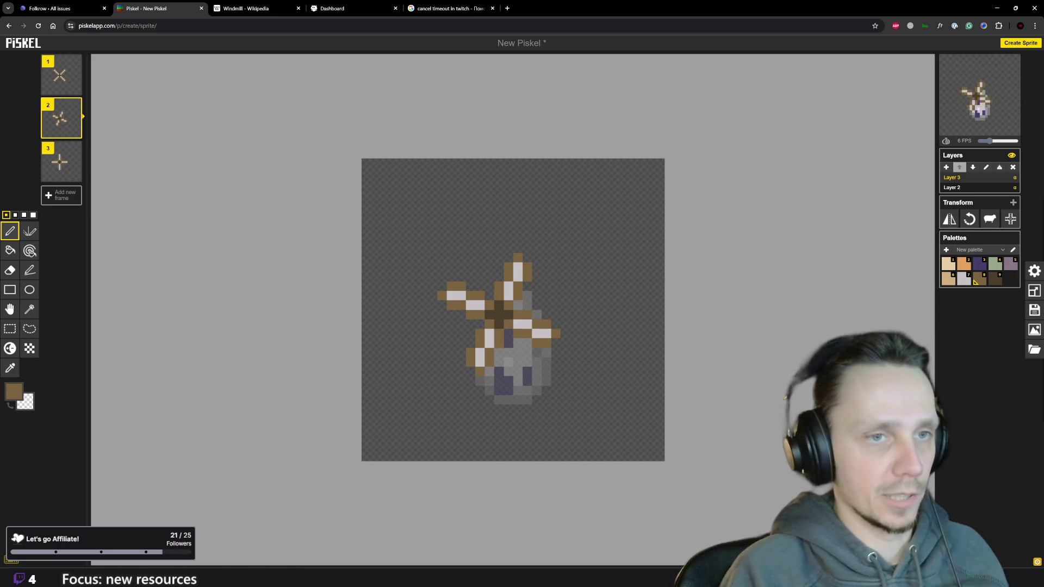
# Give the top and left blades light-grey tip pixels.
pyautogui.click(964, 279)
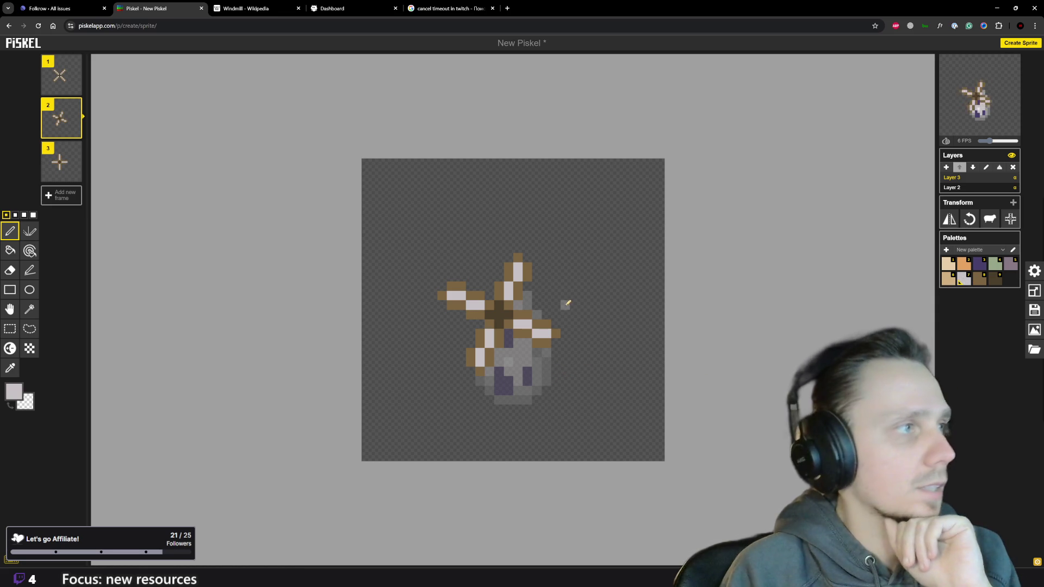
pyautogui.click(518, 258)
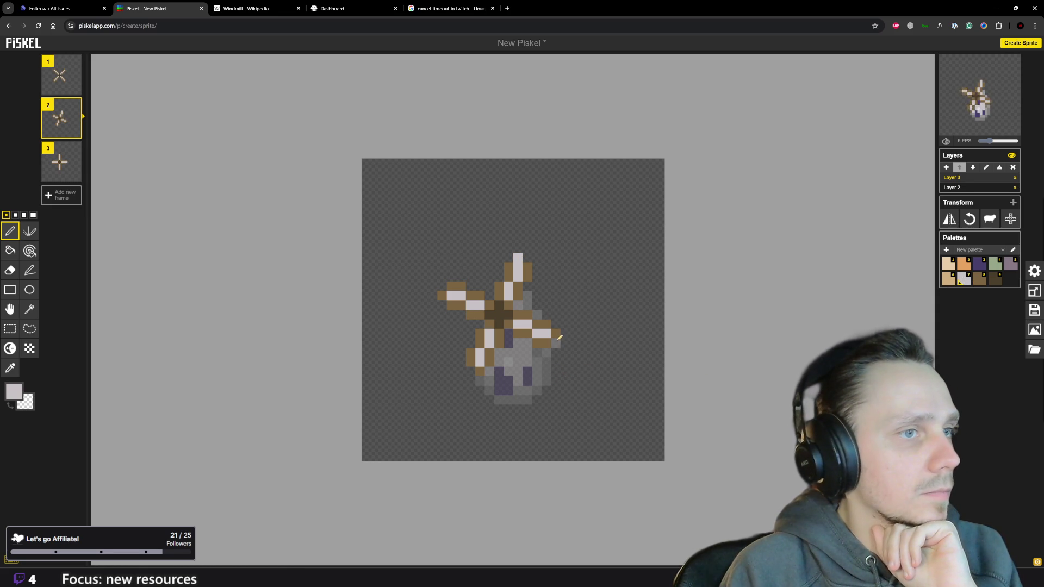
pyautogui.click(442, 296)
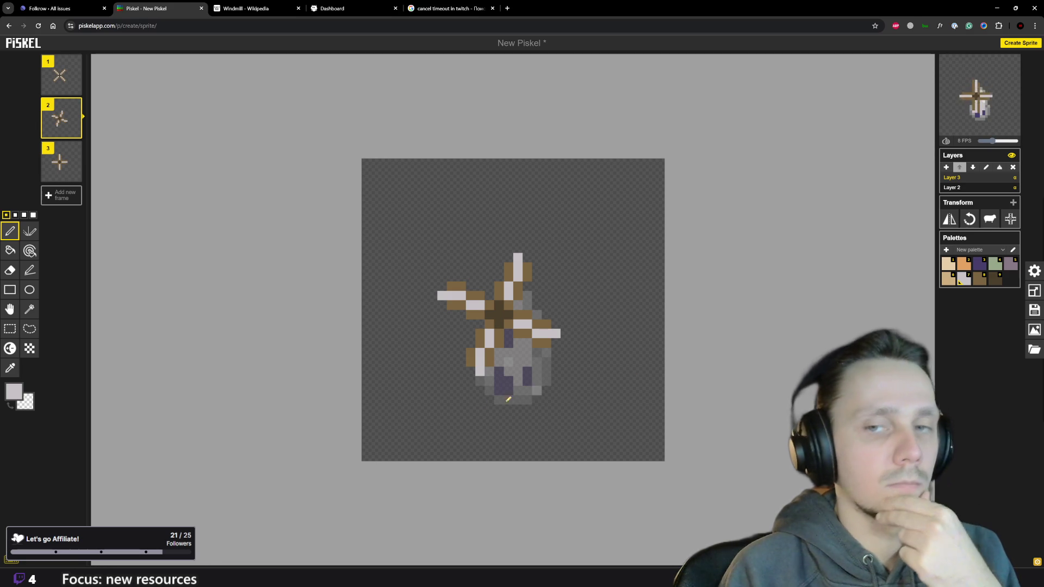
pyautogui.scroll(-1, 505, 383)
pyautogui.scroll(-1, 505, 382)
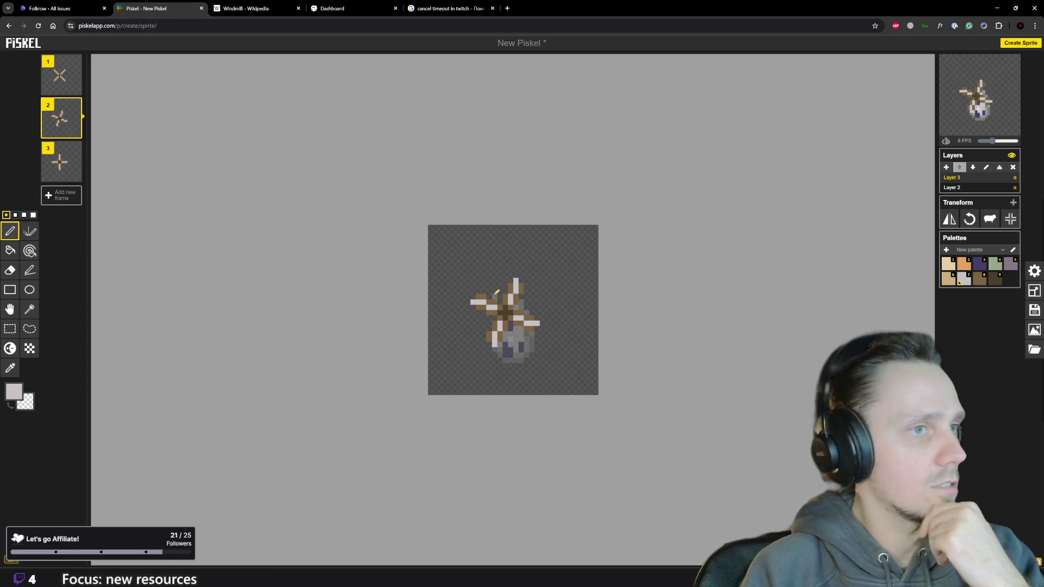
pyautogui.scroll(1, 489, 273)
pyautogui.scroll(1, 490, 275)
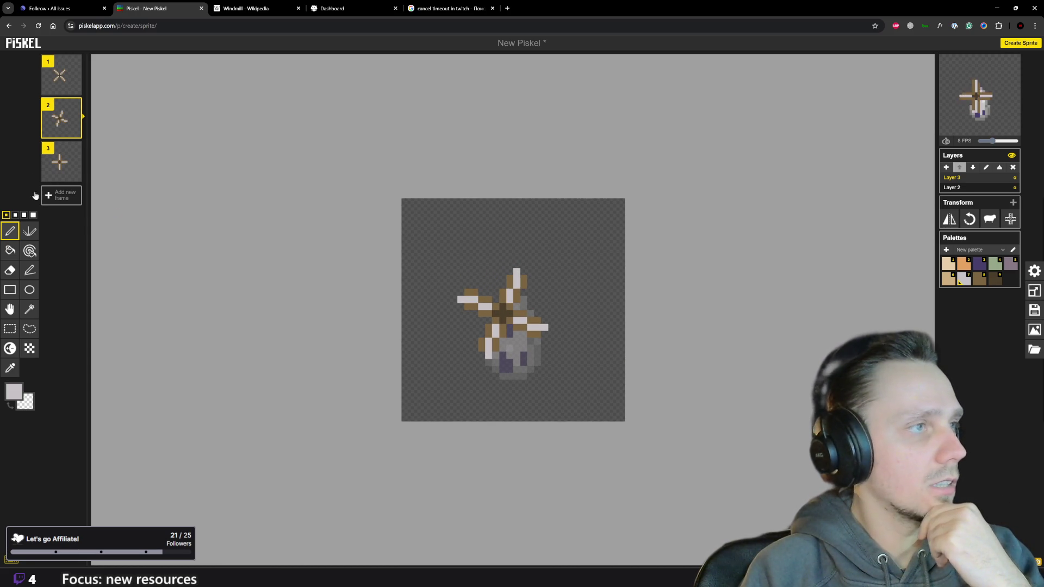
# Copy frame 2 to the end as a fourth frame and erase its upper and right blades.
pyautogui.click(76, 131)
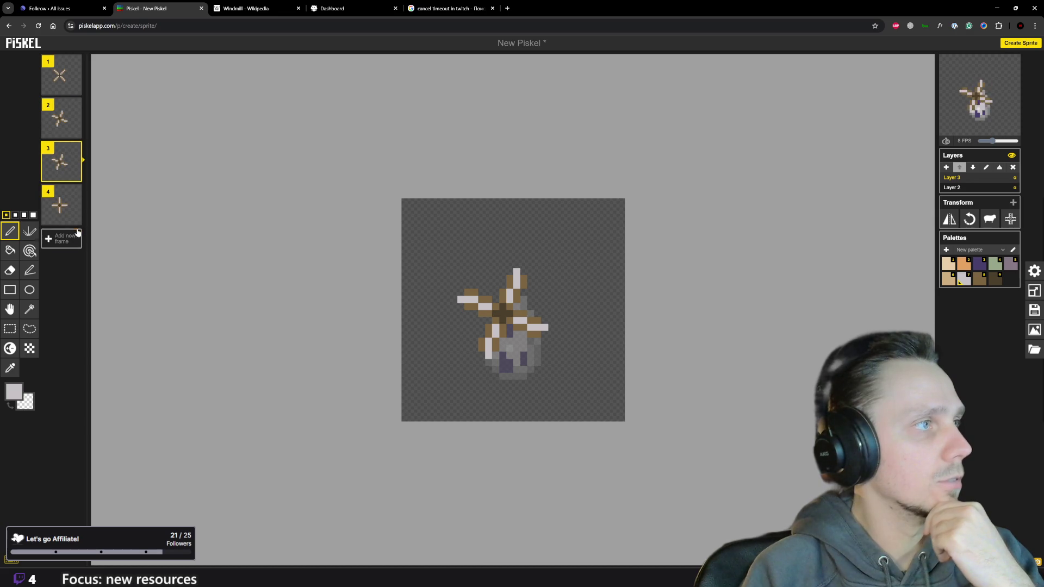
pyautogui.moveTo(71, 173); pyautogui.dragTo(64, 206)
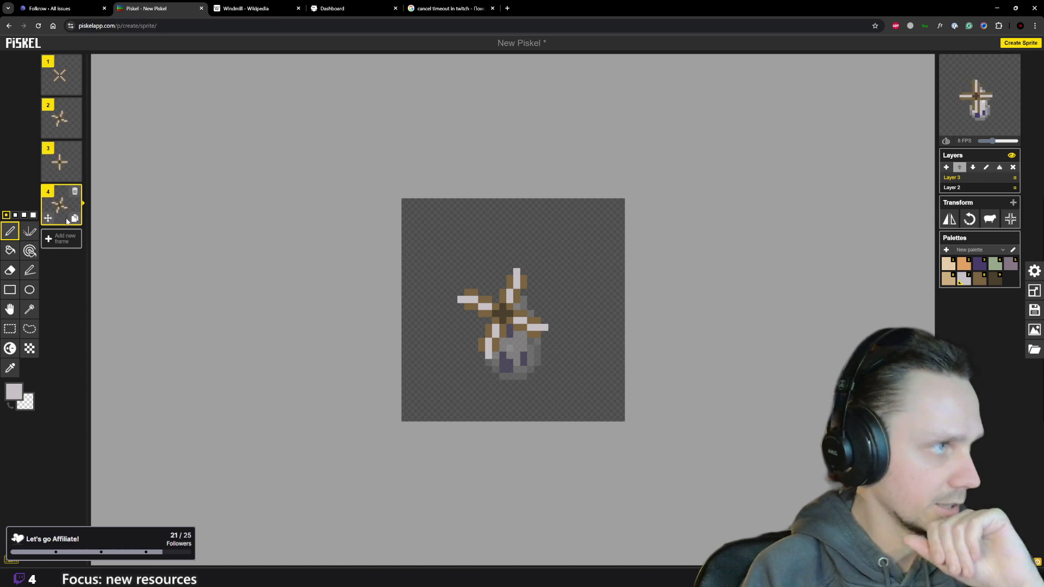
pyautogui.scroll(1, 522, 302)
pyautogui.scroll(1, 547, 286)
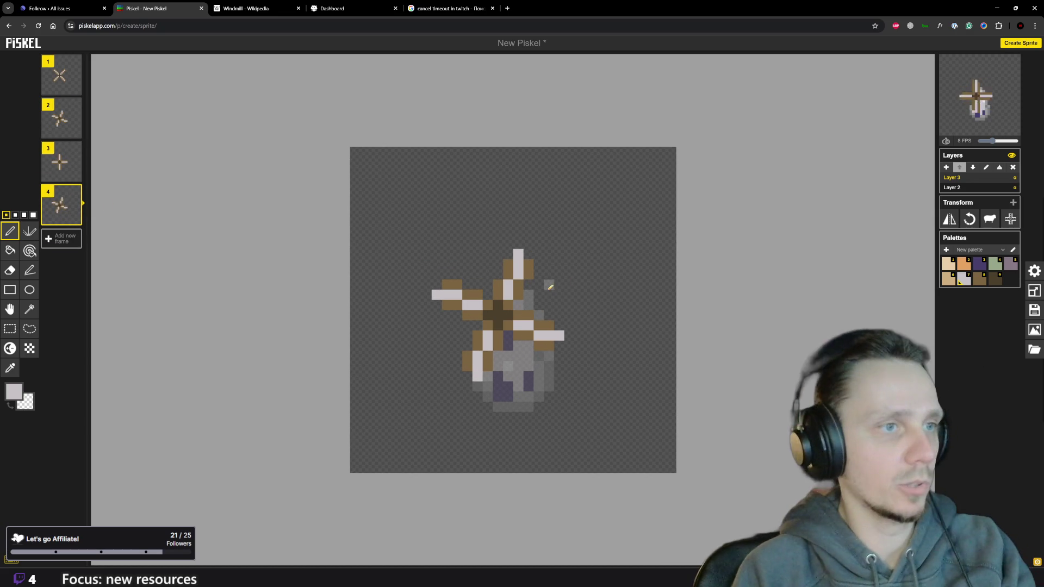
pyautogui.click(527, 323)
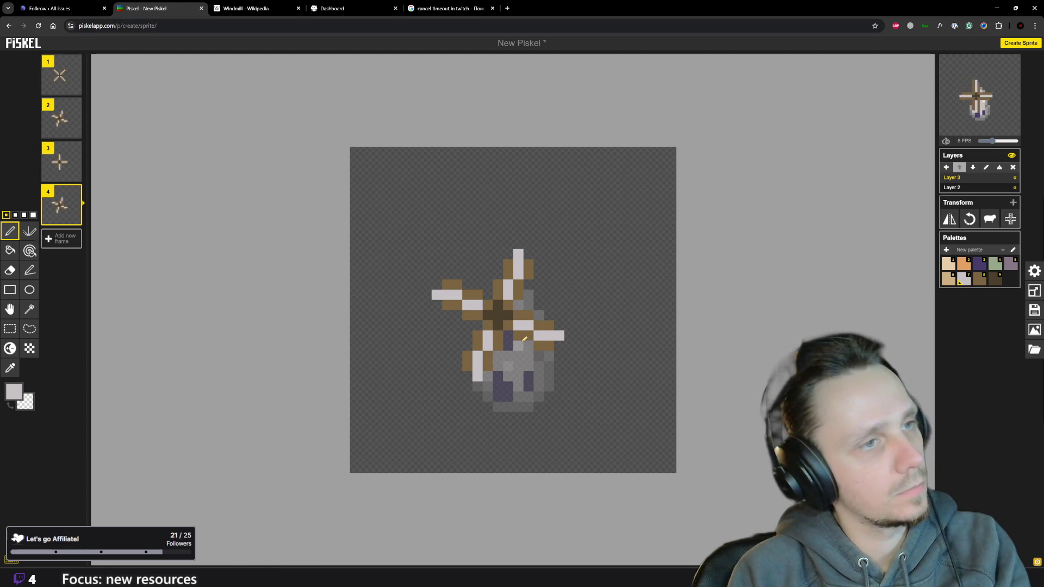
pyautogui.moveTo(524, 338)
pyautogui.mouseDown()
pyautogui.moveTo(551, 329)
pyautogui.moveTo(540, 344)
pyautogui.mouseUp()
pyautogui.moveTo(515, 279)
pyautogui.mouseDown()
pyautogui.moveTo(509, 285)
pyautogui.moveTo(517, 255)
pyautogui.moveTo(519, 283)
pyautogui.moveTo(460, 286)
pyautogui.mouseUp()
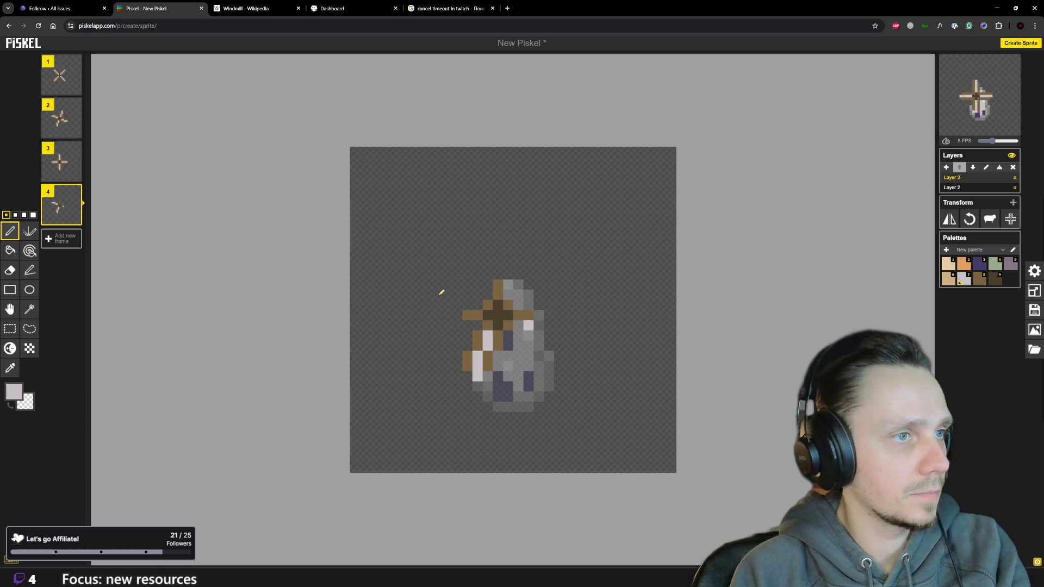
# Draw a brown arm above the hub on frame 4 and erase leftover old blade and stray pixels.
pyautogui.keyDown('alt'); pyautogui.click(478, 367); pyautogui.keyUp('alt')
pyautogui.moveTo(489, 274); pyautogui.dragTo(488, 261)
pyautogui.click(482, 253)
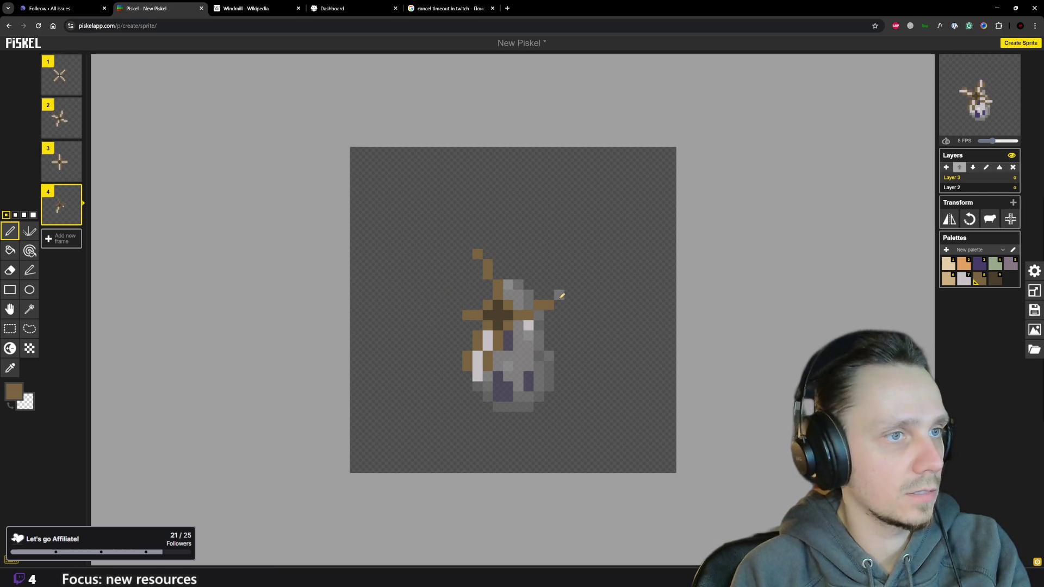
pyautogui.rightClick(487, 339)
pyautogui.rightClick(478, 371)
pyautogui.rightClick(467, 361)
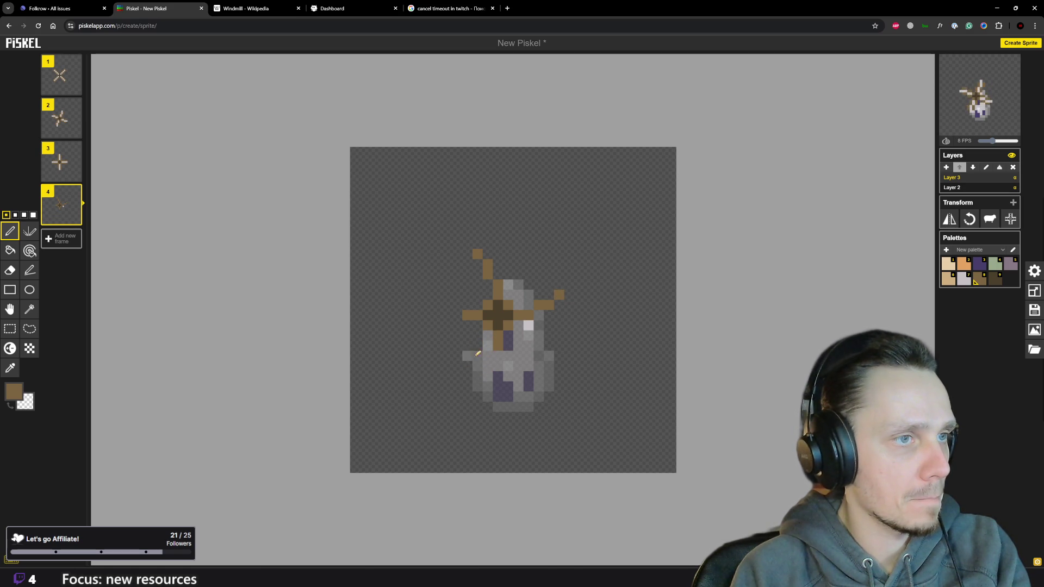
# Extend the left and lower blades in brown, comparing frame 4 against frame 2.
pyautogui.click(459, 323)
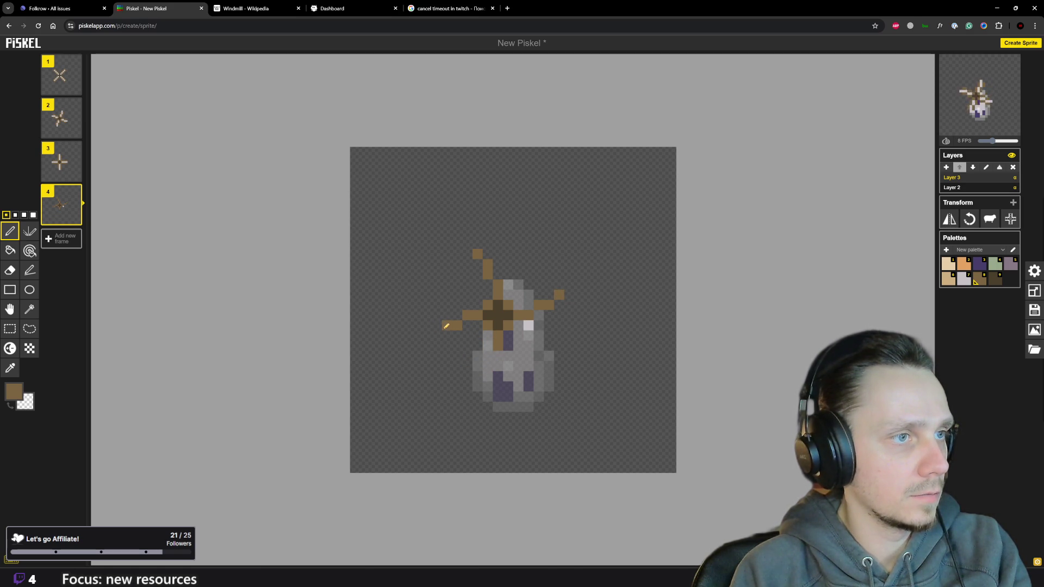
pyautogui.click(438, 334)
pyautogui.click(509, 356)
pyautogui.moveTo(62, 118)
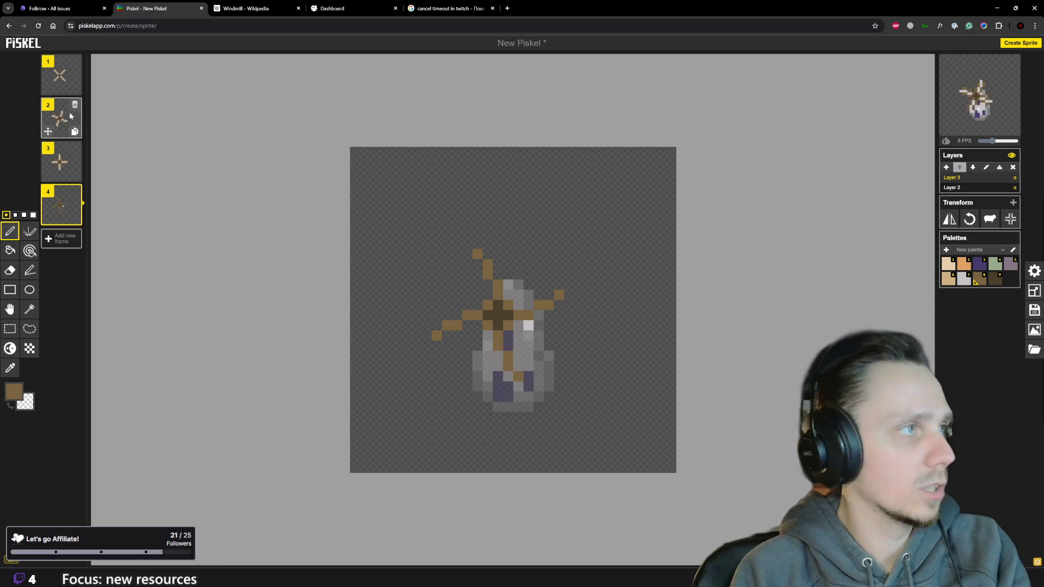
pyautogui.click(68, 120)
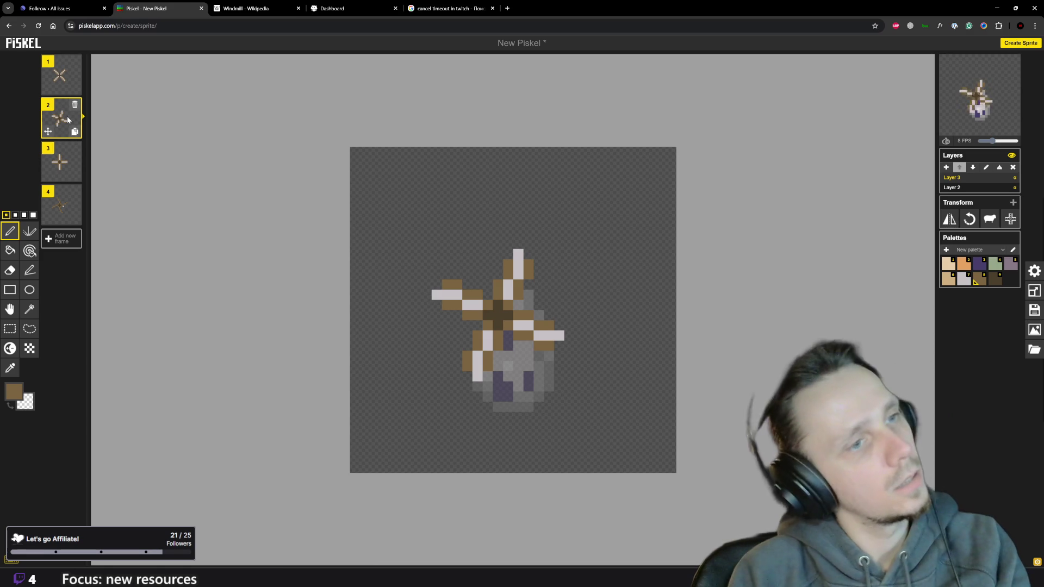
pyautogui.click(61, 204)
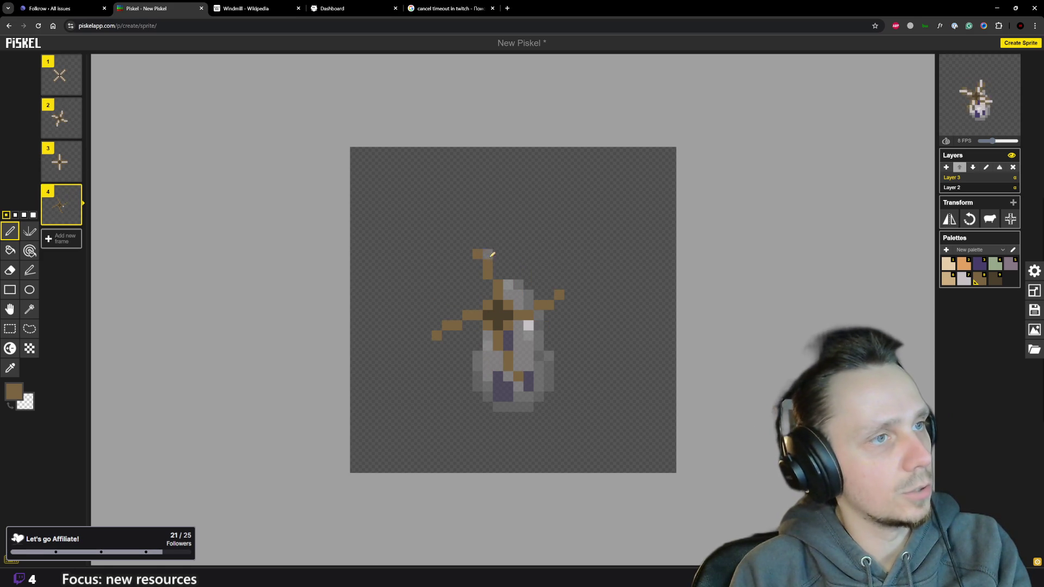
pyautogui.hotkey('ctrl', 'z')
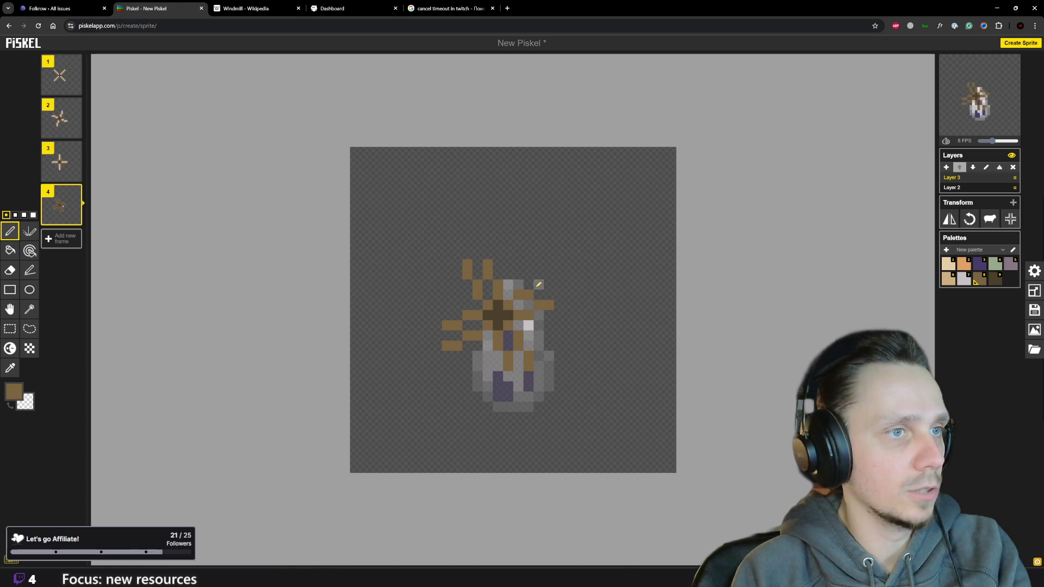
# After checking frame 2, add light-grey highlight pixels to frame 4's right and upper blades.
pyautogui.click(65, 120)
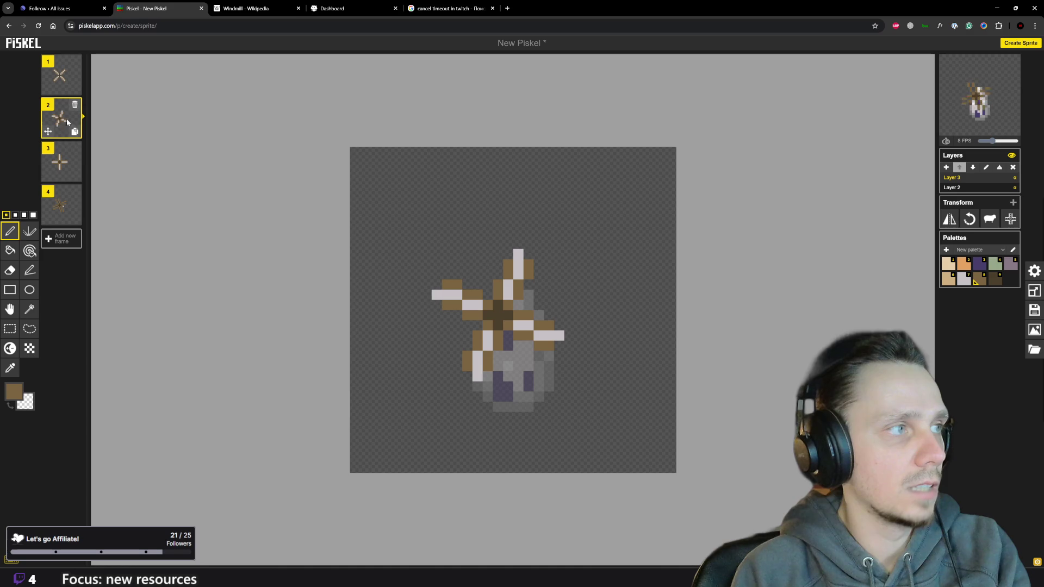
pyautogui.click(62, 205)
pyautogui.click(964, 277)
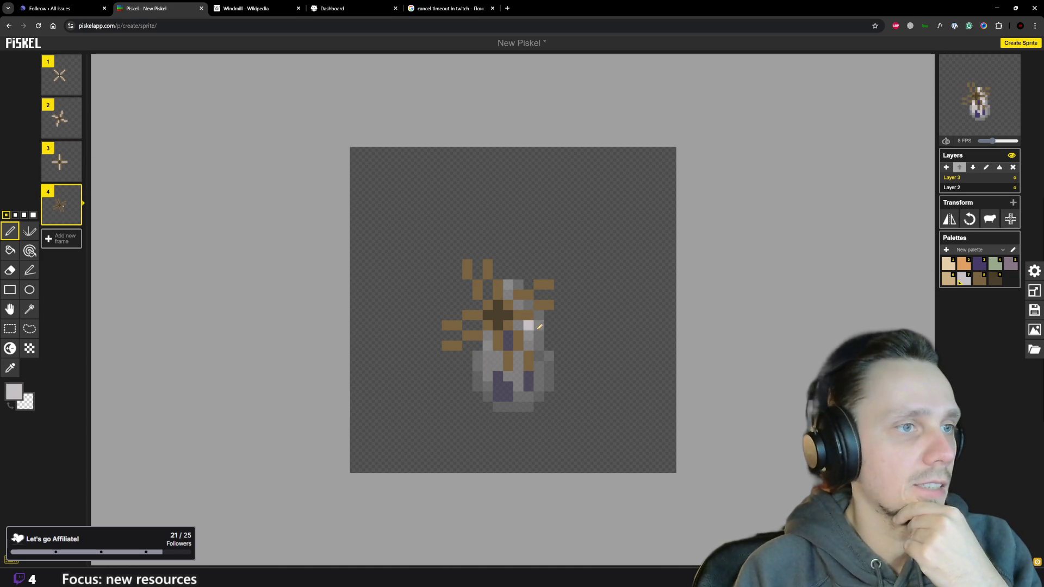
pyautogui.click(539, 294)
pyautogui.click(558, 295)
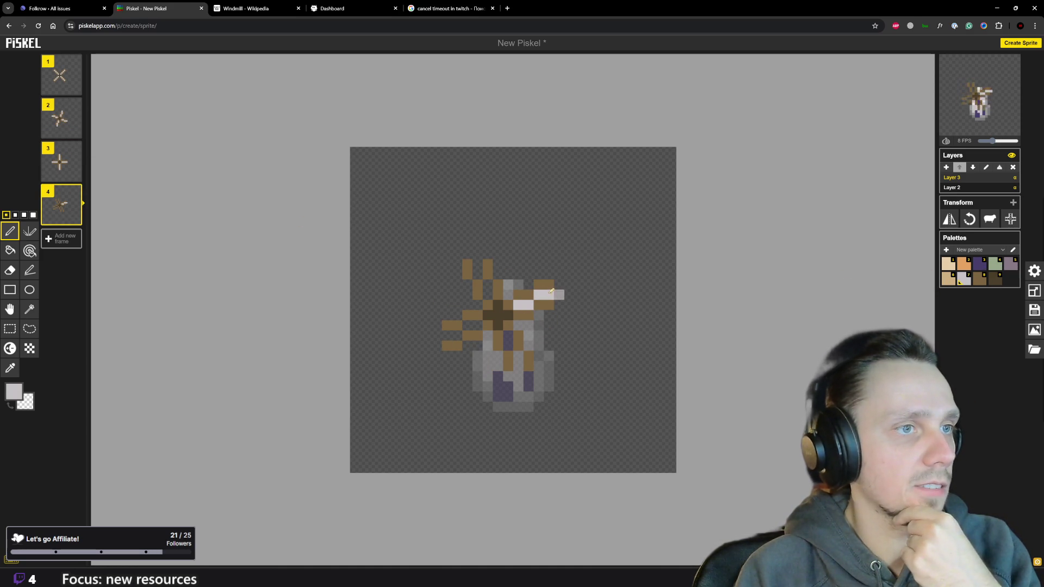
pyautogui.click(488, 285)
pyautogui.click(477, 254)
# Lighten the lower-left and lower blades and set playback to 12 frames per second.
pyautogui.click(458, 334)
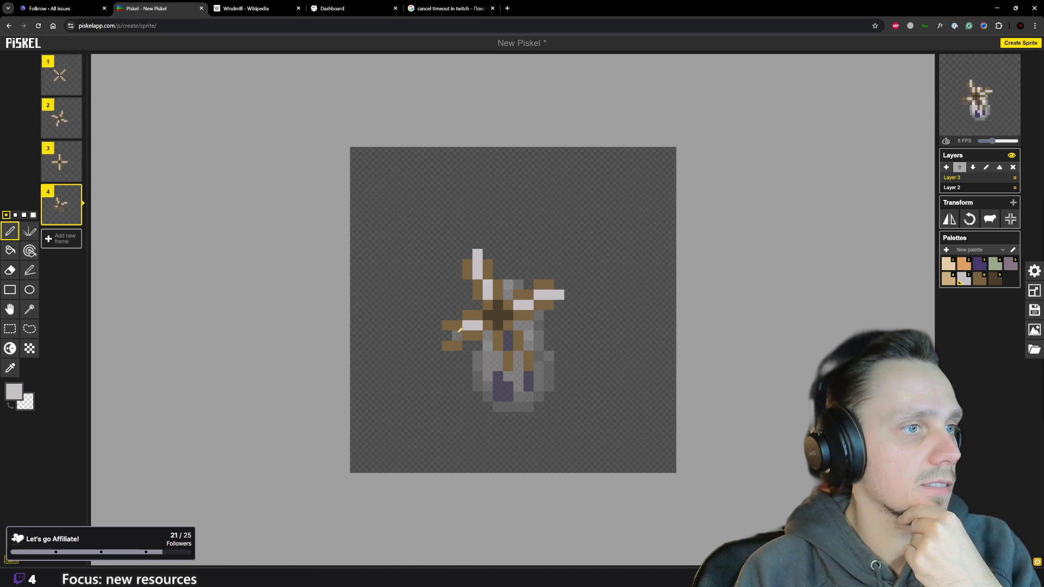
pyautogui.click(438, 335)
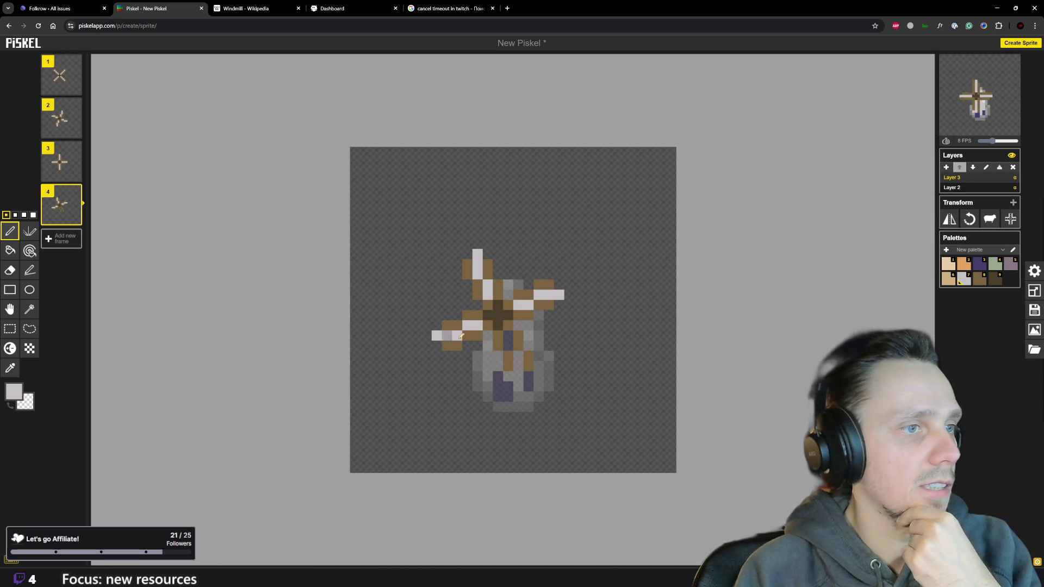
pyautogui.click(510, 344)
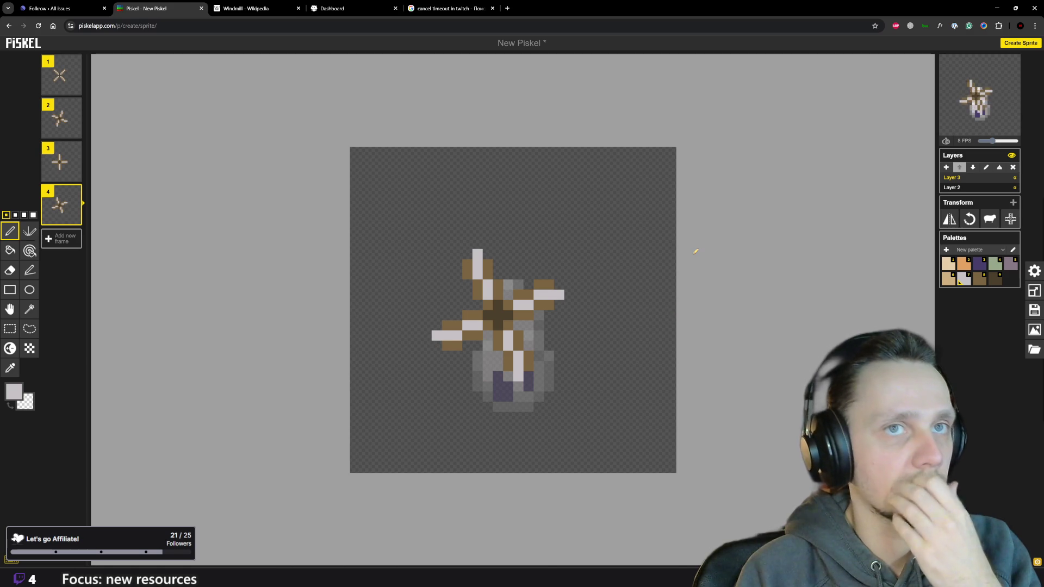
pyautogui.scroll(-1, 685, 285)
pyautogui.scroll(-1, 691, 287)
pyautogui.scroll(-2, 690, 288)
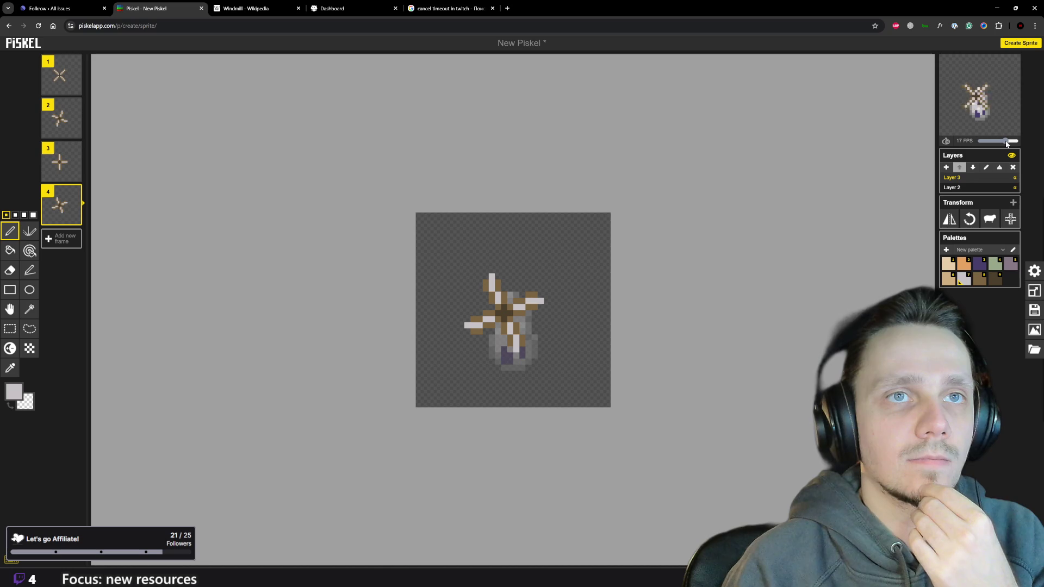
pyautogui.moveTo(1006, 143); pyautogui.dragTo(999, 142)
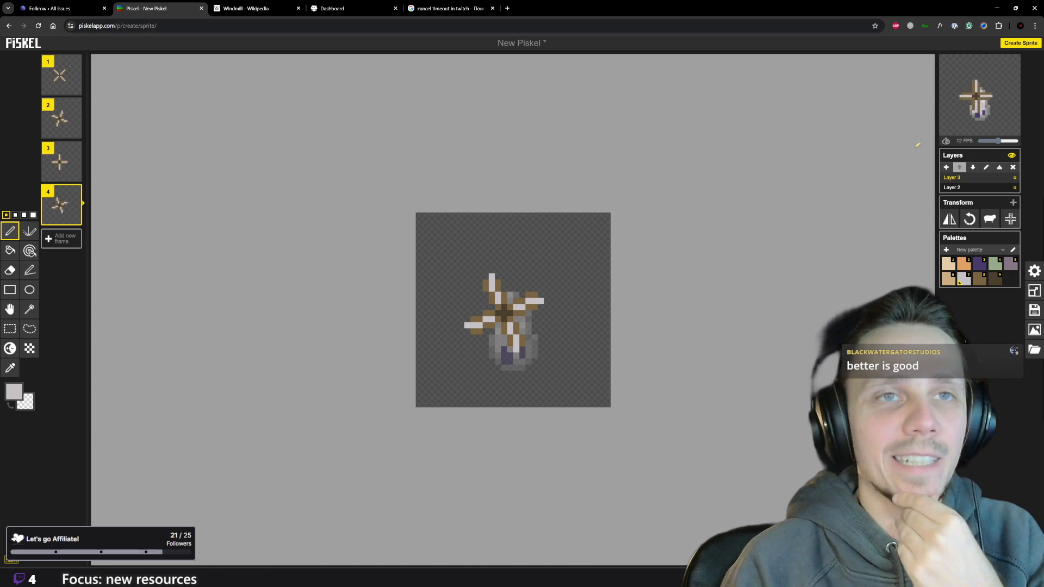
pyautogui.moveTo(978, 97)
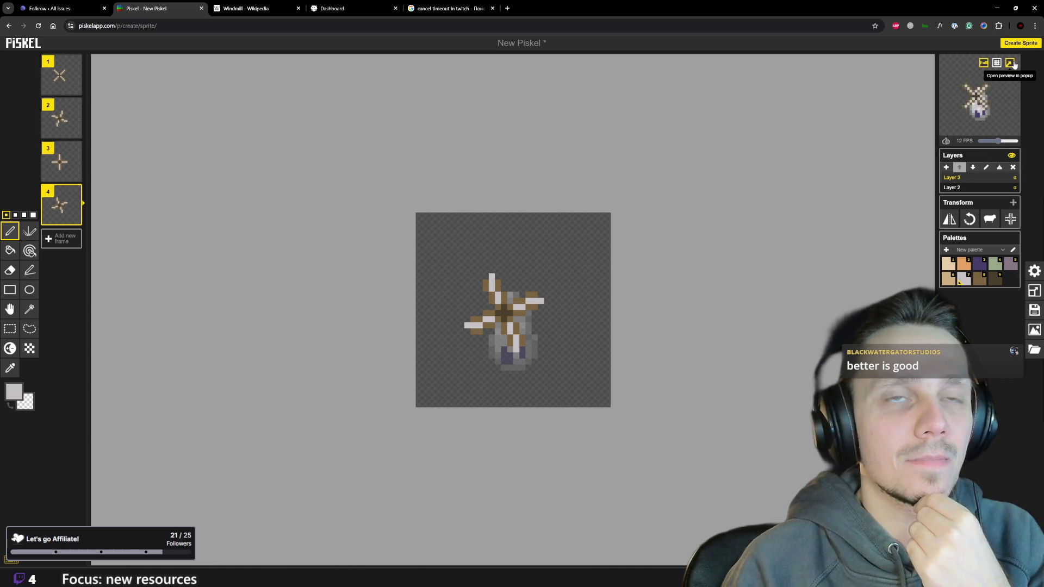
# Watch the spinning windmill in a popup preview moved over the canvas and enlarged, then close it.
pyautogui.click(1011, 63)
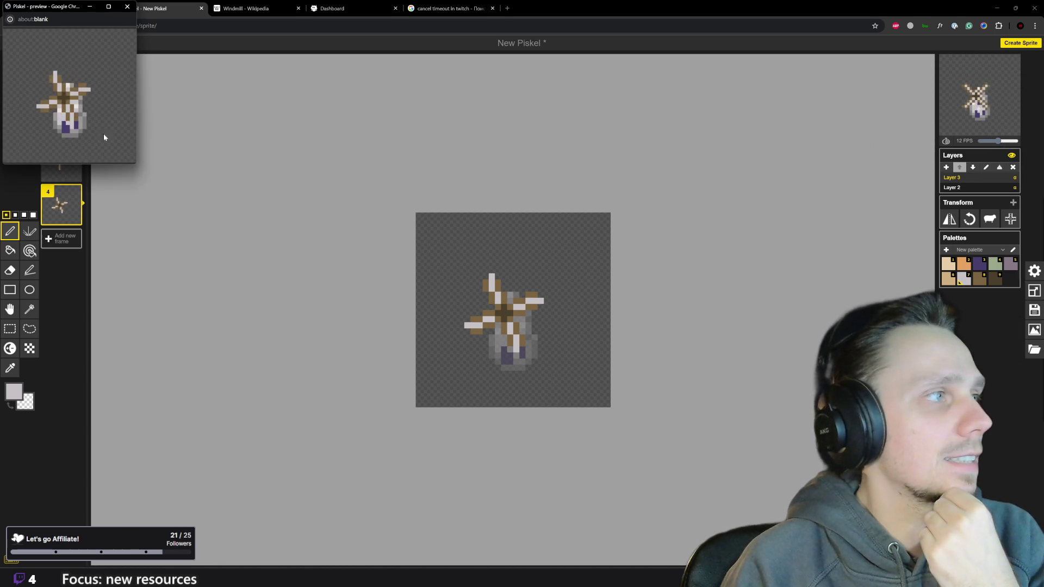
pyautogui.moveTo(69, 7); pyautogui.dragTo(501, 229)
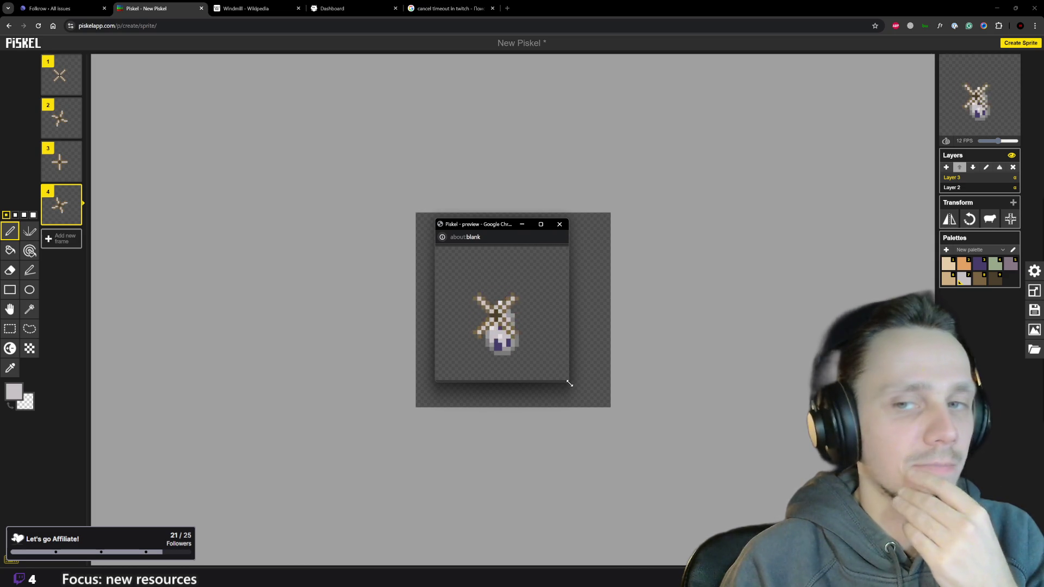
pyautogui.moveTo(570, 383); pyautogui.dragTo(666, 449)
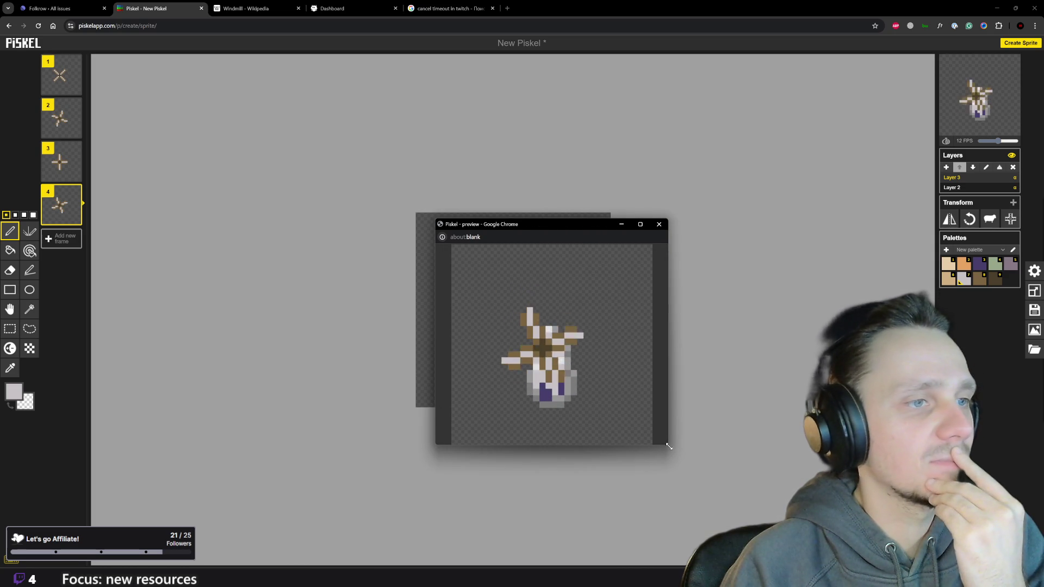
pyautogui.click(658, 225)
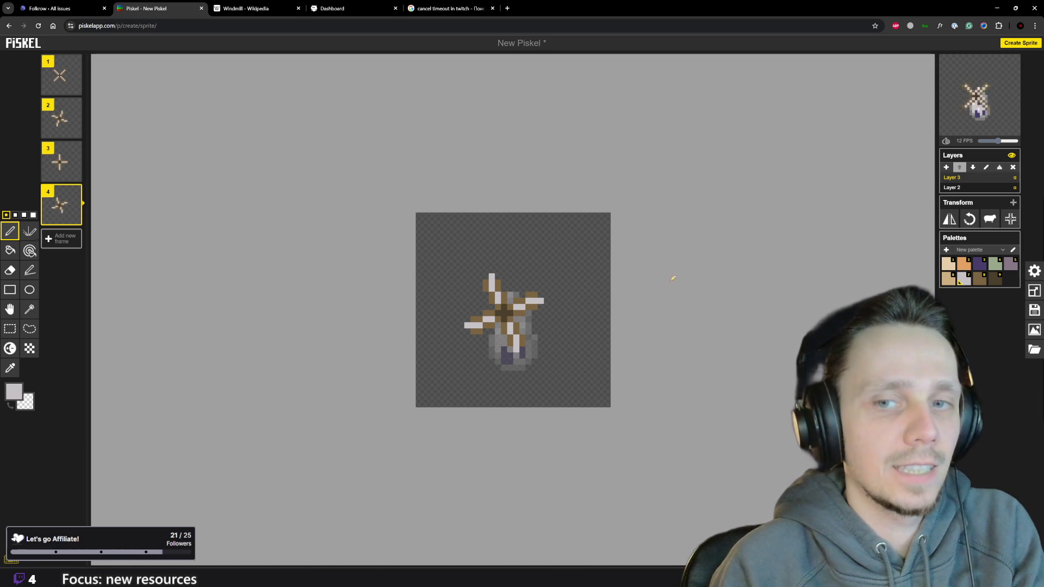
# Close the stray Twitch search and Nightbot dashboard tabs to return to the Windmill article.
pyautogui.click(441, 7)
pyautogui.click(351, 8)
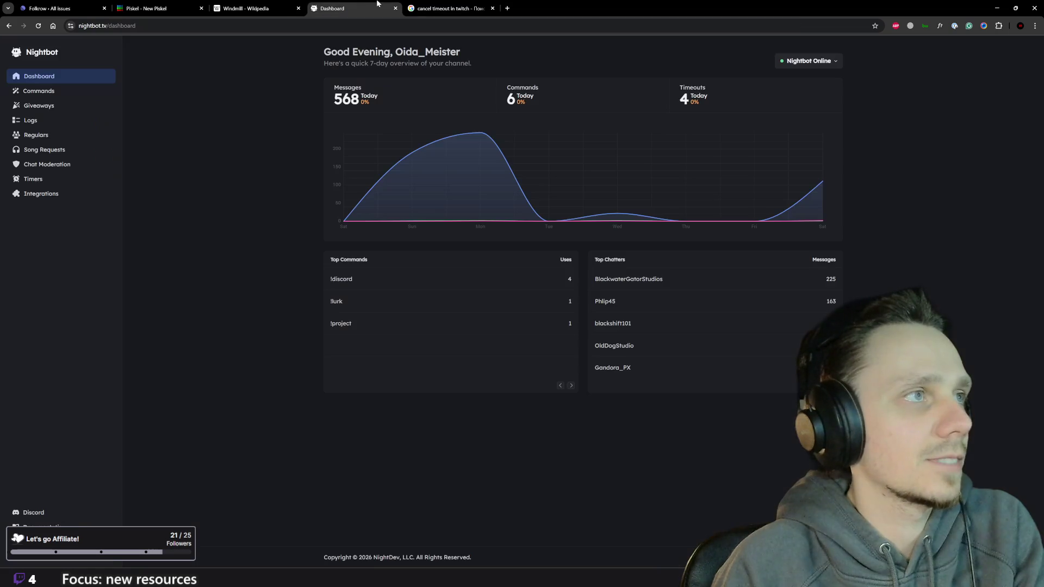
pyautogui.click(477, 9)
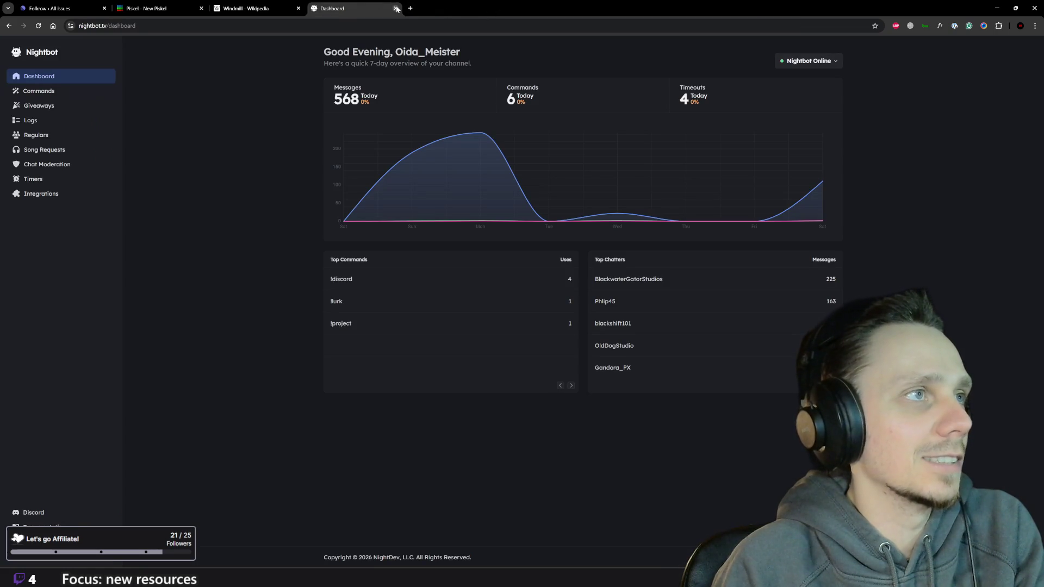
pyautogui.click(397, 8)
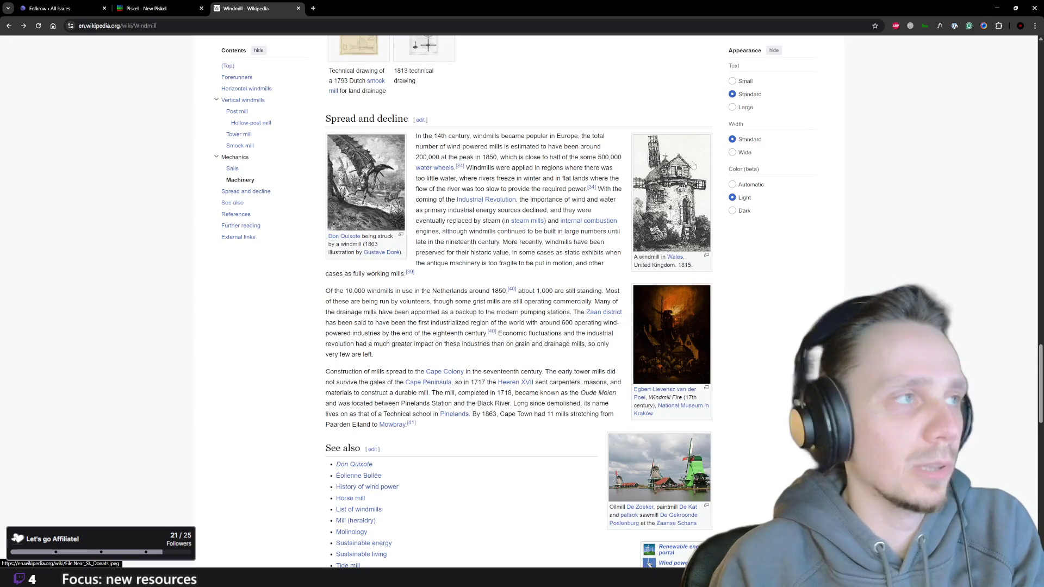
pyautogui.scroll(10, 536, 274)
pyautogui.scroll(10, 536, 274)
pyautogui.scroll(10, 663, 264)
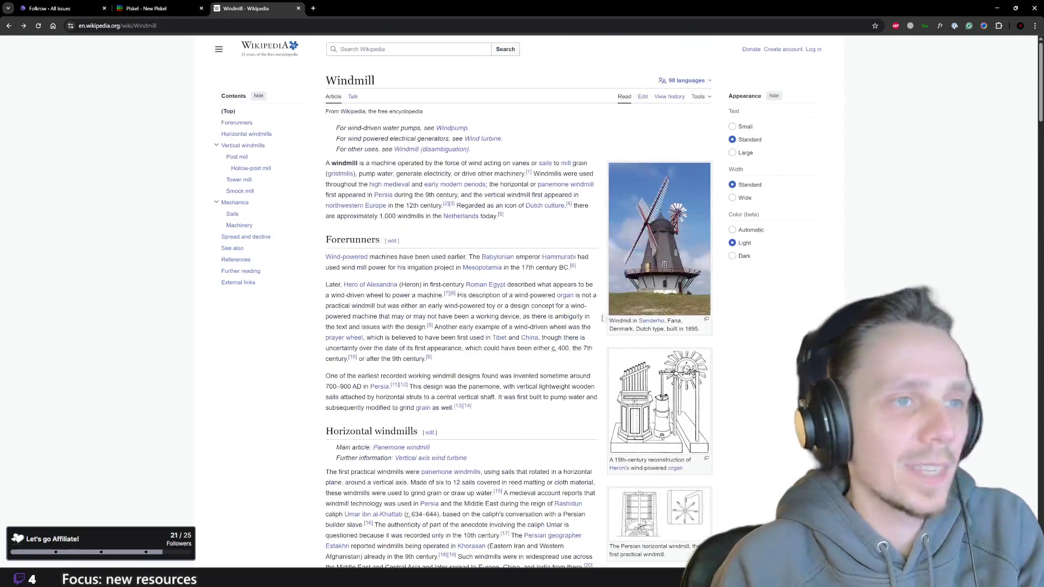
pyautogui.scroll(-4, 597, 364)
pyautogui.scroll(-3, 595, 363)
pyautogui.scroll(-4, 587, 359)
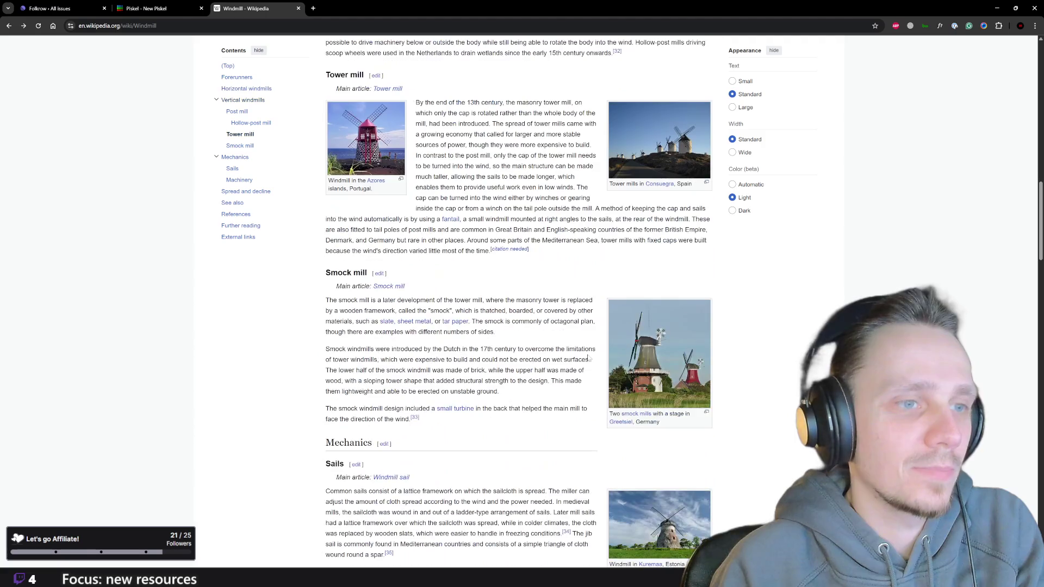
pyautogui.scroll(-2, 589, 359)
pyautogui.scroll(-2, 588, 359)
pyautogui.scroll(-1, 589, 359)
pyautogui.scroll(-5, 588, 359)
pyautogui.scroll(-4, 589, 360)
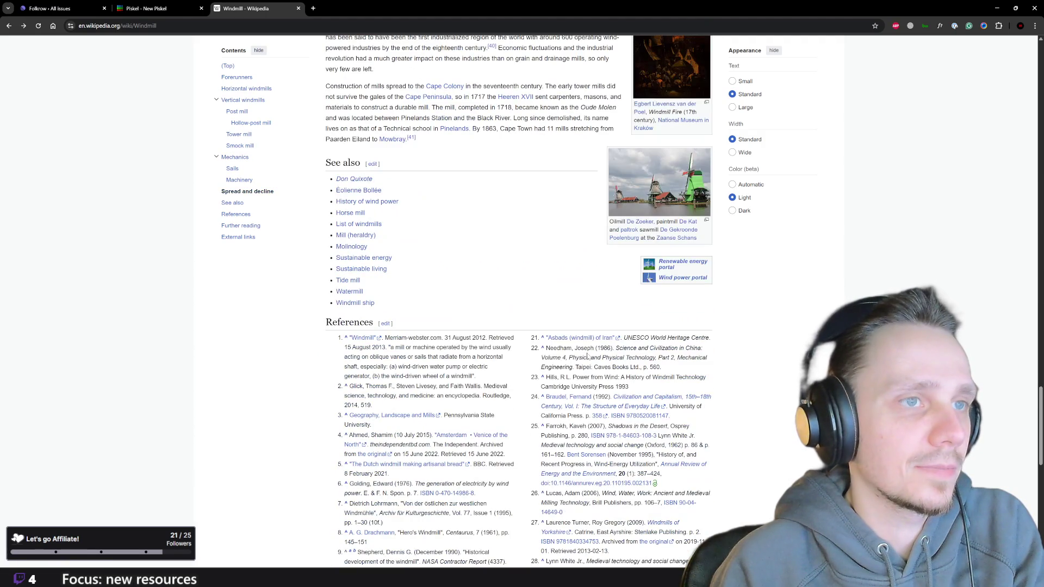
# View the Zaanse Schans three-windmills photo full-size, close it, and return to Piskel.
pyautogui.click(676, 182)
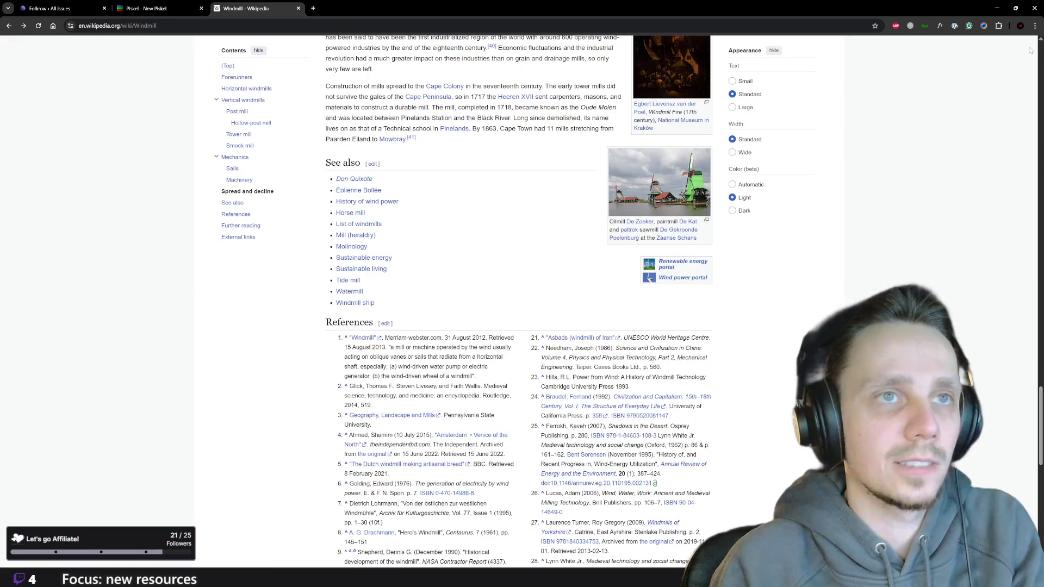
pyautogui.click(6, 25)
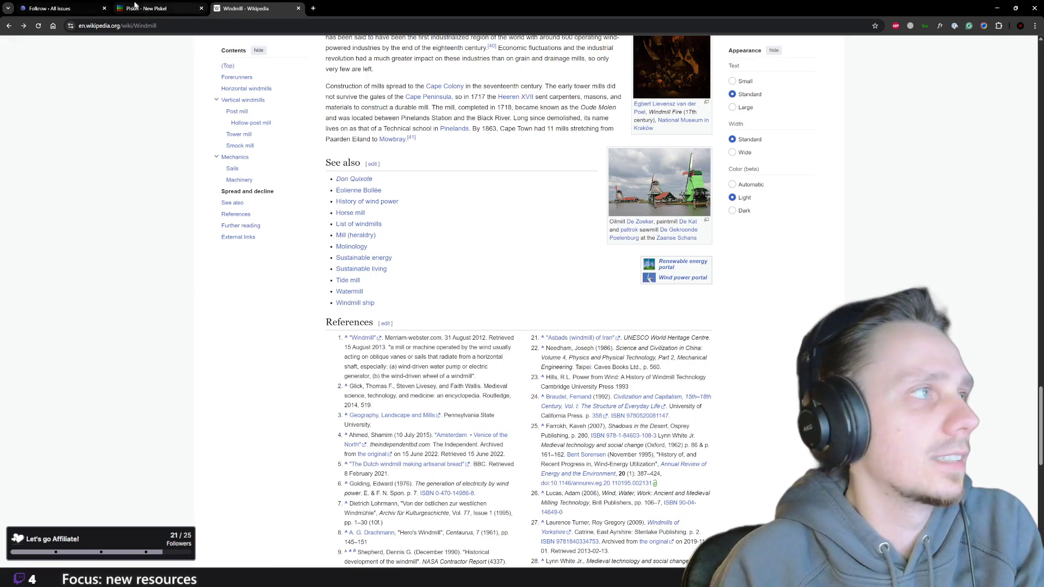
pyautogui.click(140, 6)
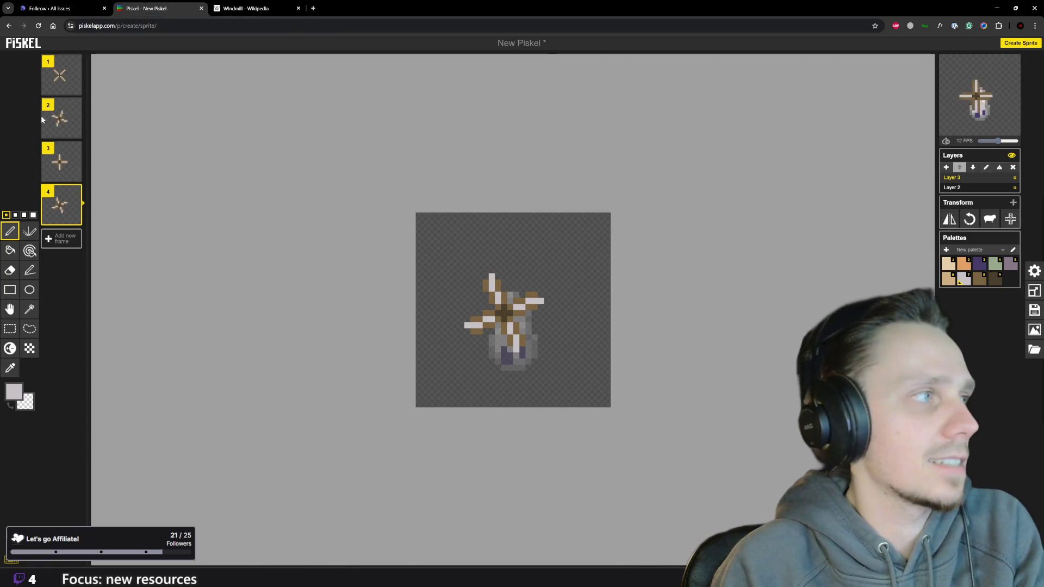
# Compare the sails of animation frames 1 and 2, settling on frame 2.
pyautogui.click(58, 77)
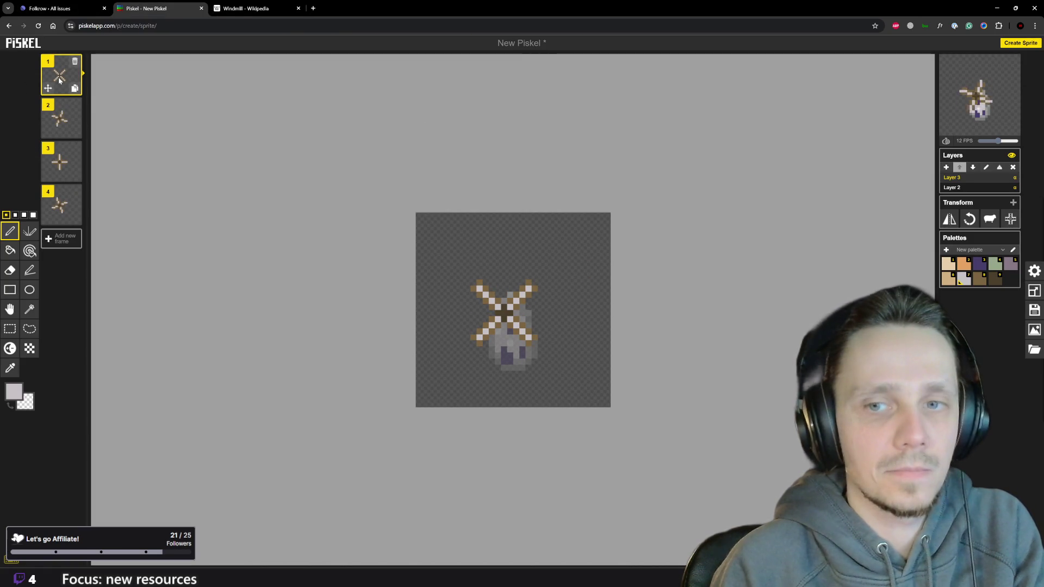
pyautogui.scroll(1, 636, 350)
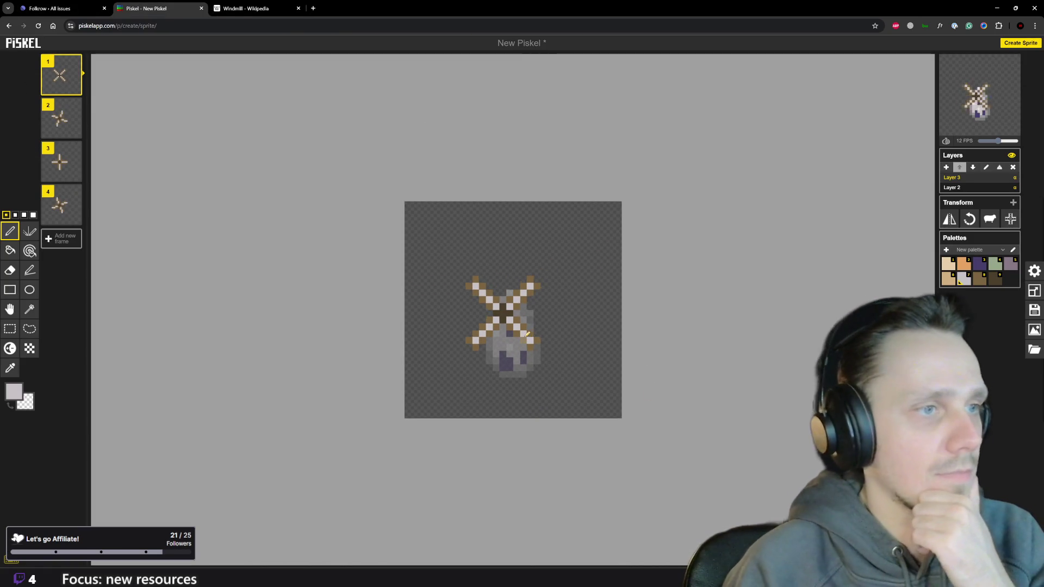
pyautogui.scroll(1, 636, 350)
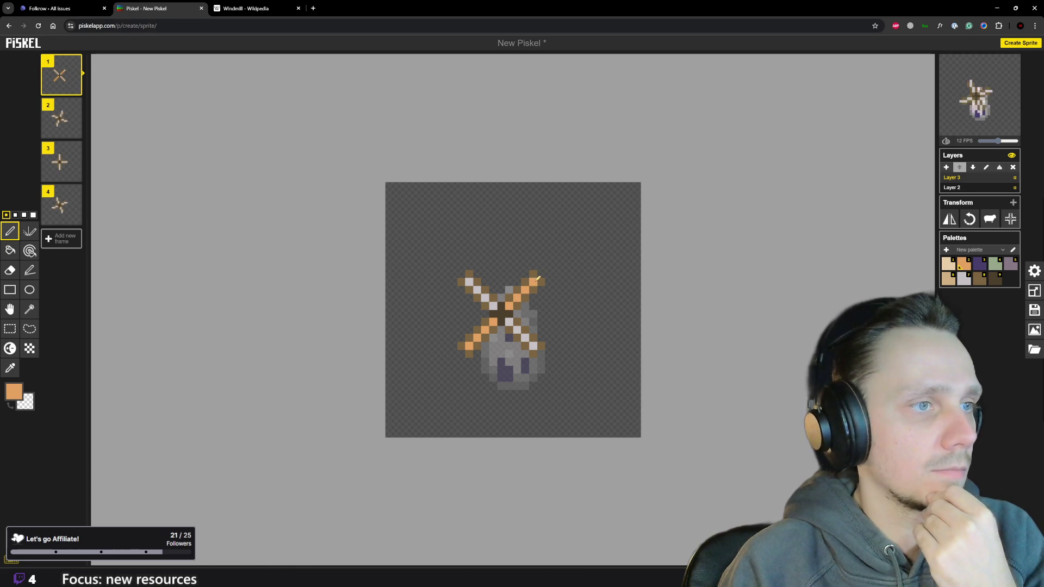
pyautogui.click(62, 117)
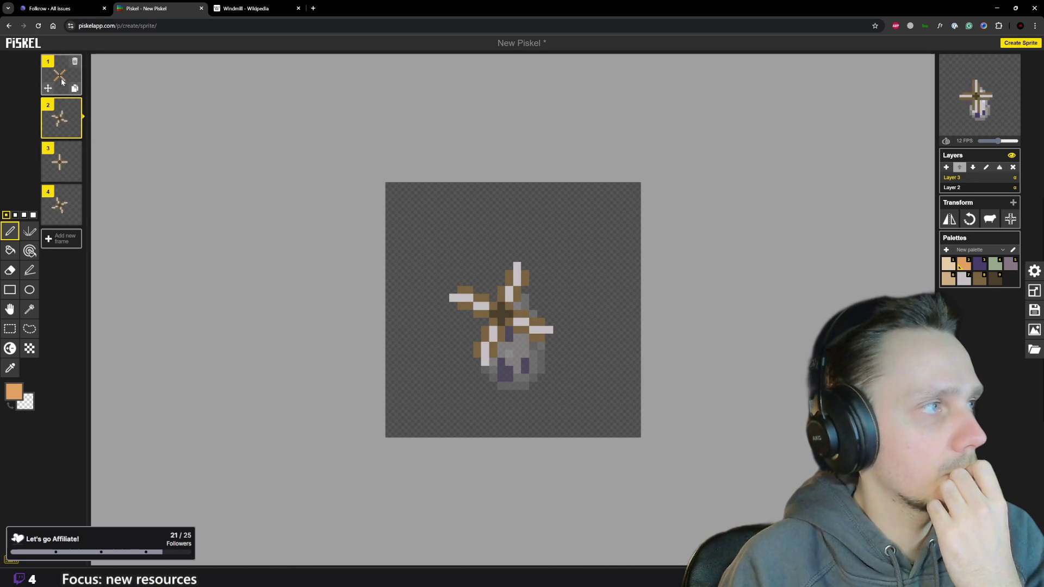
pyautogui.click(61, 79)
pyautogui.click(57, 120)
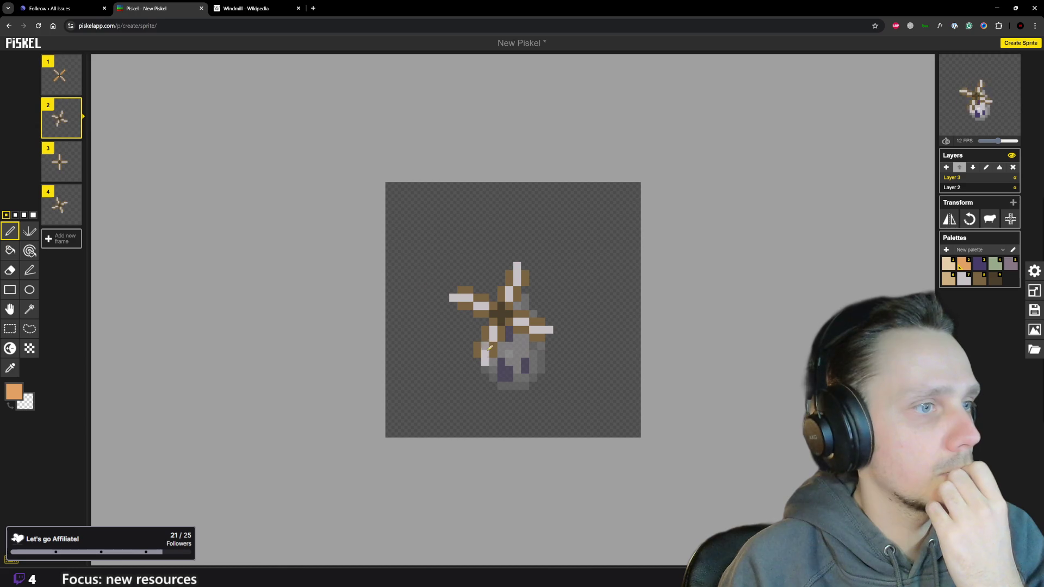
# Recolour two white sail pixels orange on frame 2, then review frames 3 and 4.
pyautogui.click(494, 335)
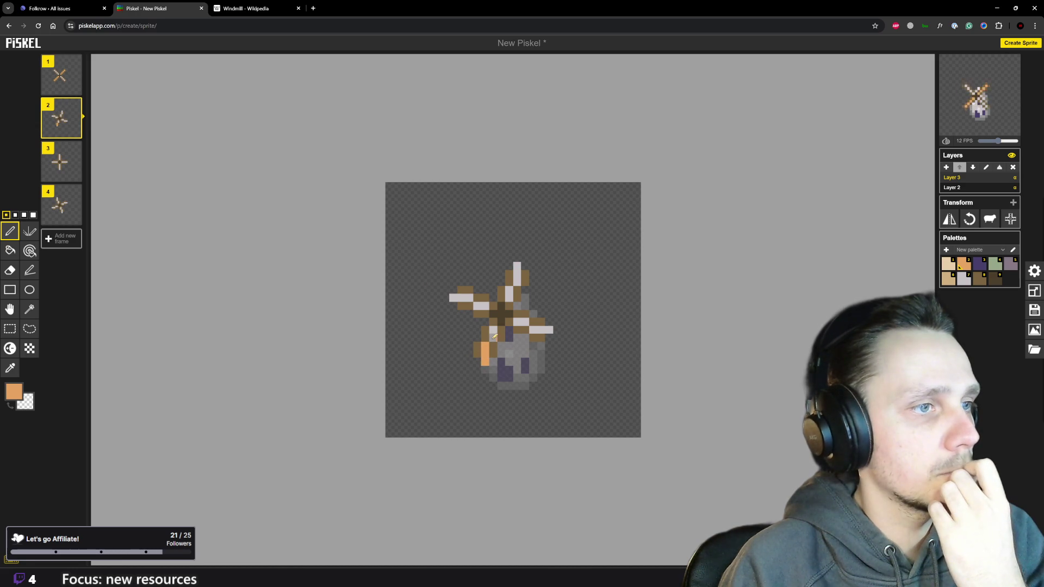
pyautogui.click(518, 274)
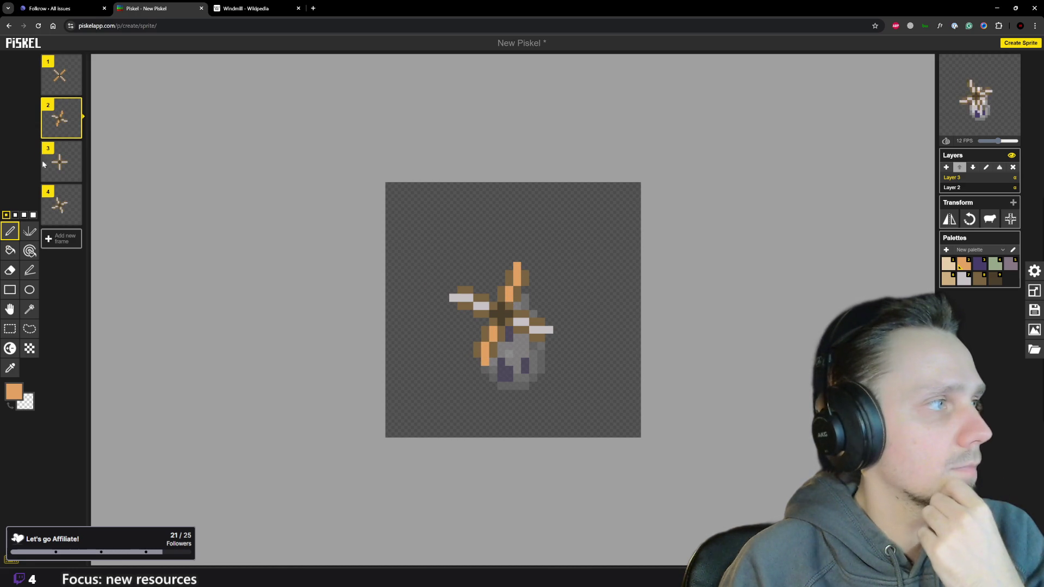
pyautogui.click(61, 161)
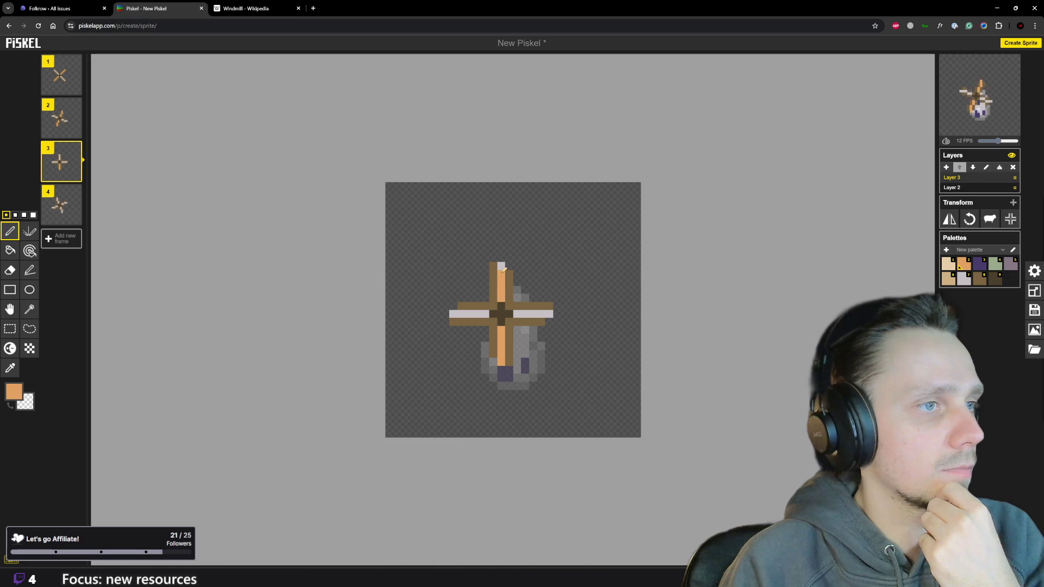
pyautogui.click(62, 204)
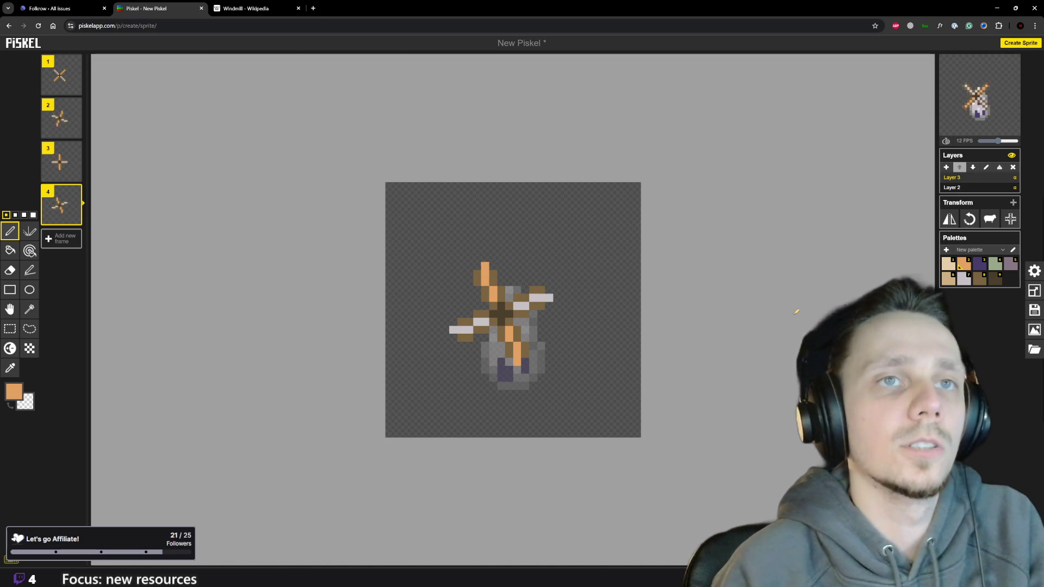
# With green selected, step back through frames 3, 2 and 1 recolouring the remaining white sail pair.
pyautogui.click(992, 265)
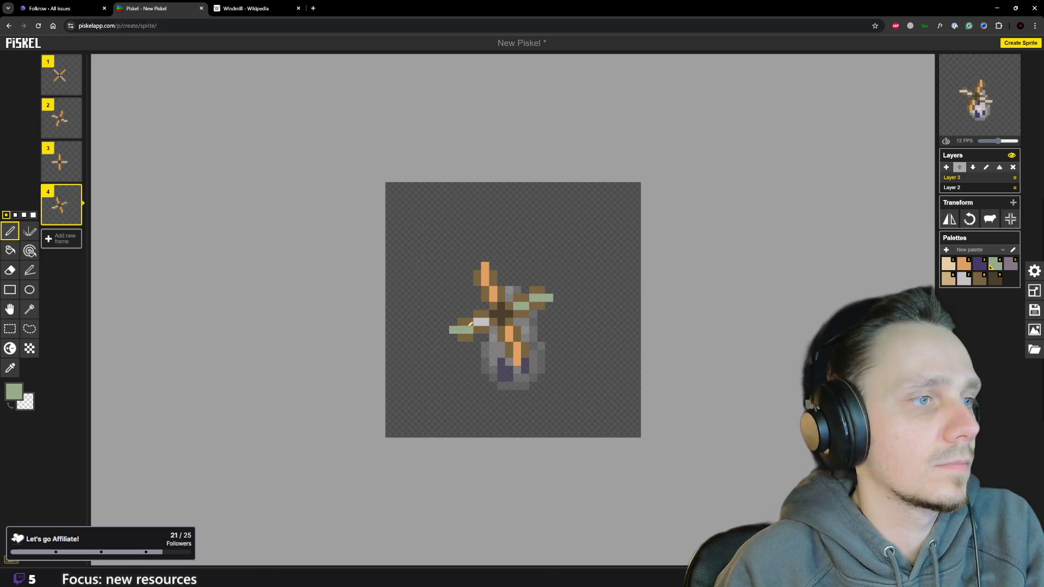
pyautogui.click(62, 162)
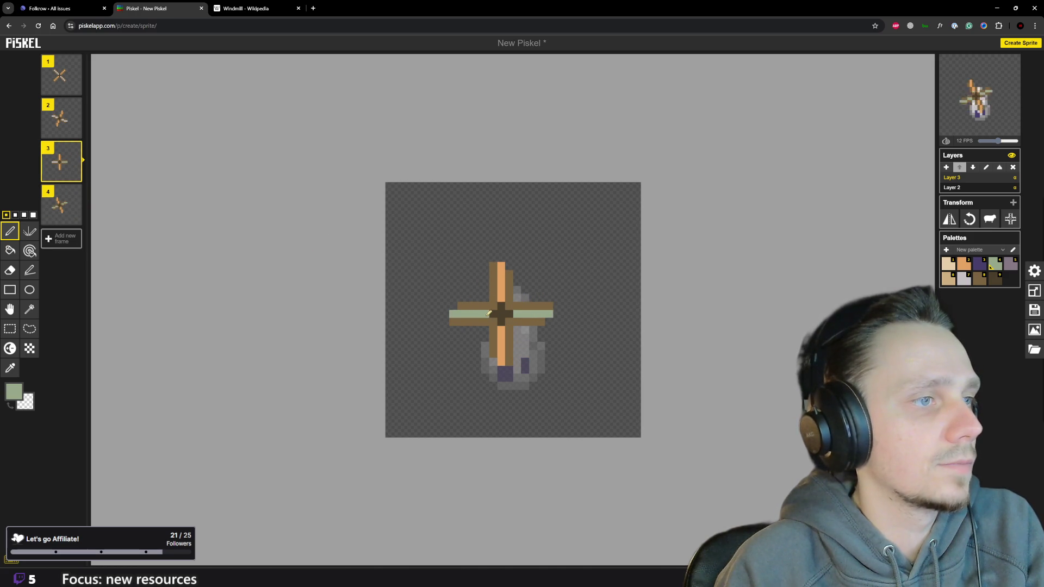
pyautogui.click(61, 119)
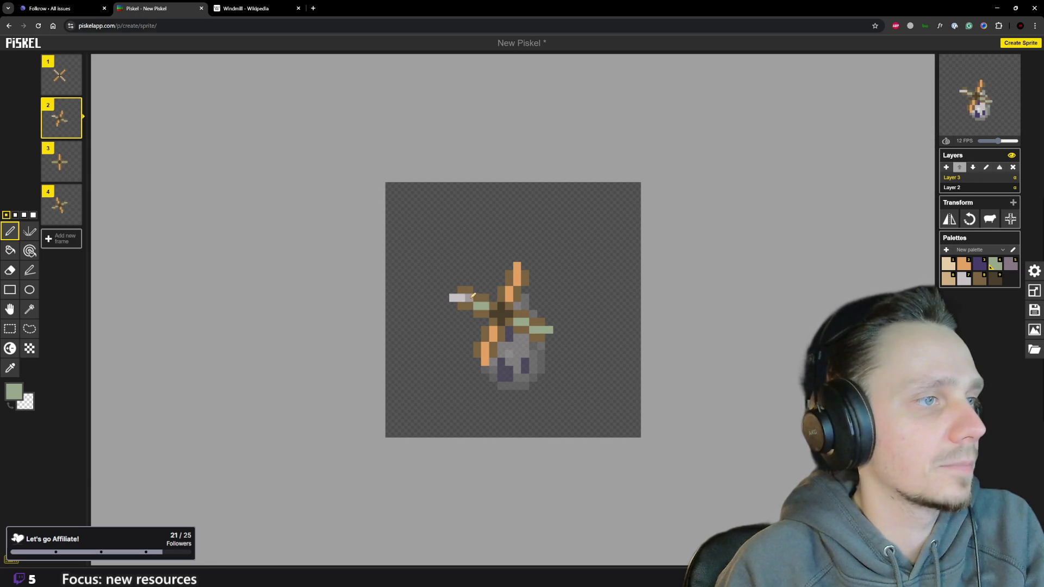
pyautogui.click(64, 79)
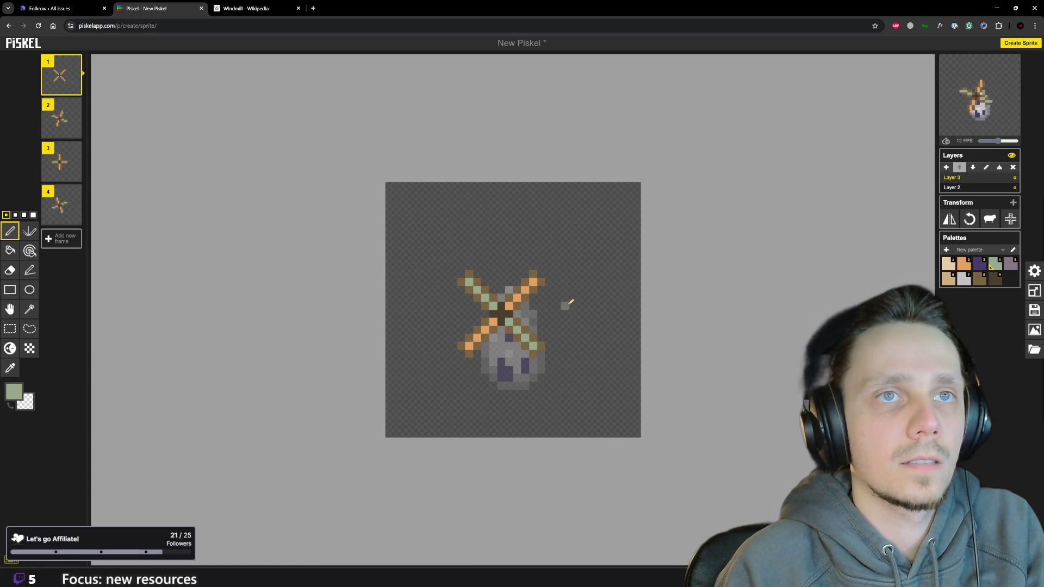
pyautogui.scroll(-2, 620, 319)
pyautogui.scroll(-2, 608, 325)
pyautogui.scroll(-2, 604, 327)
pyautogui.scroll(1, 577, 326)
pyautogui.scroll(1, 578, 325)
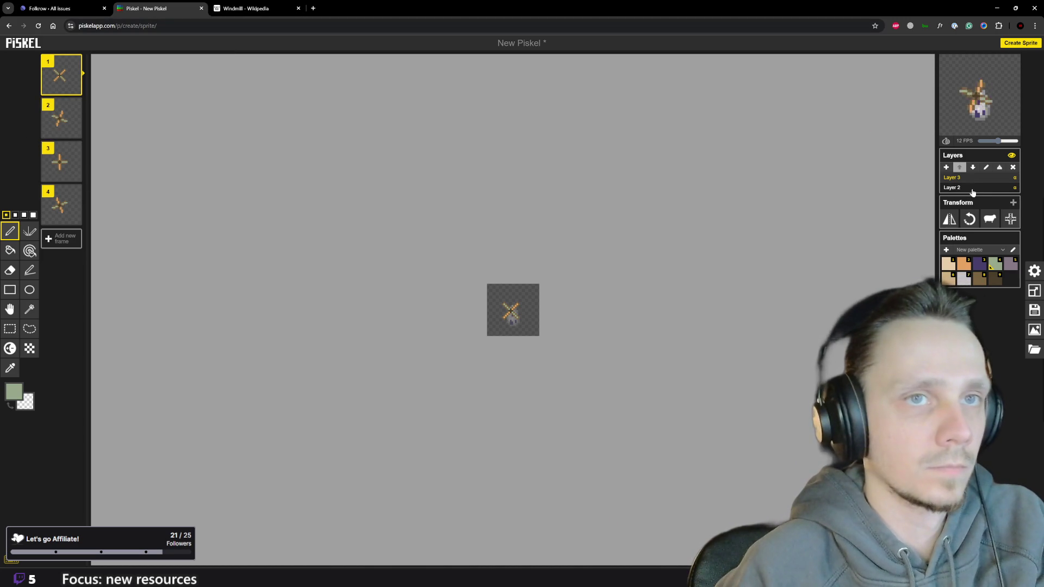
# Make Layer 2, holding the windmill body, the active layer.
pyautogui.click(954, 186)
pyautogui.scroll(2, 520, 303)
pyautogui.scroll(2, 523, 305)
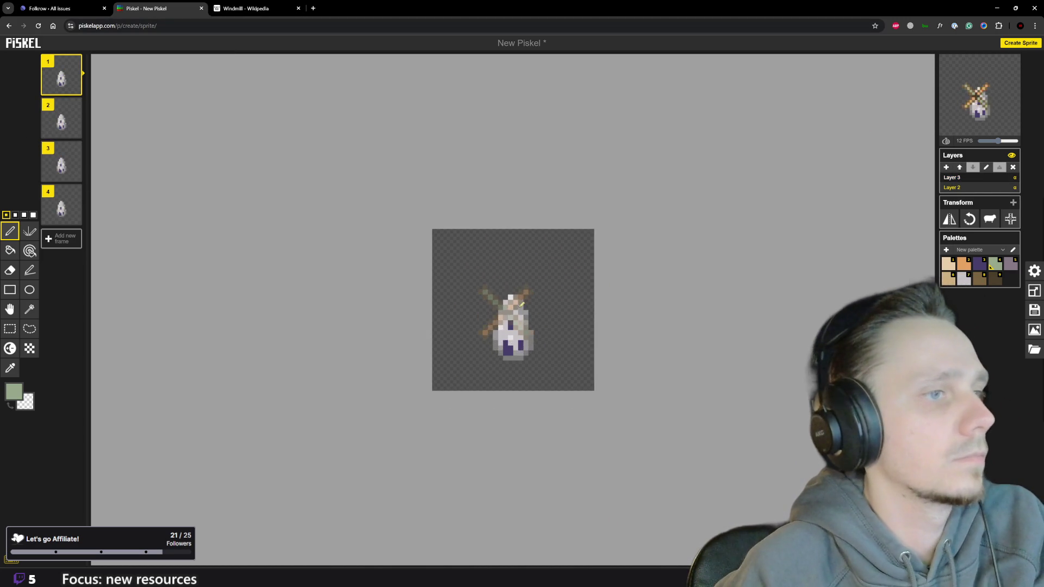
pyautogui.scroll(1, 525, 307)
pyautogui.scroll(1, 529, 308)
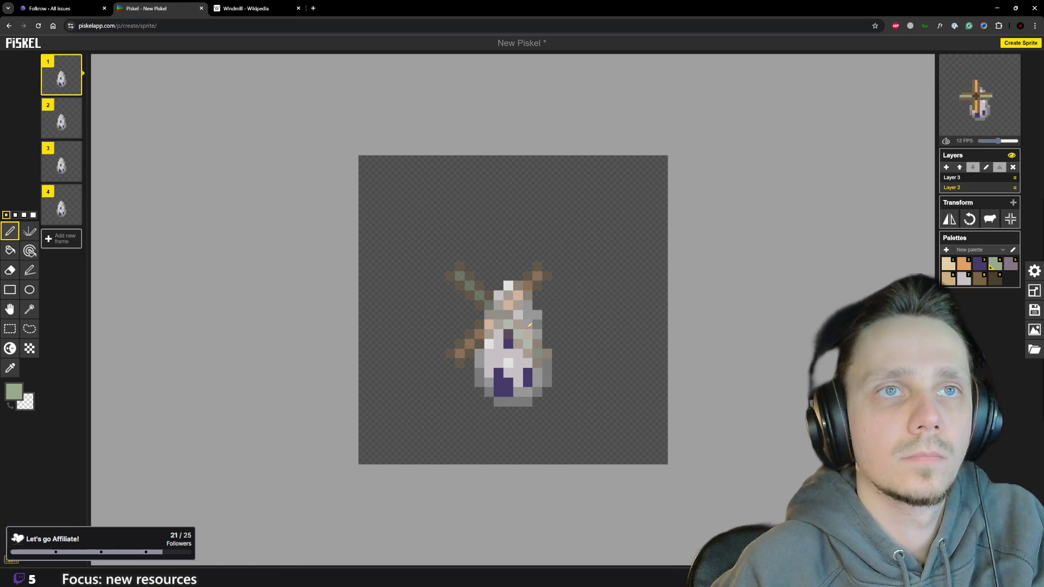
pyautogui.scroll(-2, 530, 326)
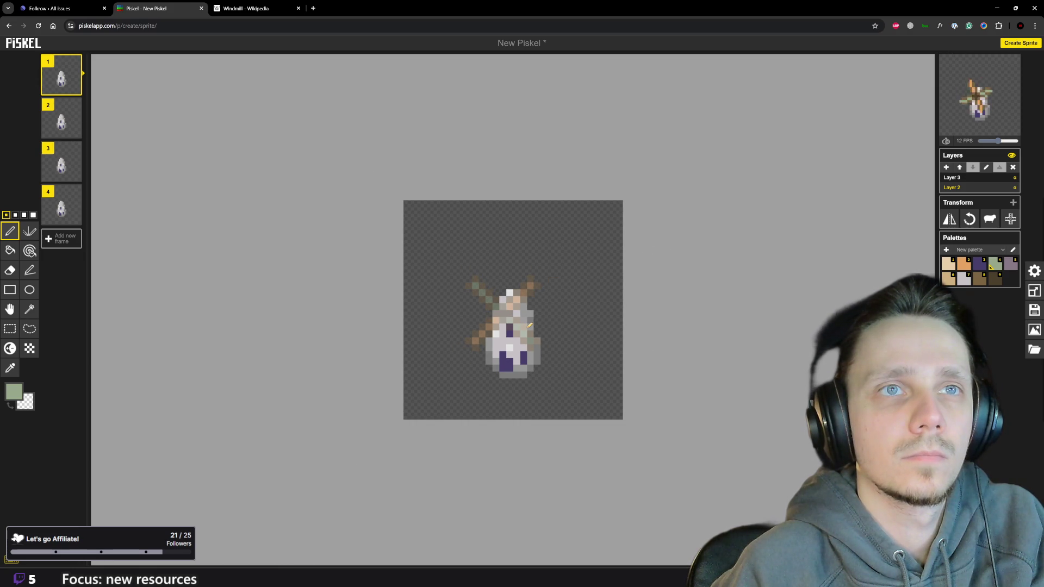
pyautogui.click(257, 8)
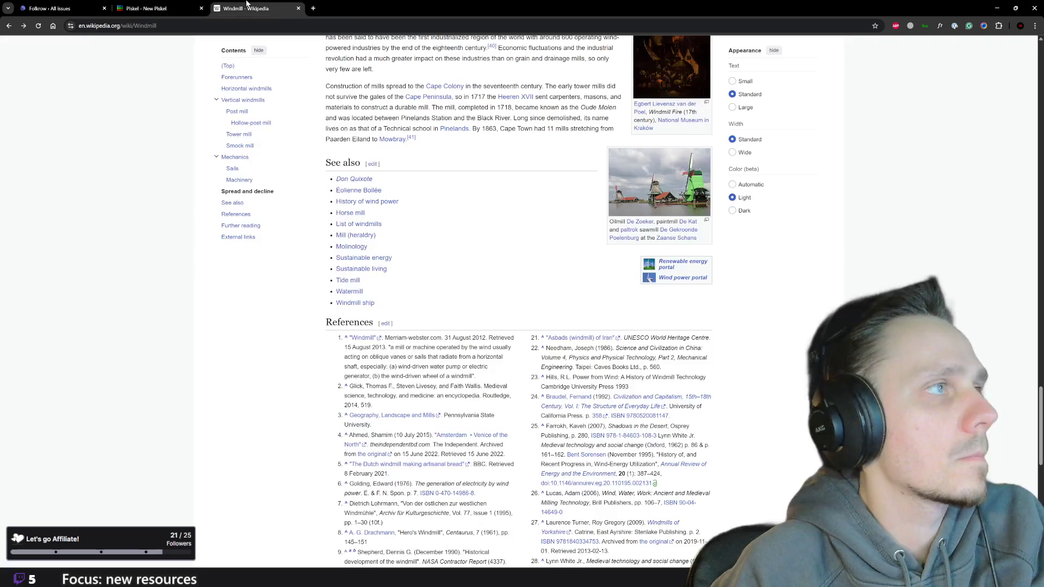
pyautogui.scroll(3, 452, 296)
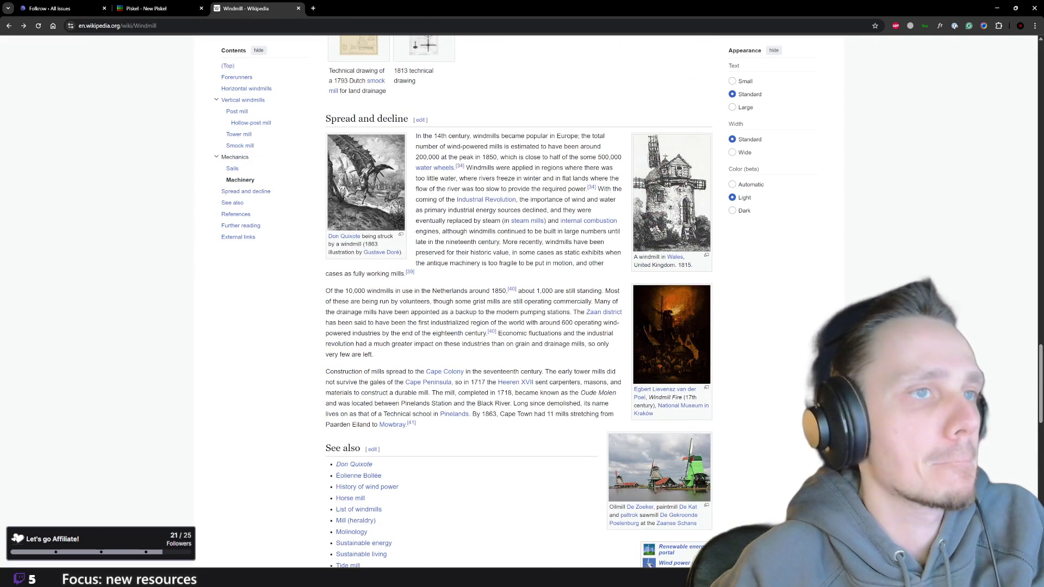
pyautogui.scroll(4, 519, 302)
pyautogui.scroll(5, 518, 302)
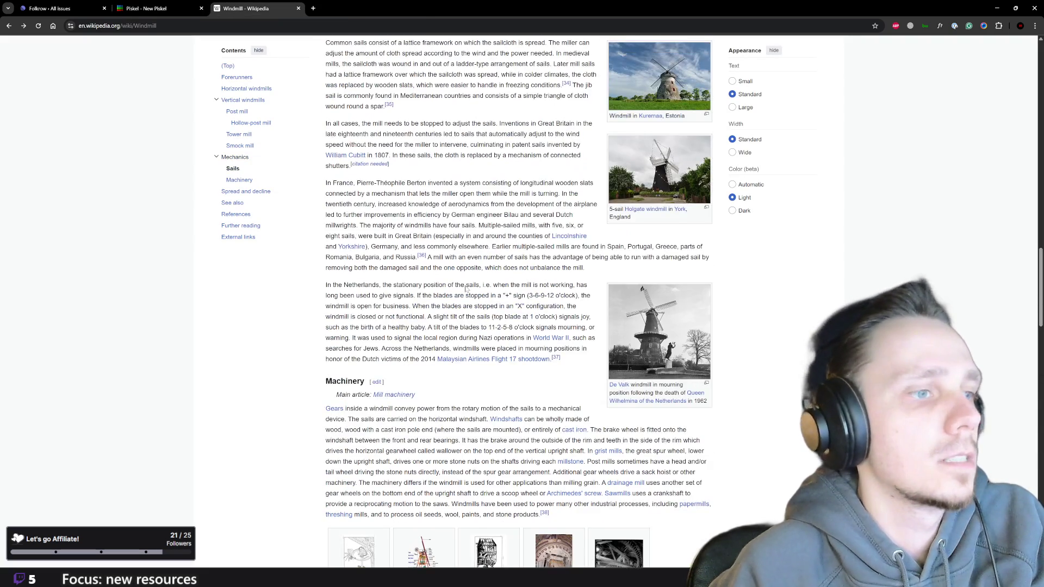
pyautogui.scroll(-2, 571, 286)
pyautogui.scroll(2, 490, 310)
pyautogui.scroll(3, 460, 327)
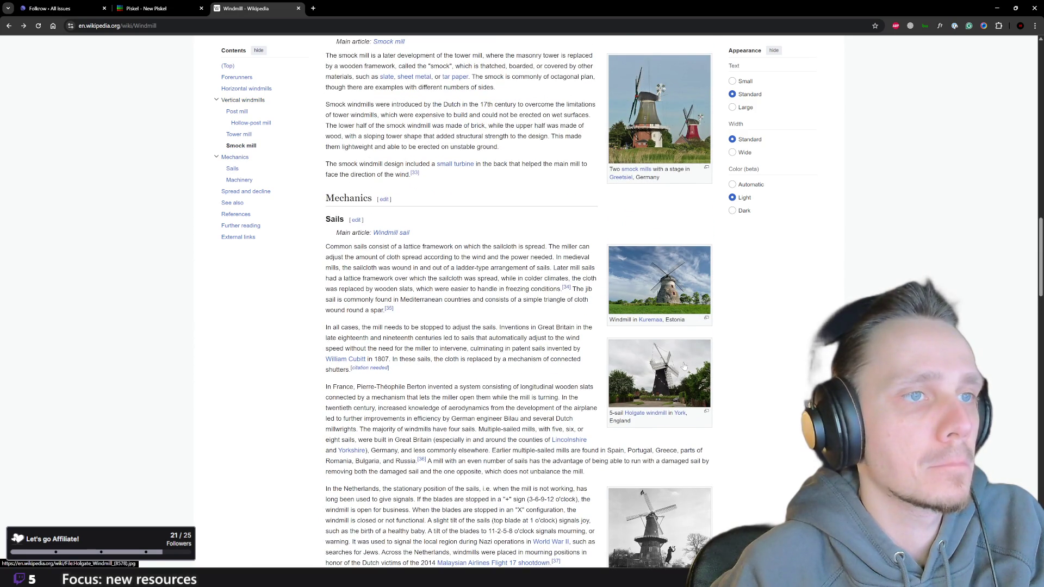
pyautogui.scroll(3, 685, 366)
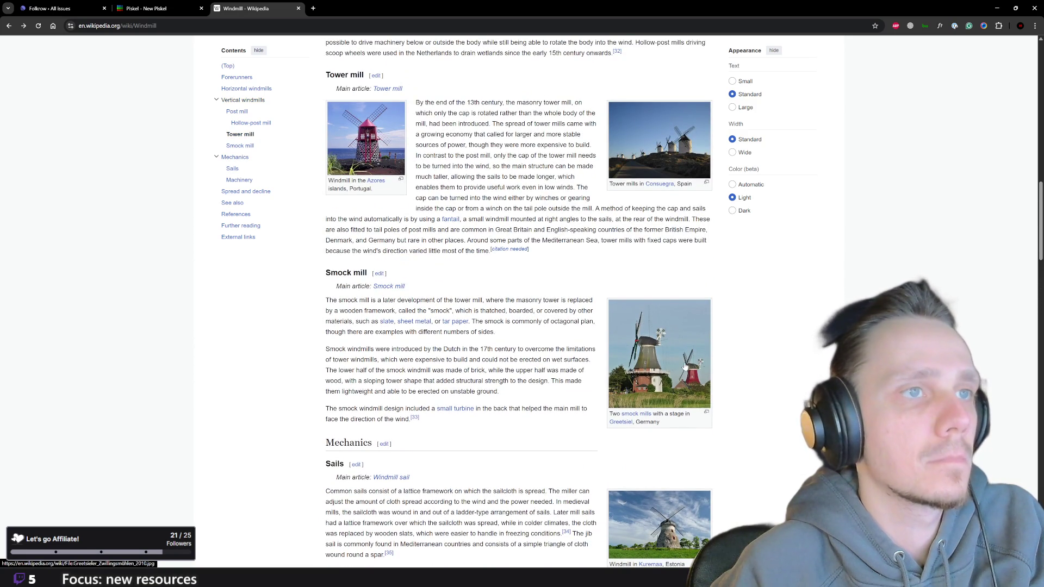
pyautogui.scroll(2, 685, 366)
pyautogui.scroll(3, 686, 368)
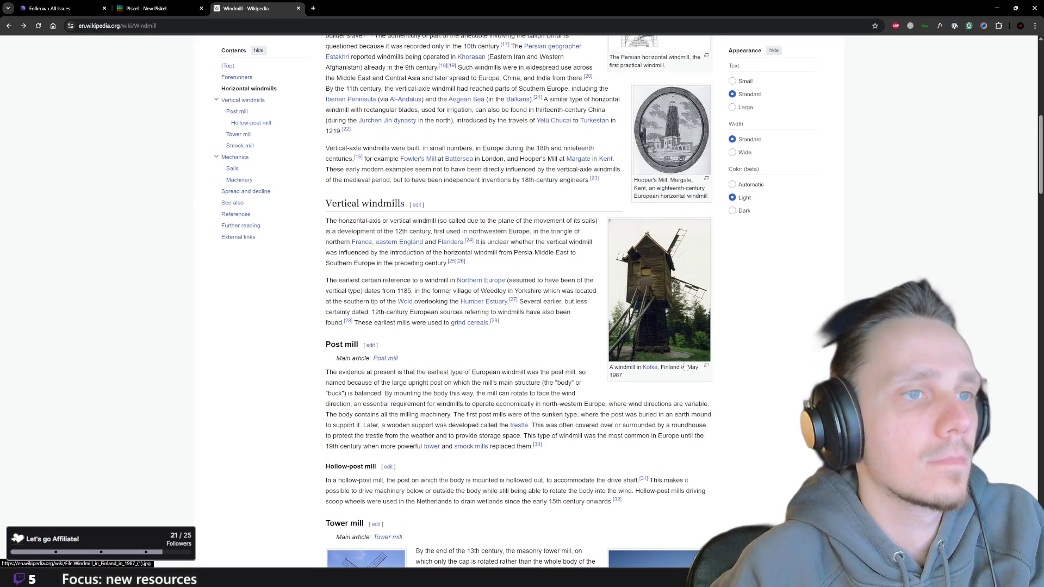
pyautogui.scroll(1, 685, 367)
pyautogui.scroll(2, 686, 367)
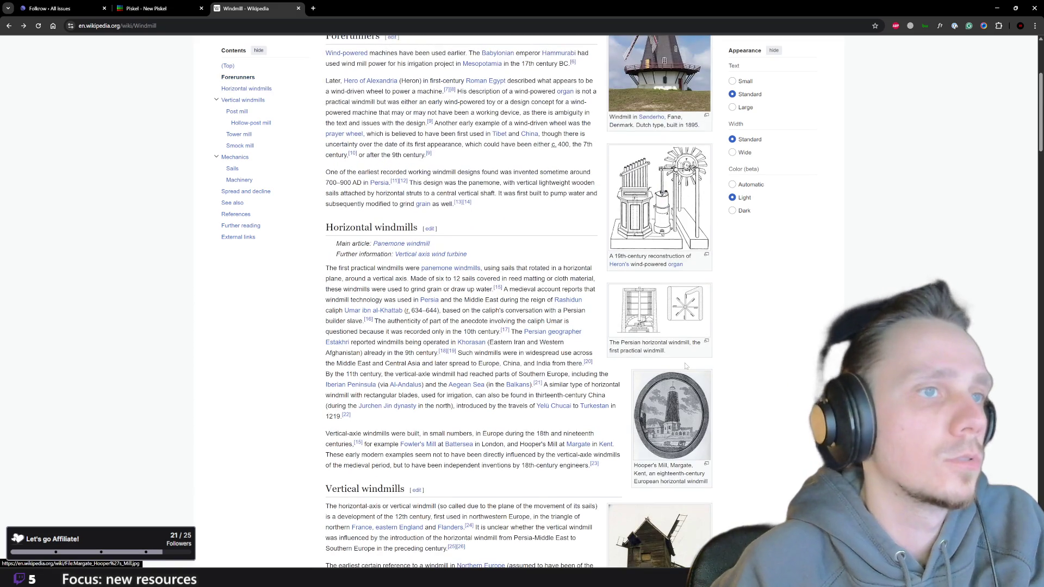
pyautogui.scroll(3, 685, 366)
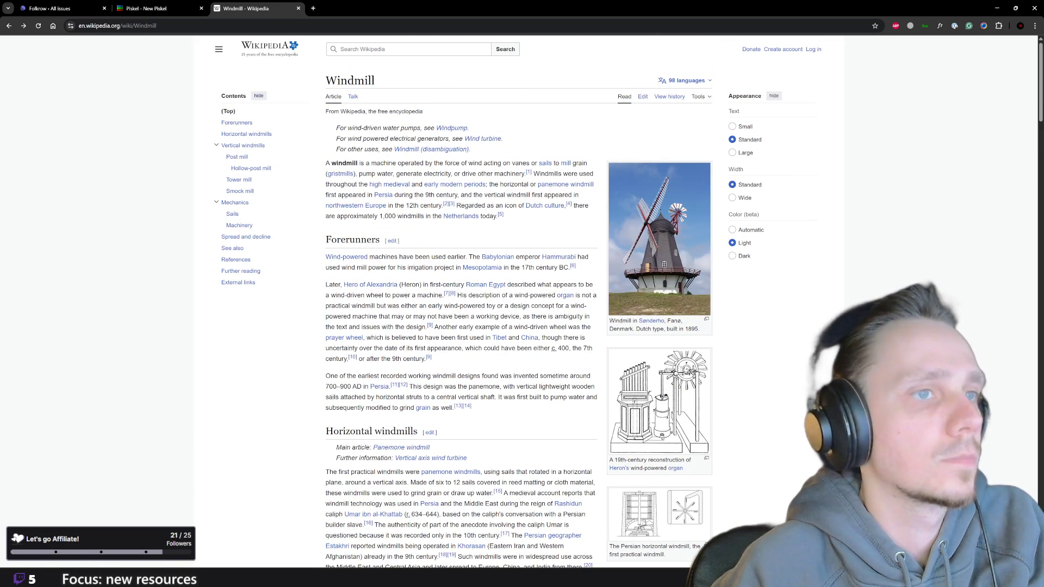
pyautogui.moveTo(58, 8)
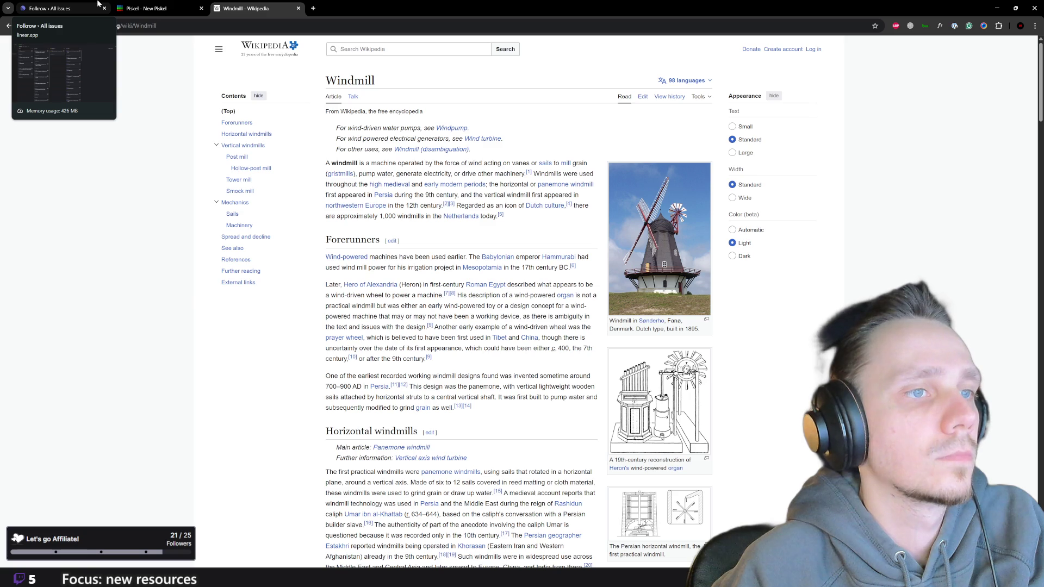
pyautogui.click(49, 8)
pyautogui.click(147, 8)
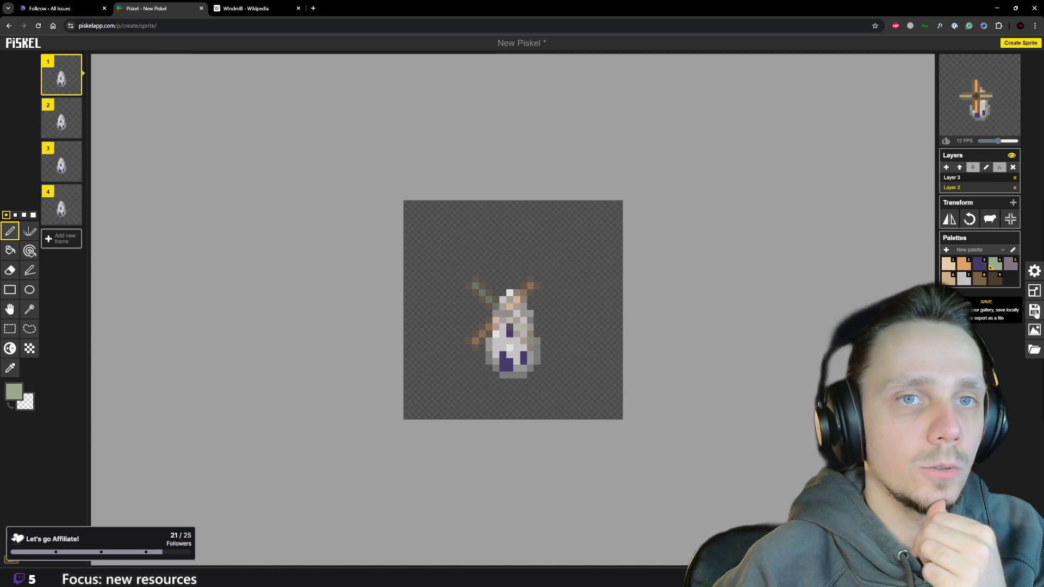
# Dismiss the export settings and add a new empty layer moved to the bottom of the stack.
pyautogui.click(1035, 329)
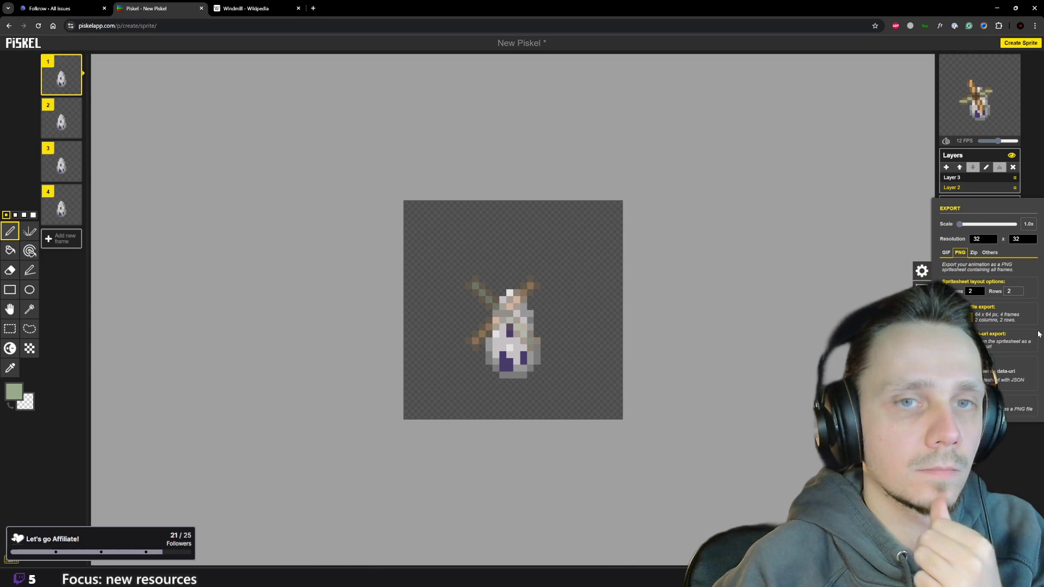
pyautogui.click(1006, 471)
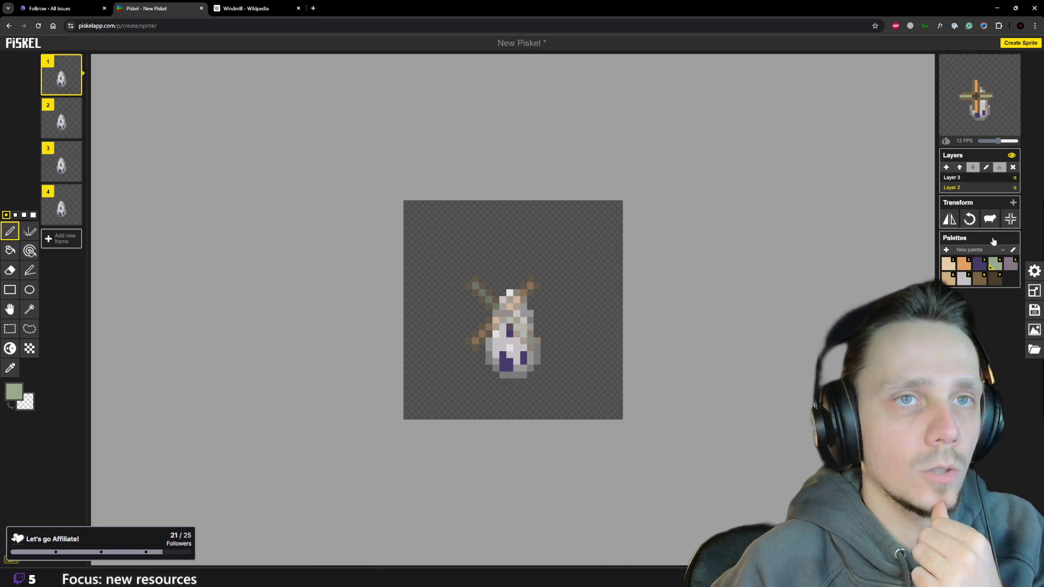
pyautogui.click(947, 166)
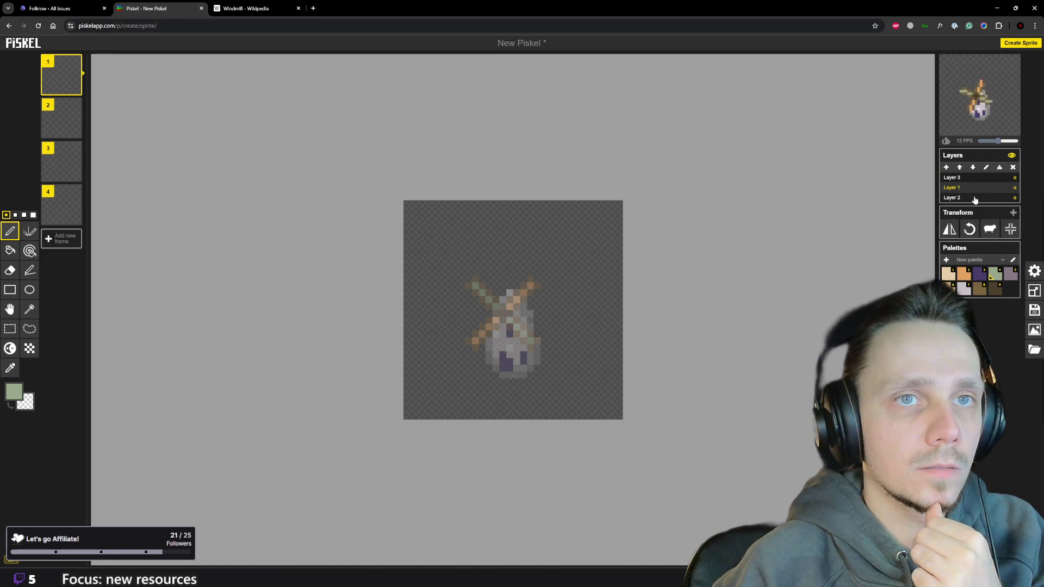
pyautogui.click(973, 168)
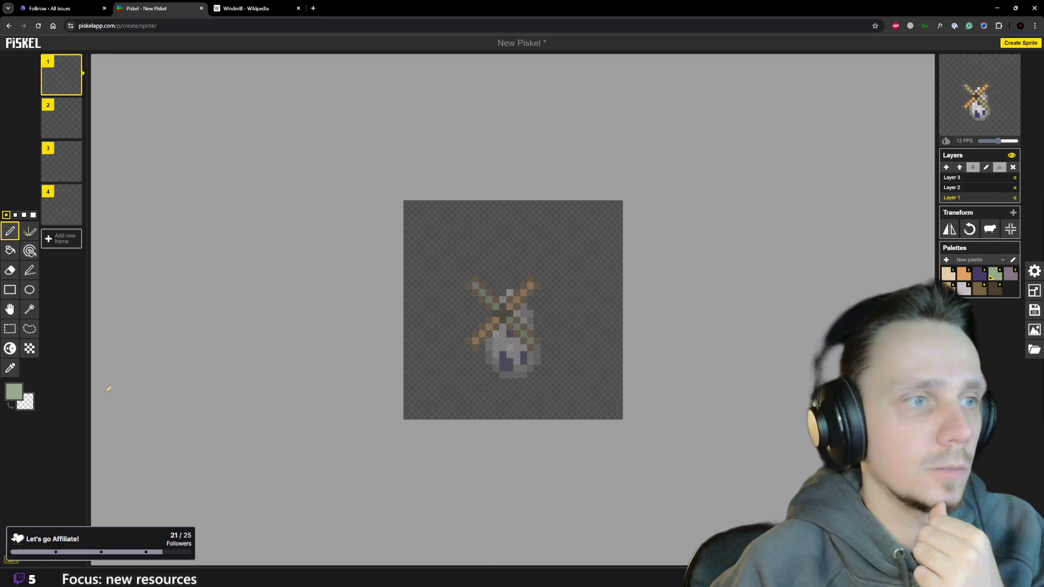
# In light tan, mark the tile's right corner and stroke the four diamond edges around the windmill base.
pyautogui.press('1')
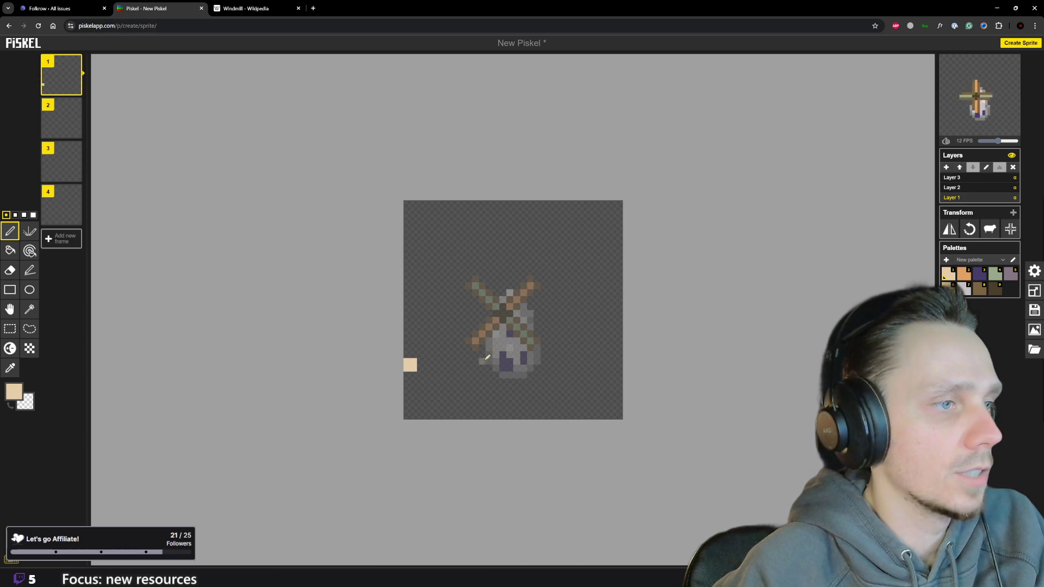
pyautogui.click(621, 358)
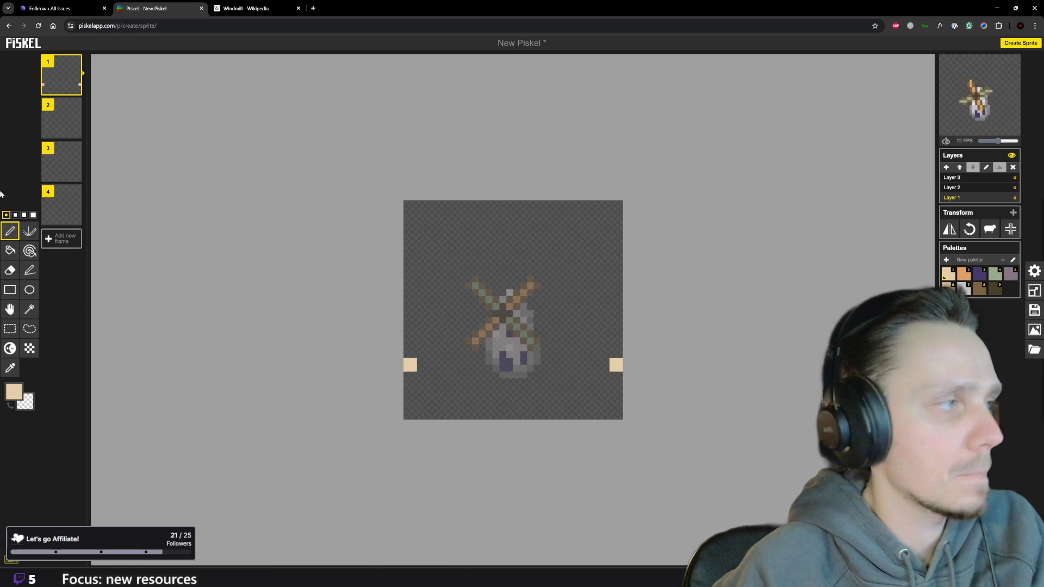
pyautogui.click(30, 271)
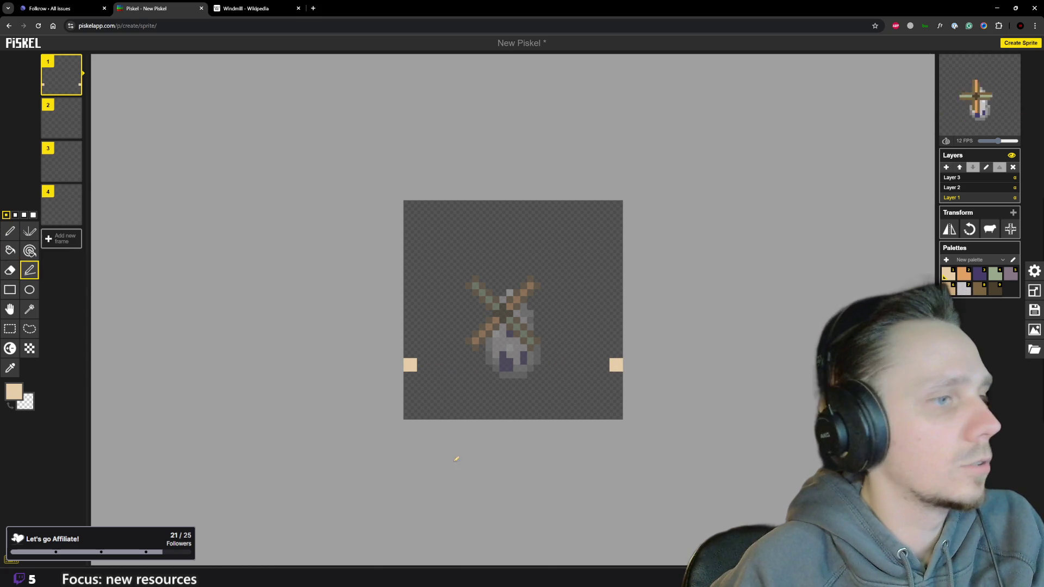
pyautogui.moveTo(412, 366)
pyautogui.mouseDown()
pyautogui.moveTo(511, 417)
pyautogui.moveTo(605, 373)
pyautogui.mouseUp()
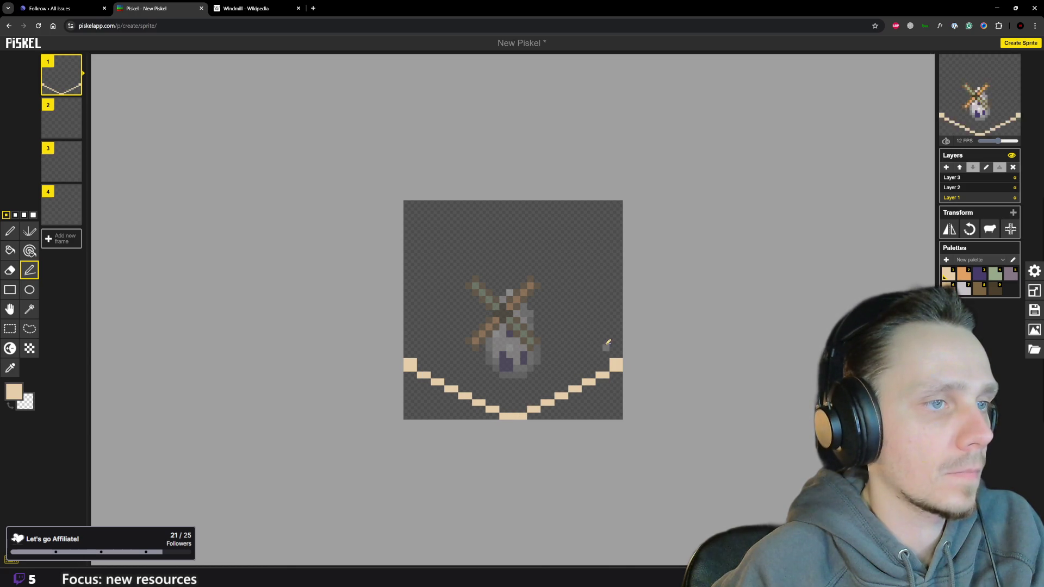
pyautogui.moveTo(551, 320); pyautogui.dragTo(520, 312)
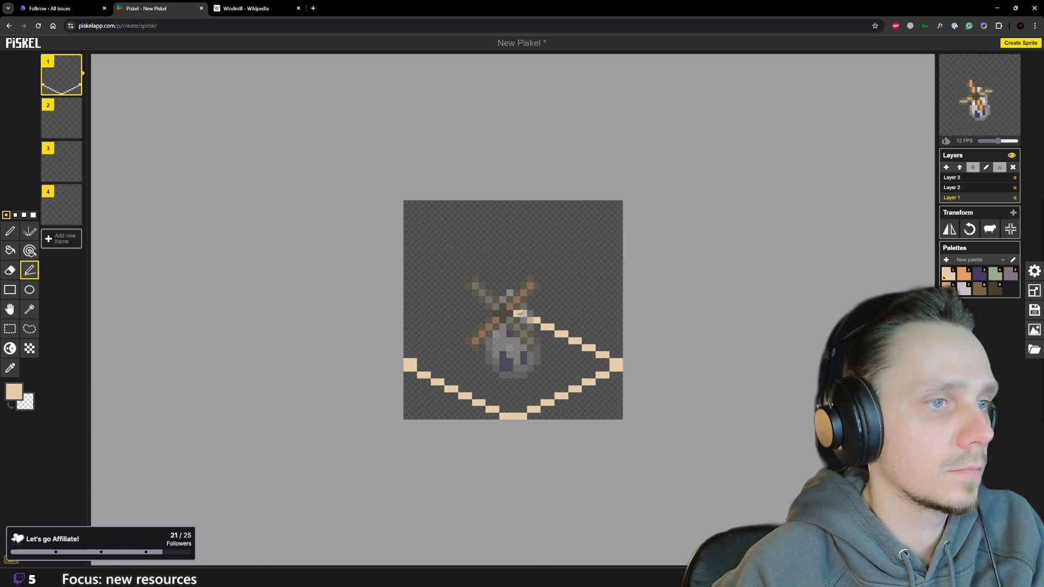
pyautogui.moveTo(448, 334); pyautogui.dragTo(425, 351)
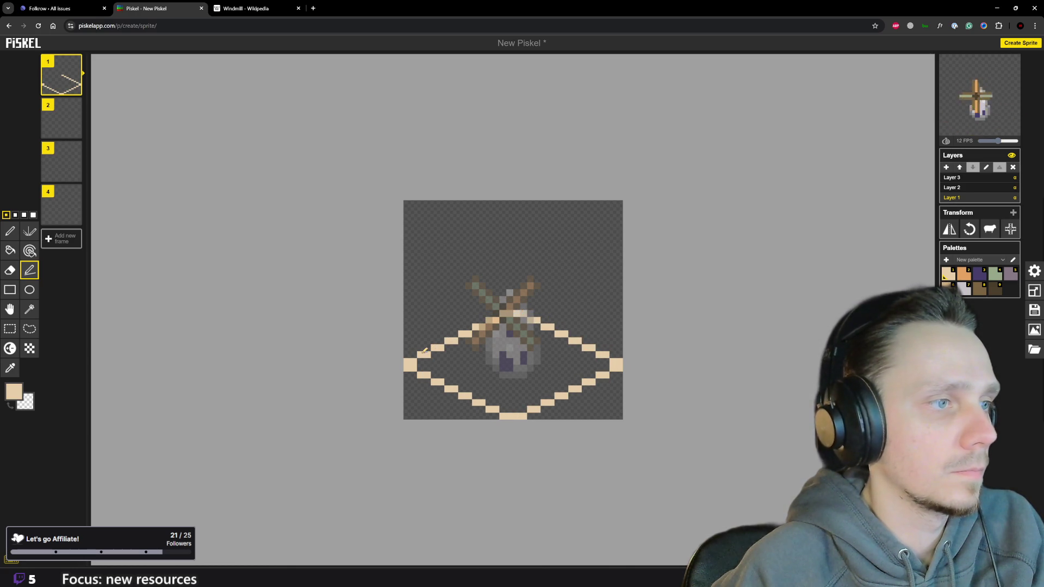
pyautogui.scroll(-2, 522, 354)
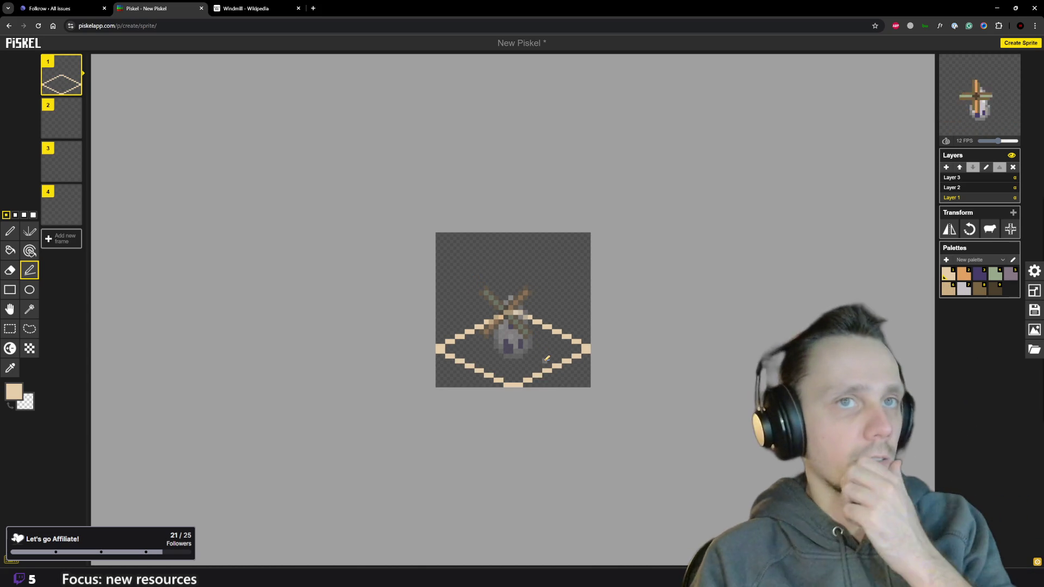
pyautogui.scroll(1, 546, 360)
pyautogui.scroll(1, 546, 360)
# Return to the Pen tool and make the windmill body layer active again.
pyautogui.click(10, 231)
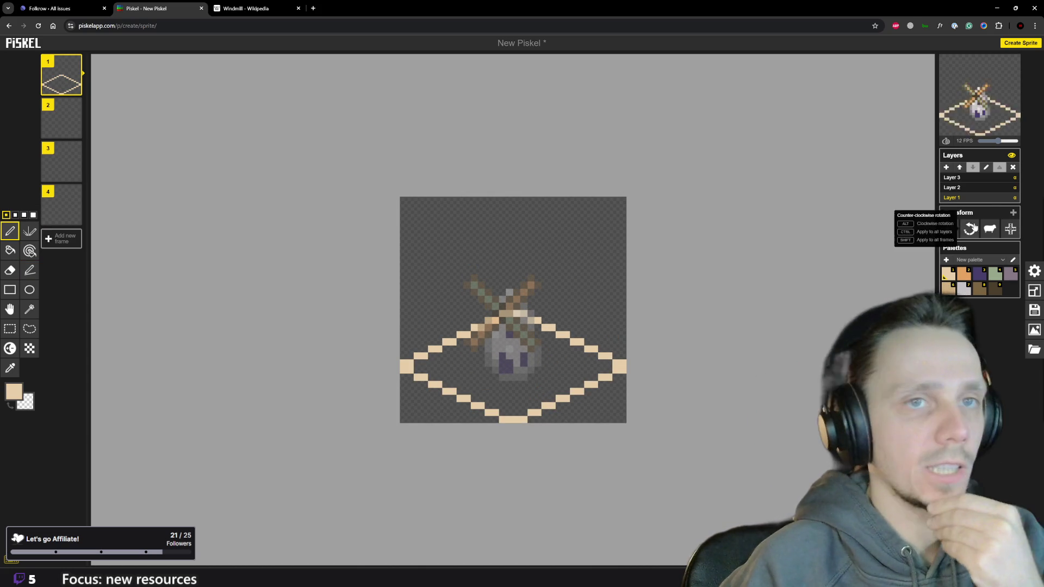
pyautogui.click(951, 187)
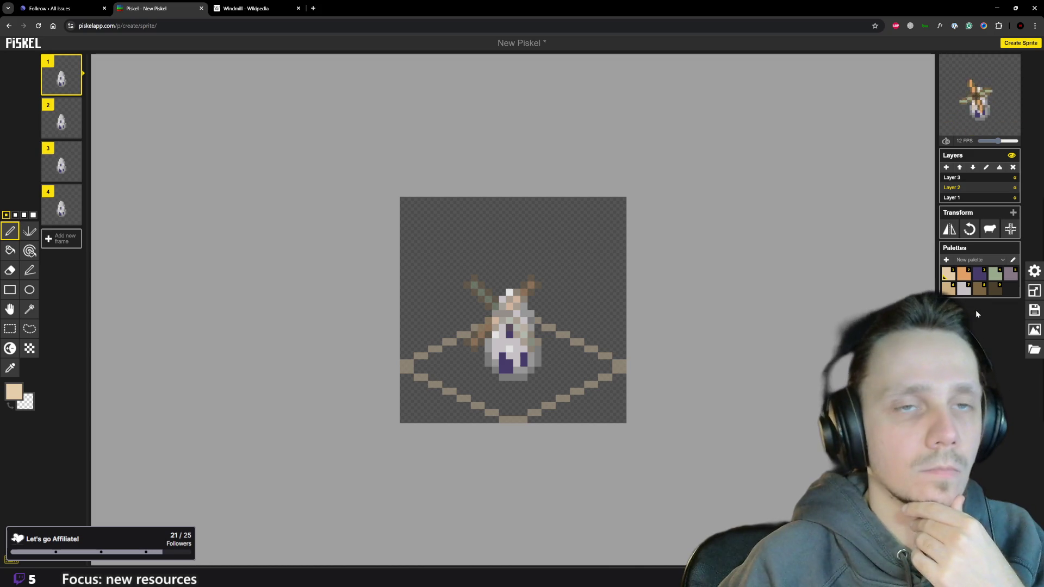
# Place a dark brown mark inside the right half of the tile, then pick green.
pyautogui.click(978, 288)
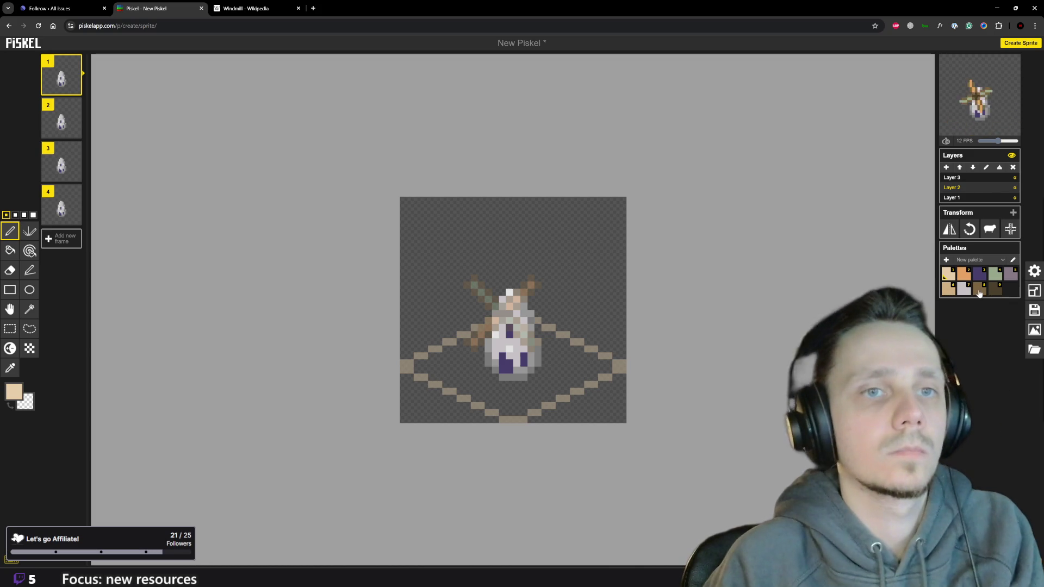
pyautogui.click(559, 369)
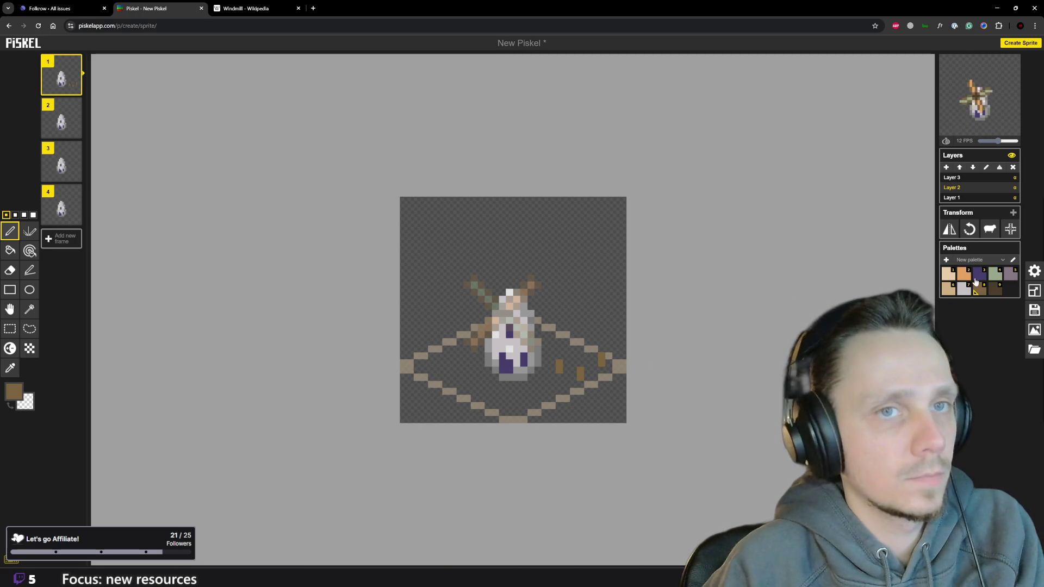
pyautogui.click(995, 278)
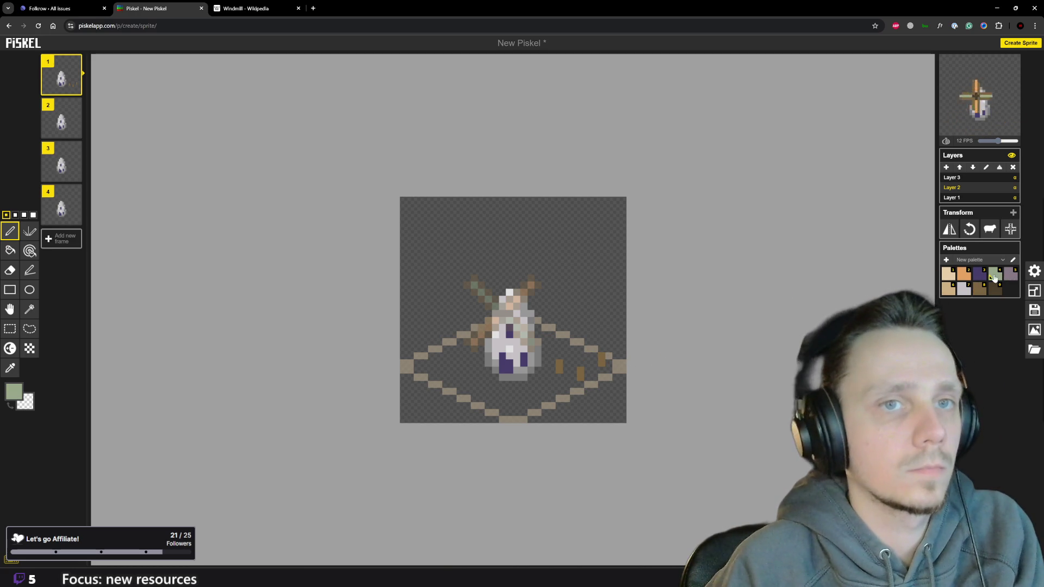
# Try green foliage above the brown marks, then switch to brown and start a rock pixel instead.
pyautogui.click(568, 356)
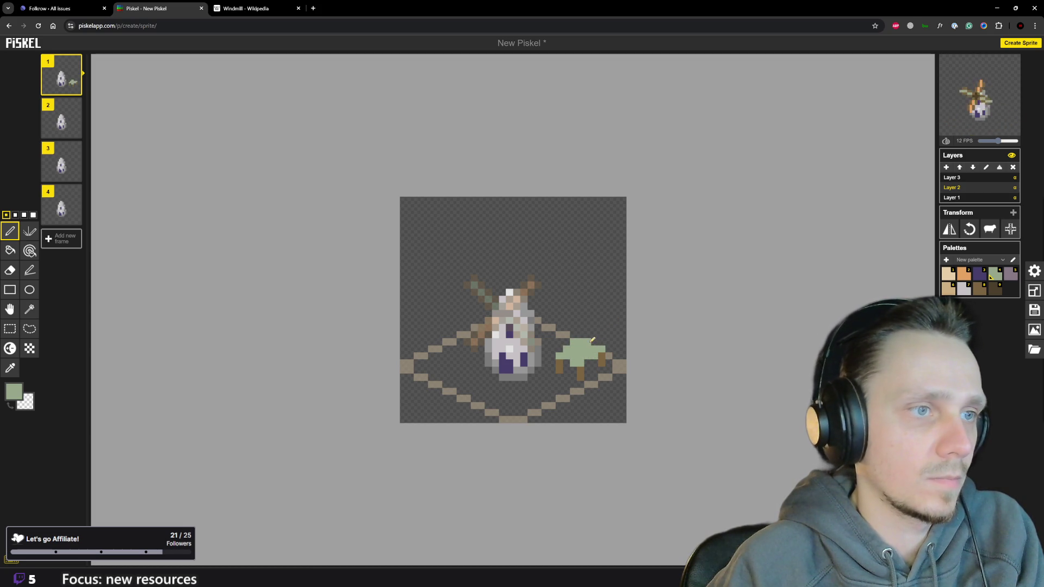
pyautogui.scroll(-1, 605, 340)
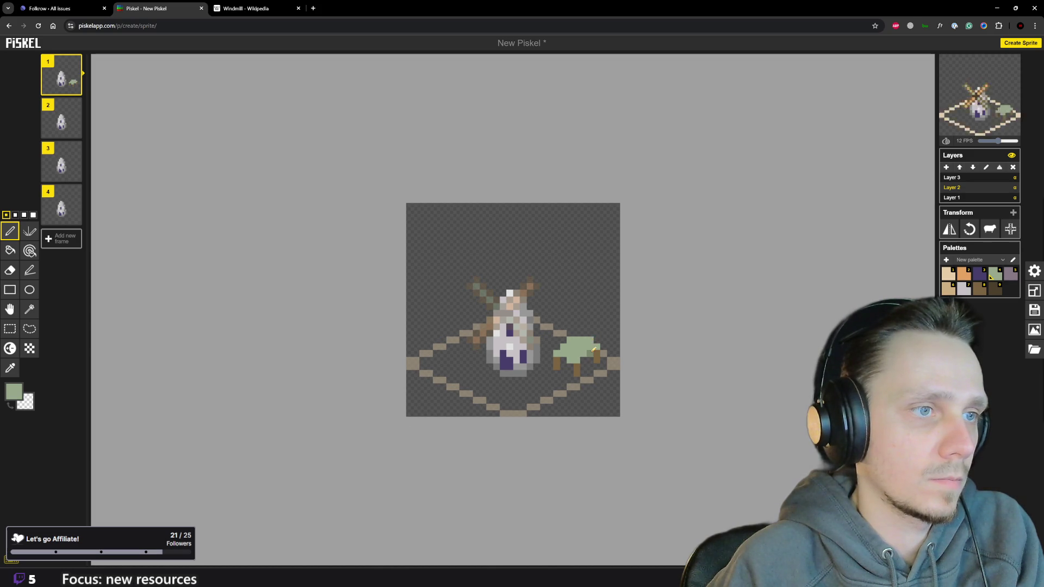
pyautogui.scroll(-2, 595, 350)
pyautogui.scroll(-1, 600, 362)
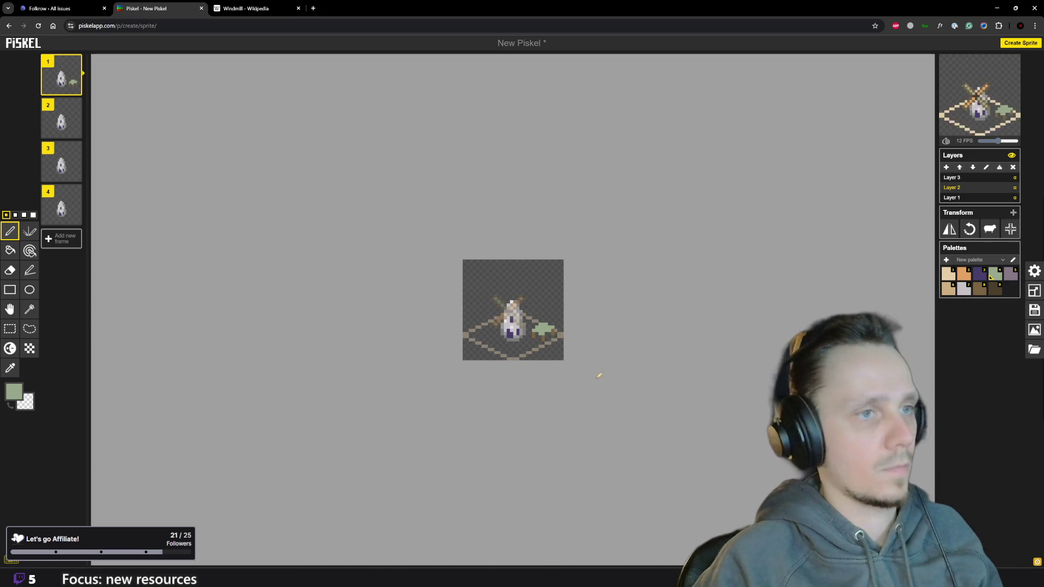
pyautogui.scroll(2, 584, 368)
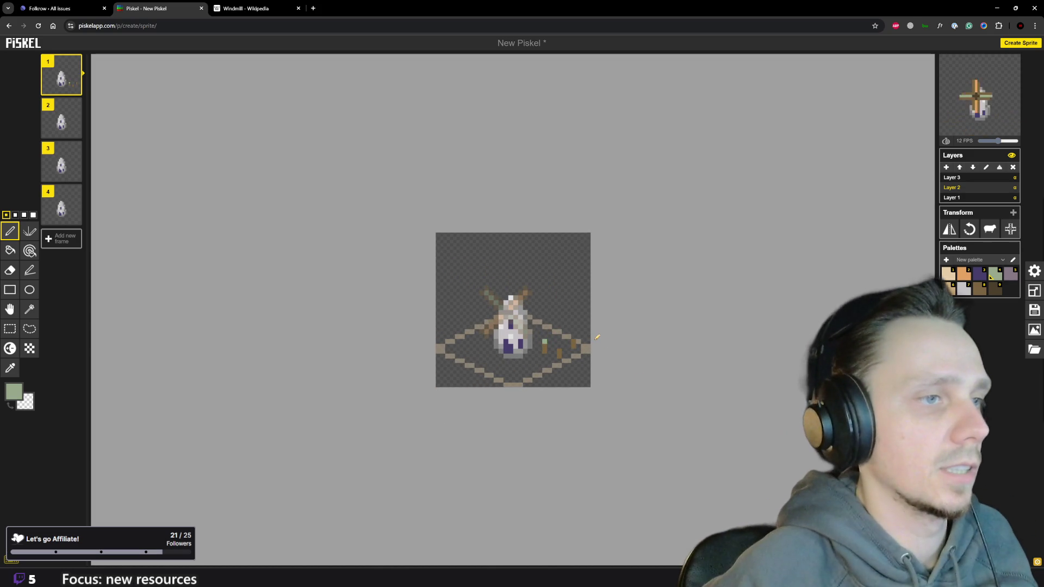
pyautogui.press('8')
pyautogui.scroll(1, 561, 369)
pyautogui.click(576, 363)
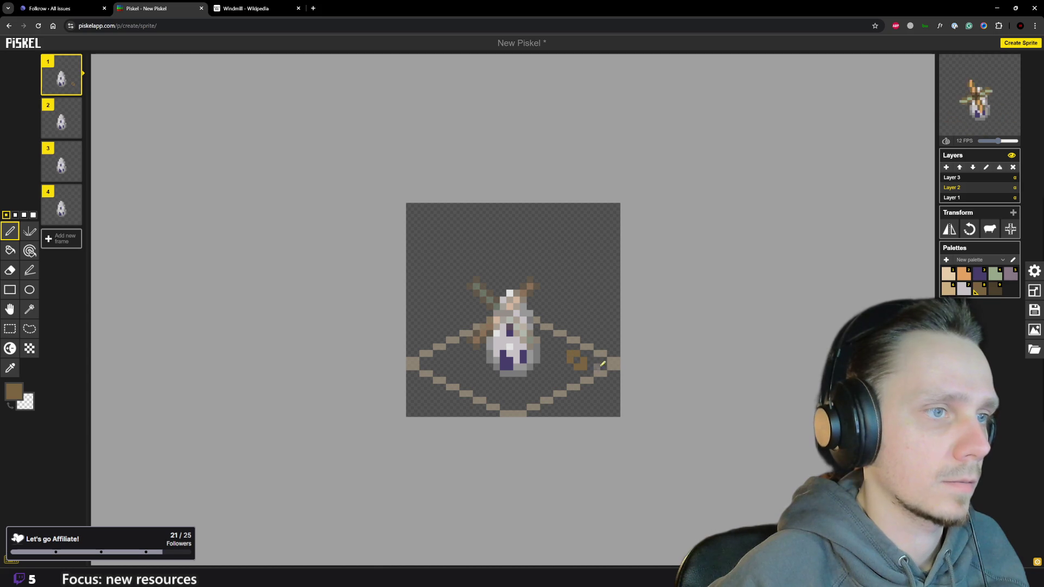
# Highlight the rock in light orange and tan, add dark brown rocks on both sides, then pick light green.
pyautogui.press('>')
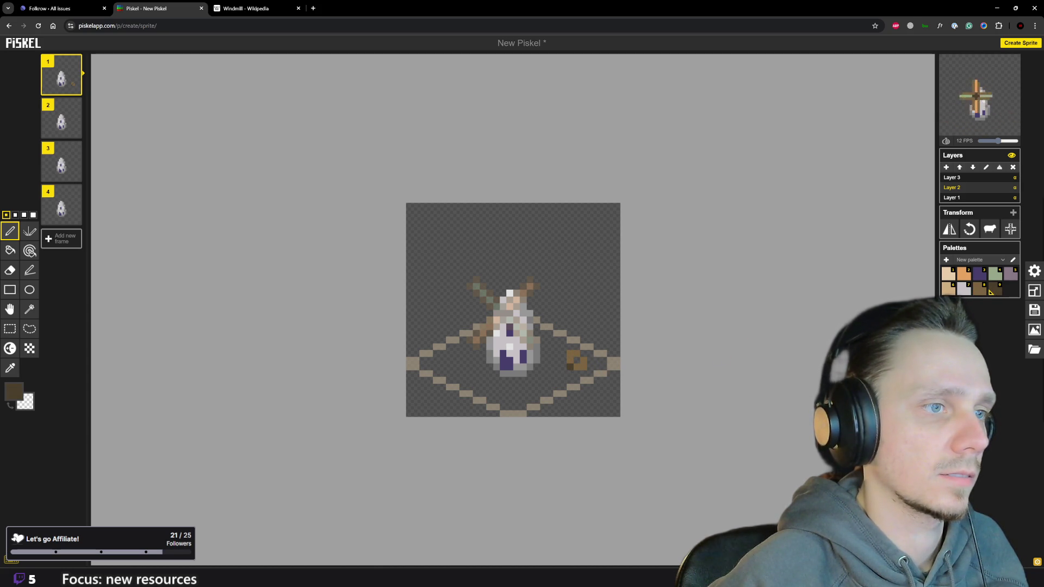
pyautogui.press('2')
pyautogui.click(581, 360)
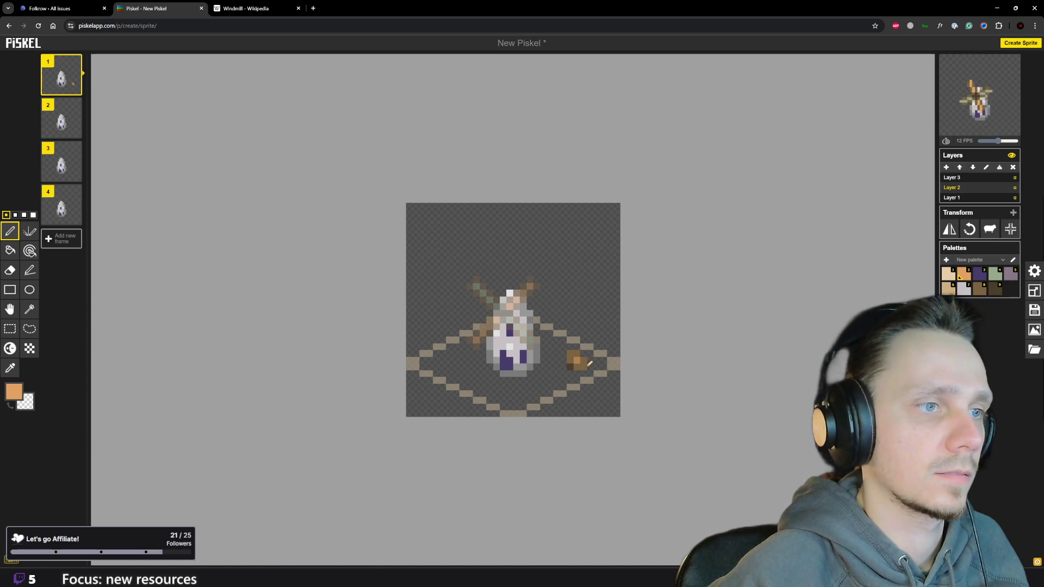
pyautogui.click(949, 289)
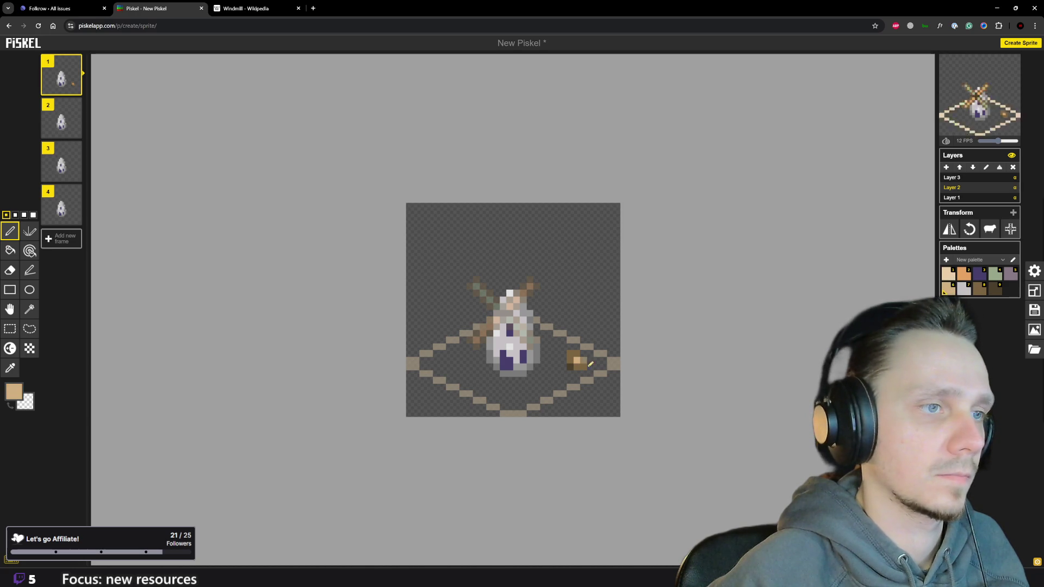
pyautogui.scroll(-1, 579, 360)
pyautogui.scroll(-2, 578, 358)
pyautogui.scroll(-1, 575, 354)
pyautogui.scroll(1, 574, 353)
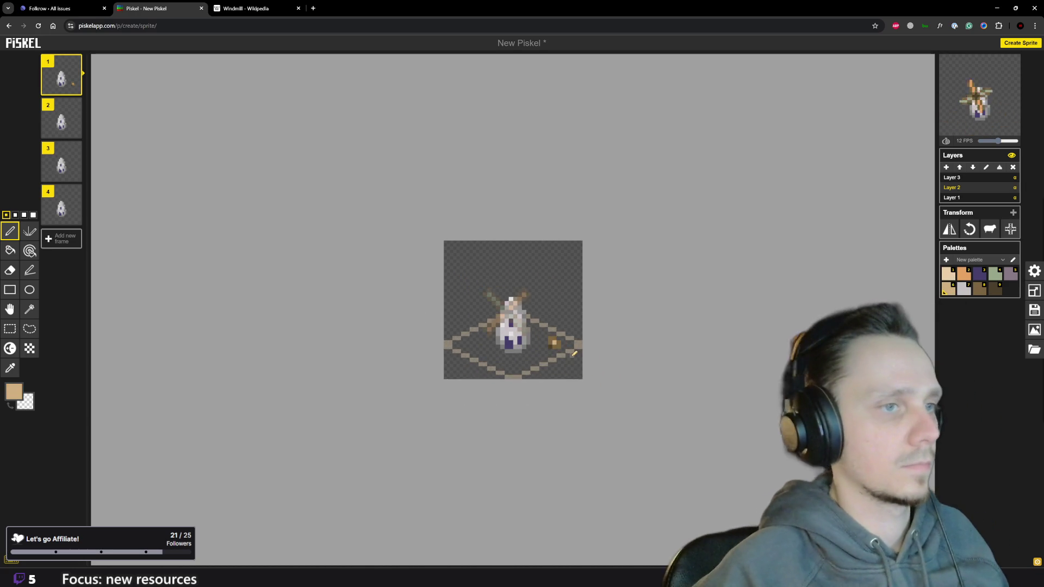
pyautogui.scroll(2, 574, 352)
pyautogui.scroll(-1, 573, 352)
pyautogui.press('8')
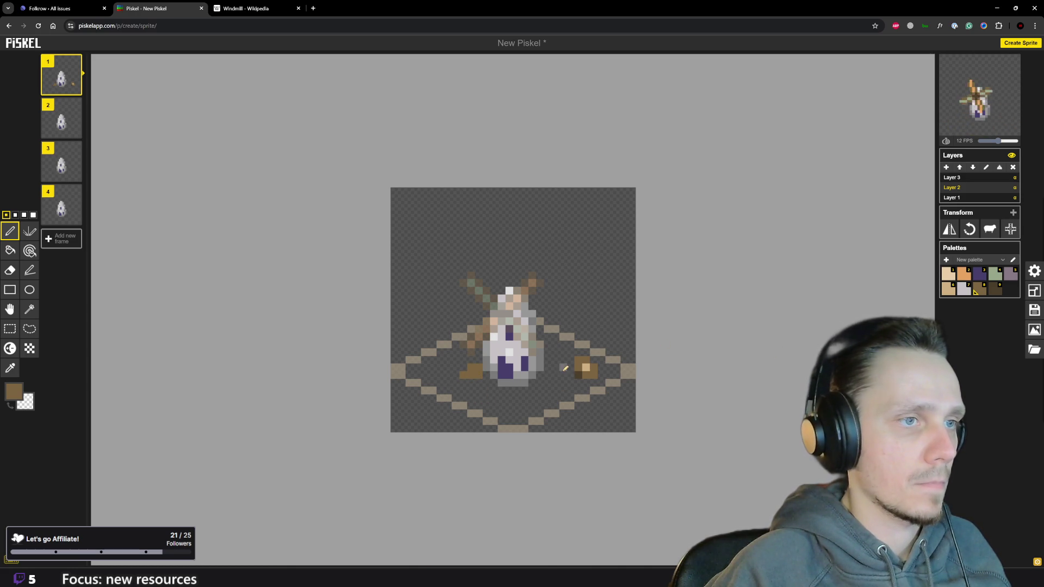
pyautogui.scroll(-1, 608, 397)
pyautogui.scroll(-1, 611, 397)
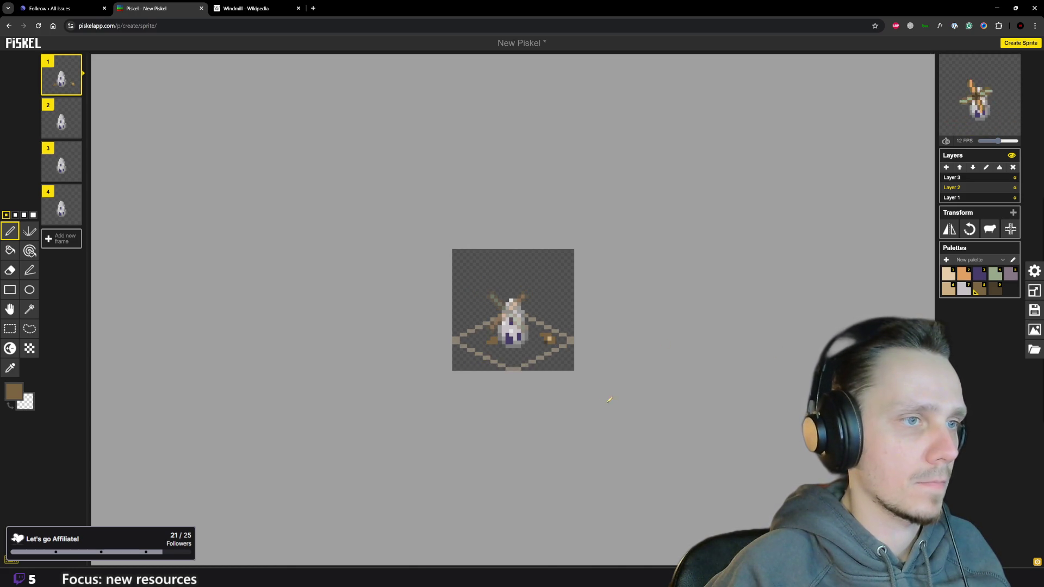
pyautogui.scroll(2, 568, 377)
pyautogui.scroll(3, 569, 377)
pyautogui.scroll(-4, 698, 345)
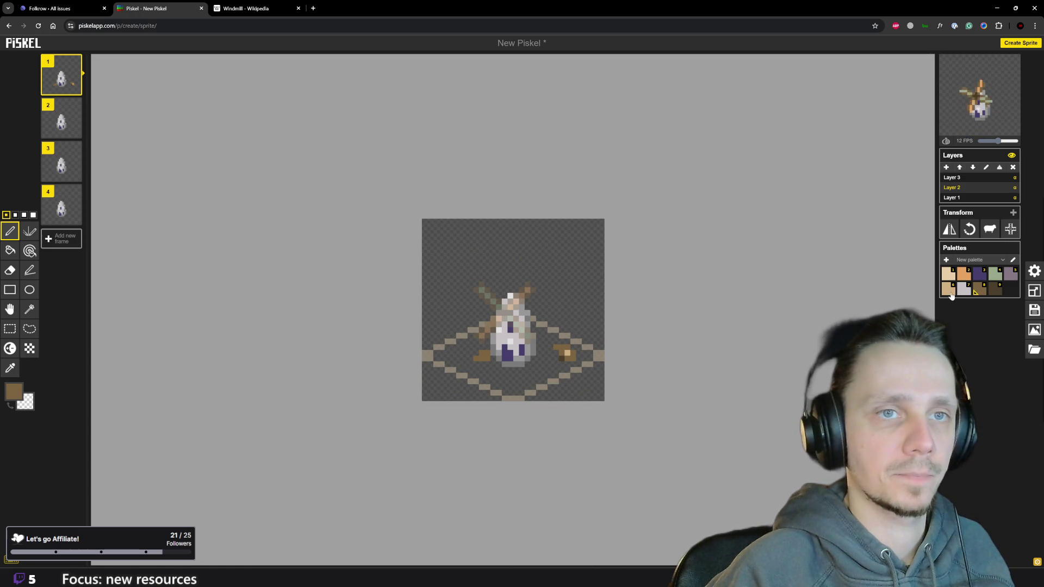
pyautogui.scroll(-1, 487, 443)
pyautogui.scroll(-2, 496, 425)
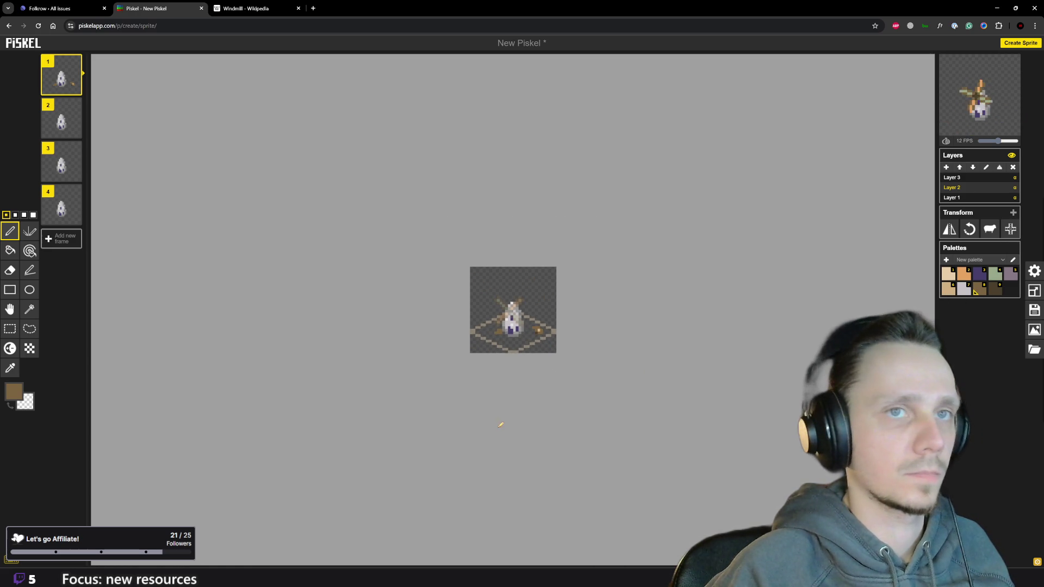
pyautogui.scroll(1, 511, 376)
pyautogui.scroll(1, 509, 376)
pyautogui.scroll(1, 502, 369)
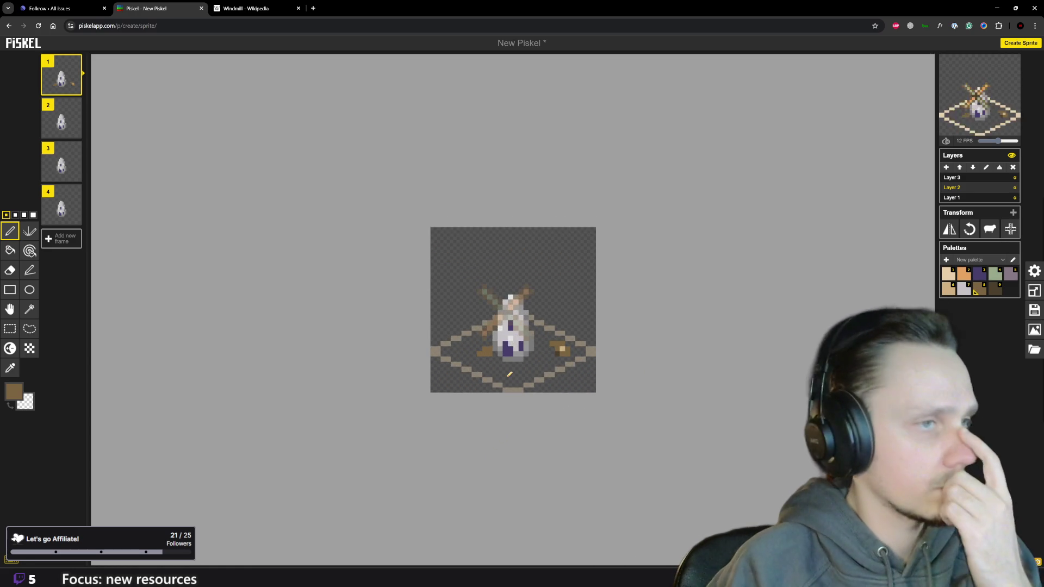
pyautogui.scroll(1, 496, 364)
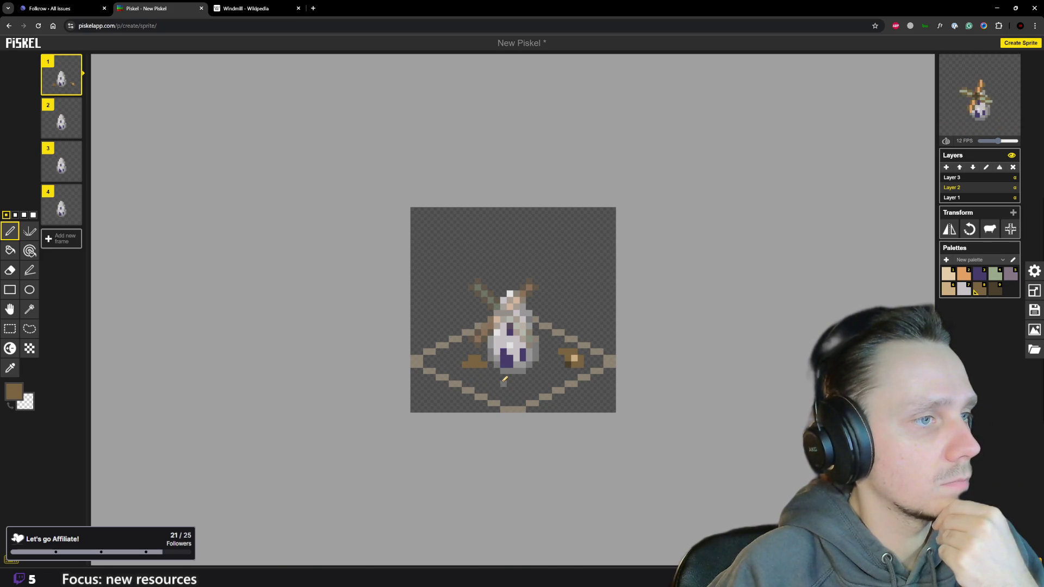
pyautogui.click(996, 275)
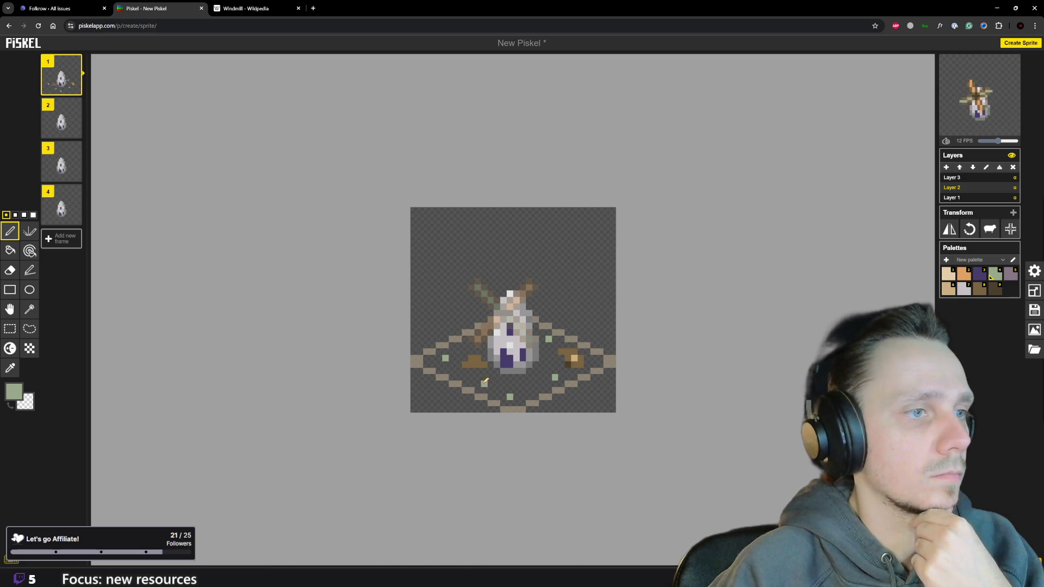
pyautogui.scroll(-1, 485, 381)
pyautogui.scroll(-1, 485, 381)
pyautogui.scroll(1, 536, 348)
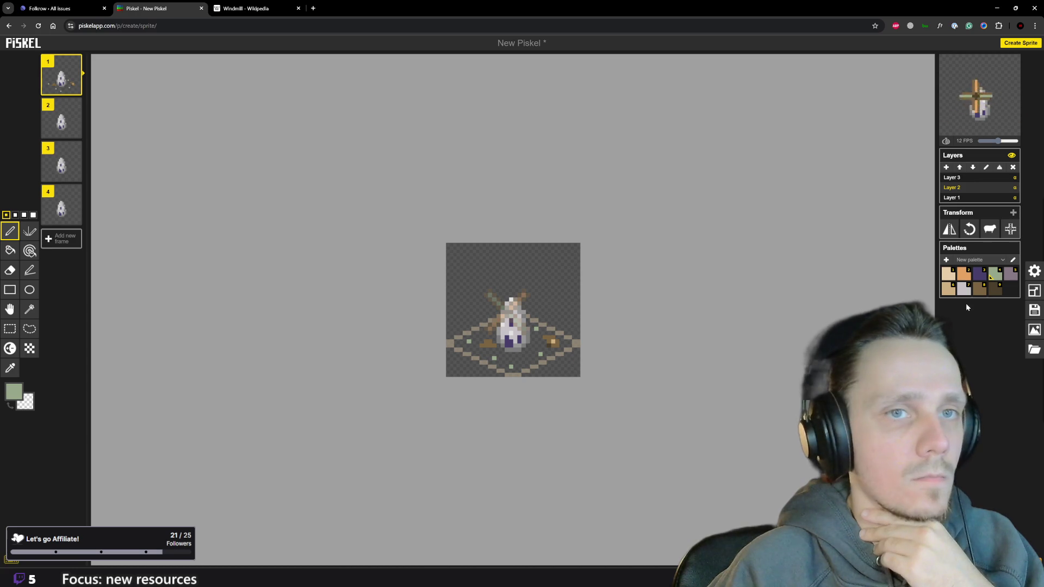
pyautogui.scroll(1, 473, 349)
pyautogui.scroll(1, 474, 349)
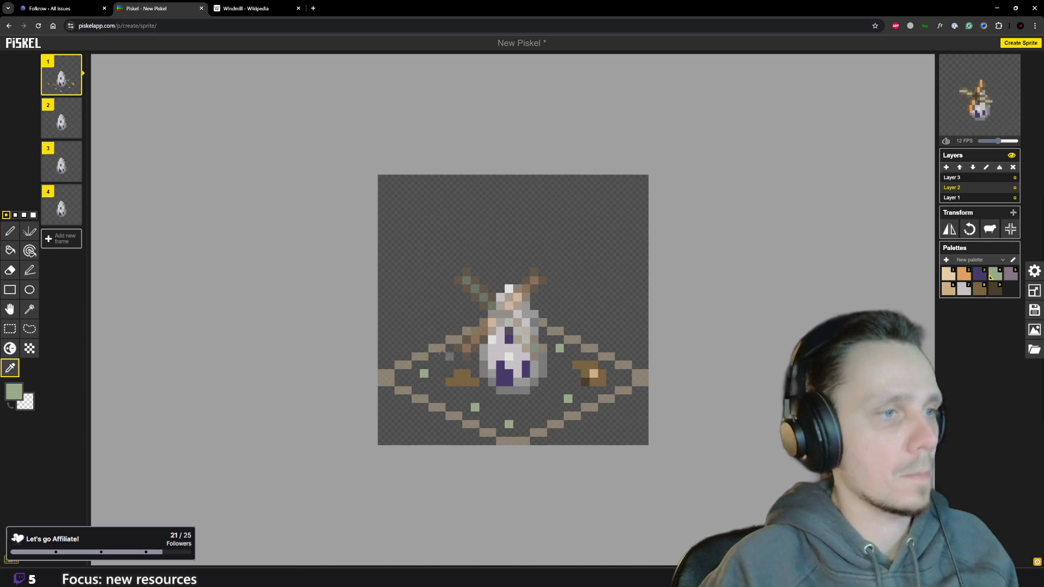
# Darken the brown in the primary colour picker for shading the rocks.
pyautogui.press('8')
pyautogui.click(16, 390)
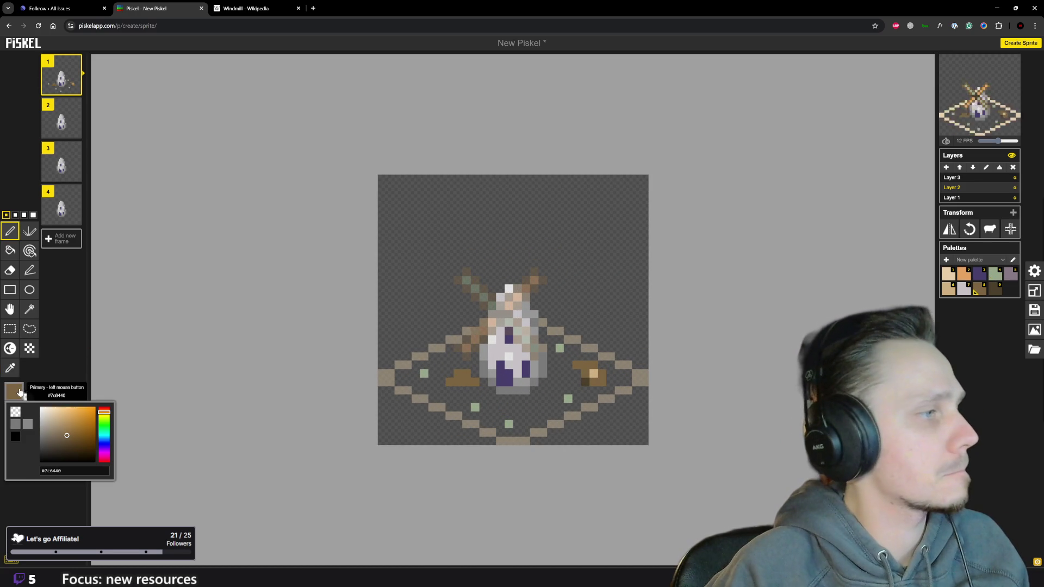
pyautogui.click(64, 443)
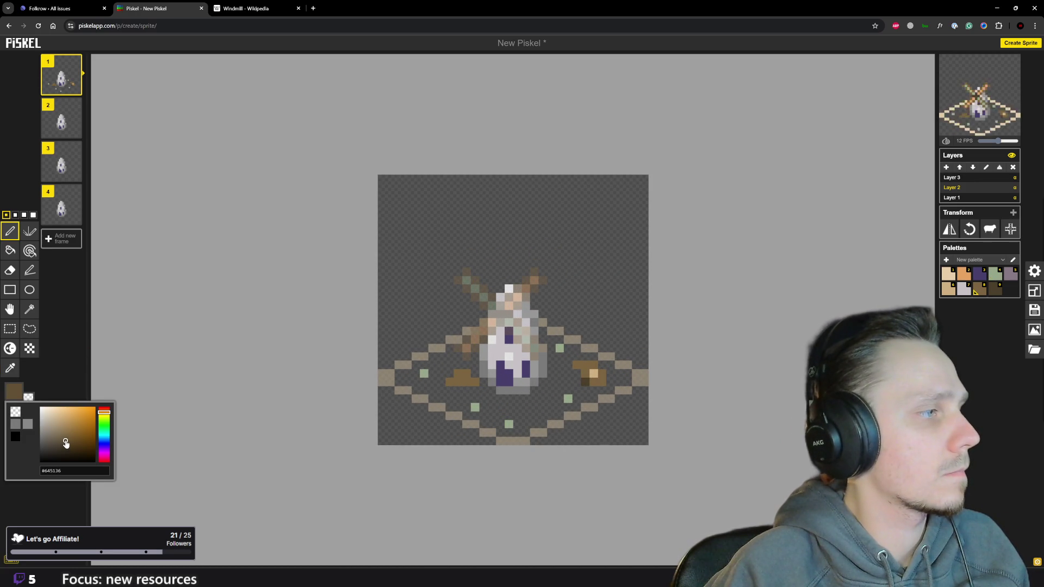
pyautogui.click(455, 379)
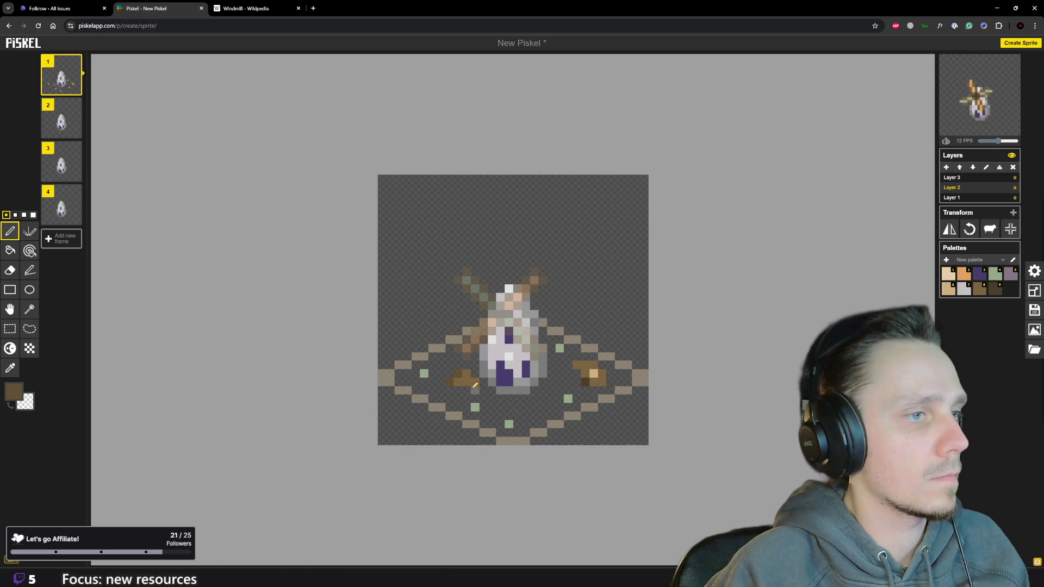
pyautogui.scroll(-1, 473, 381)
pyautogui.scroll(-1, 514, 386)
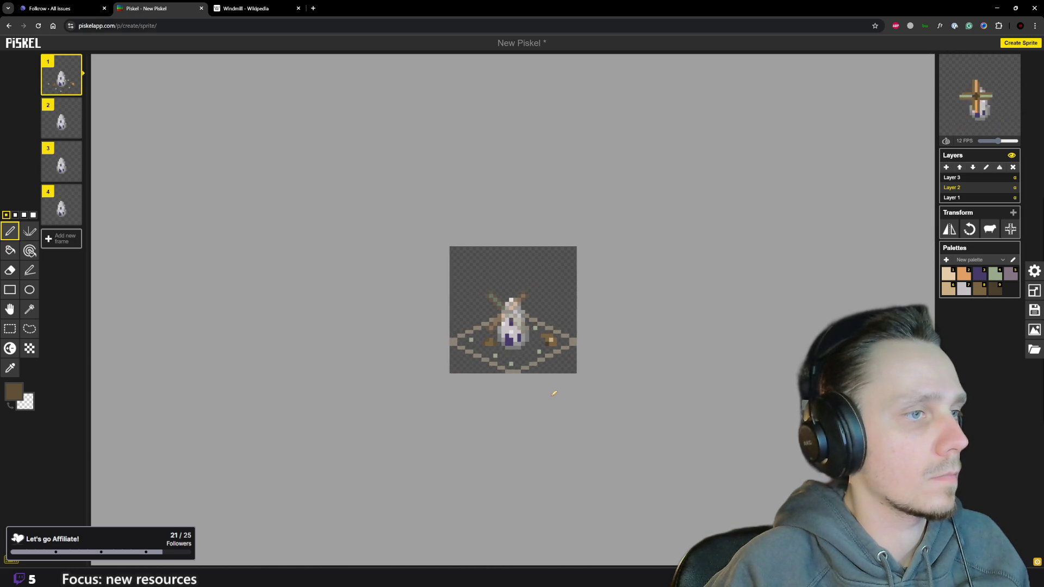
pyautogui.scroll(-1, 552, 389)
pyautogui.scroll(1, 560, 357)
pyautogui.scroll(1, 567, 327)
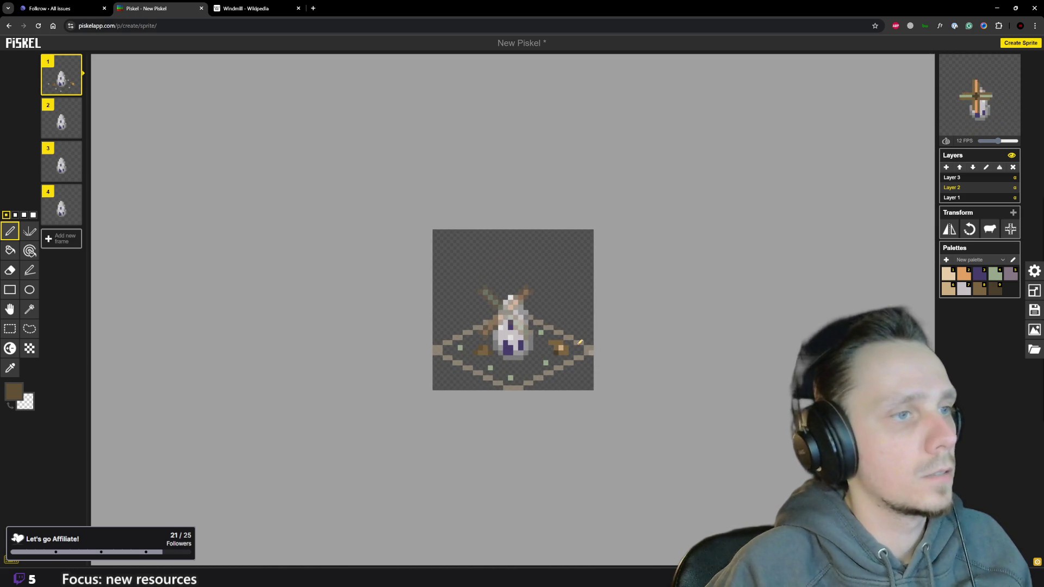
pyautogui.scroll(1, 575, 337)
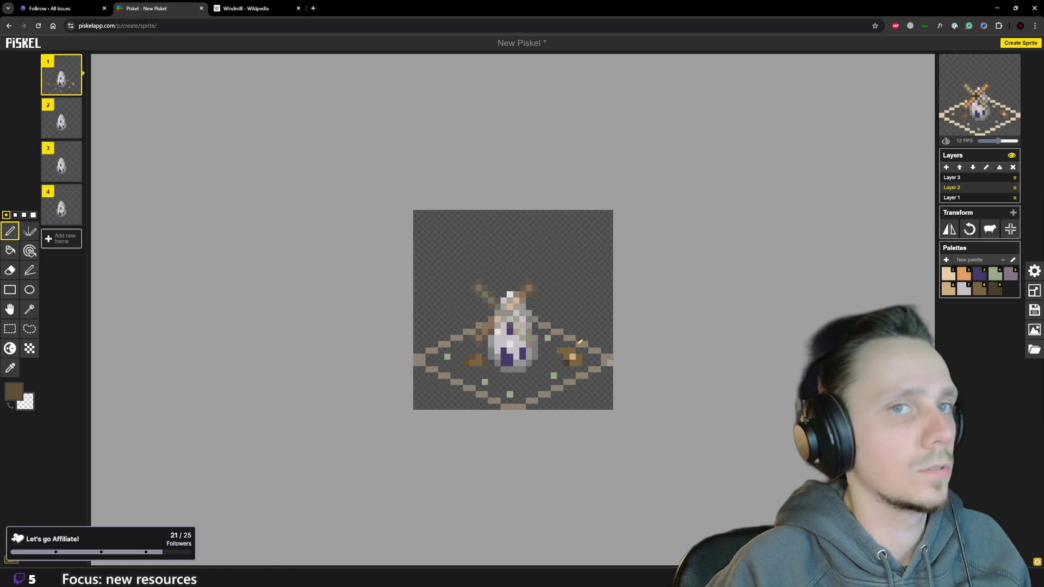
pyautogui.scroll(-1, 734, 318)
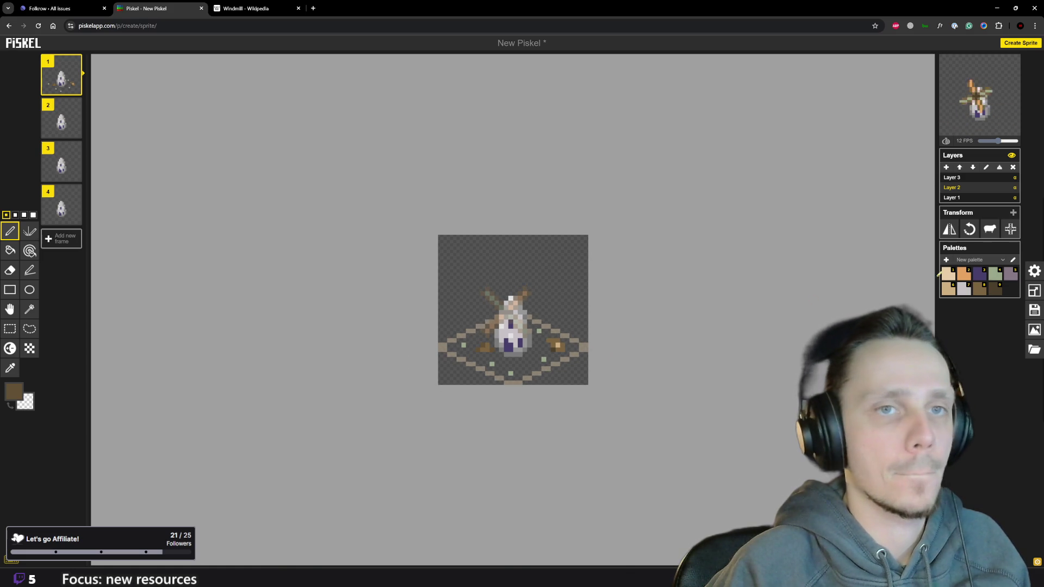
pyautogui.scroll(2, 565, 271)
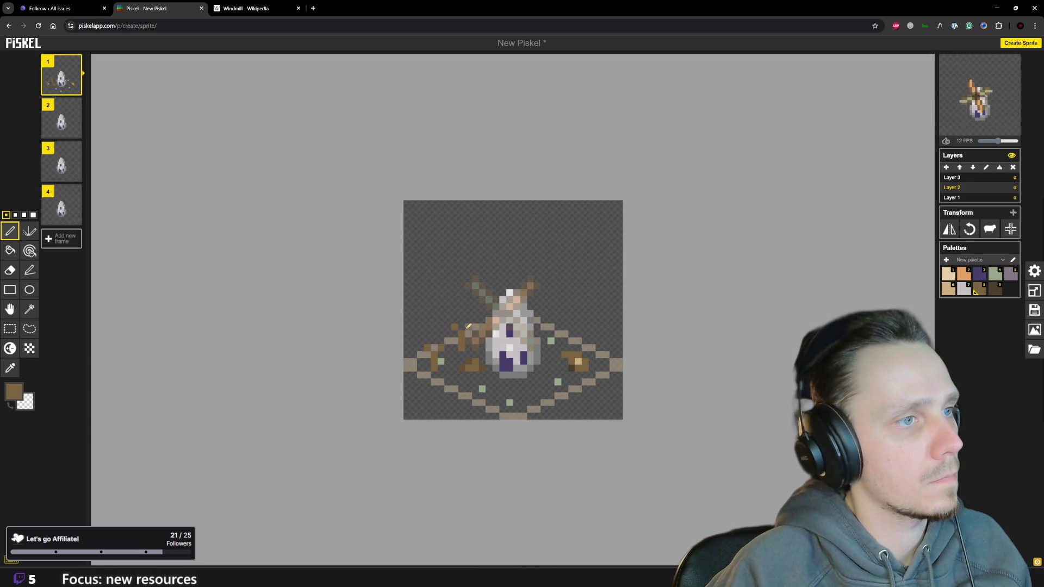
pyautogui.scroll(-1, 447, 377)
pyautogui.scroll(-2, 496, 364)
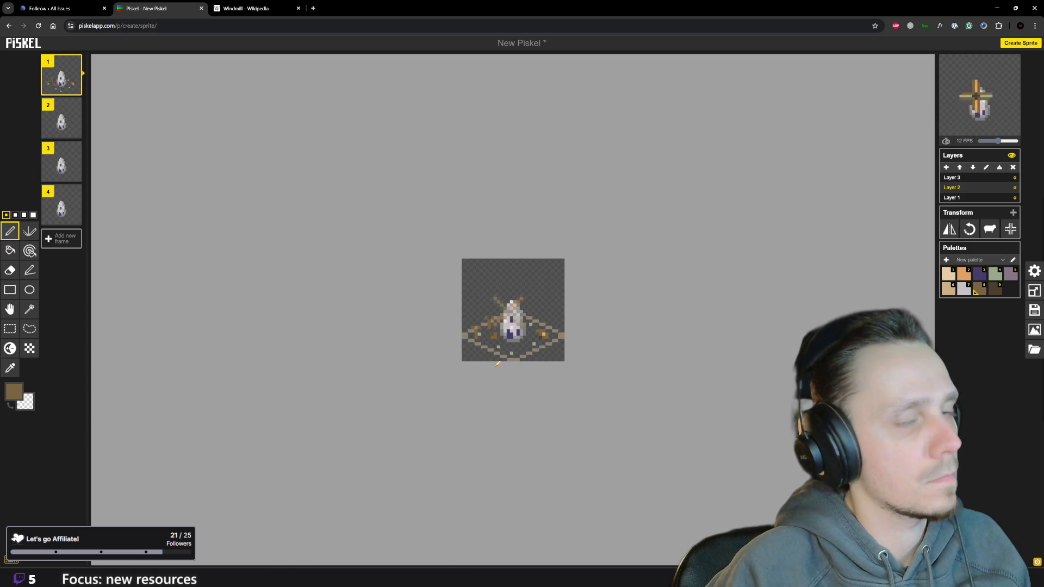
pyautogui.scroll(1, 506, 364)
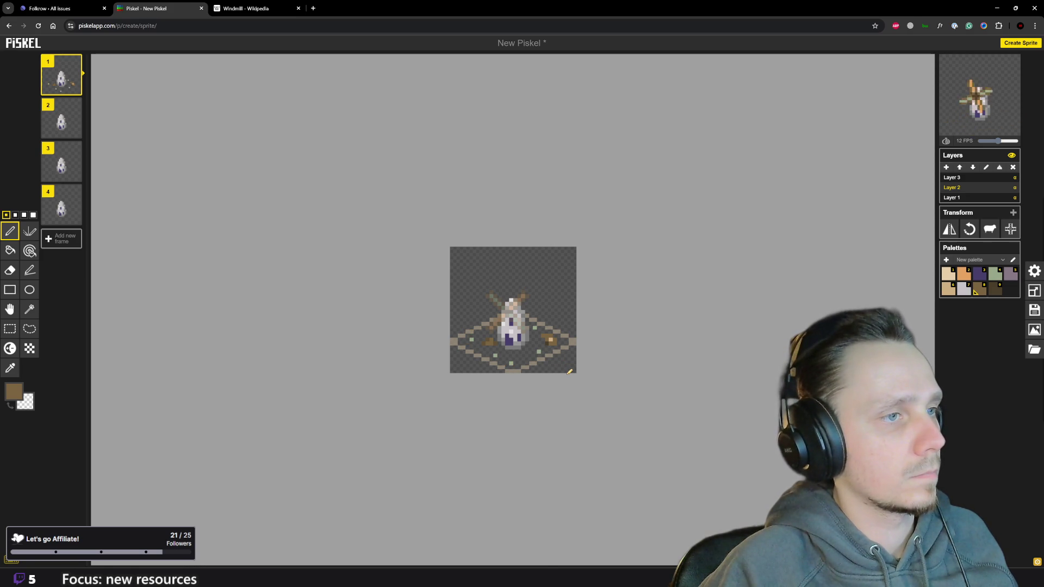
pyautogui.scroll(2, 565, 353)
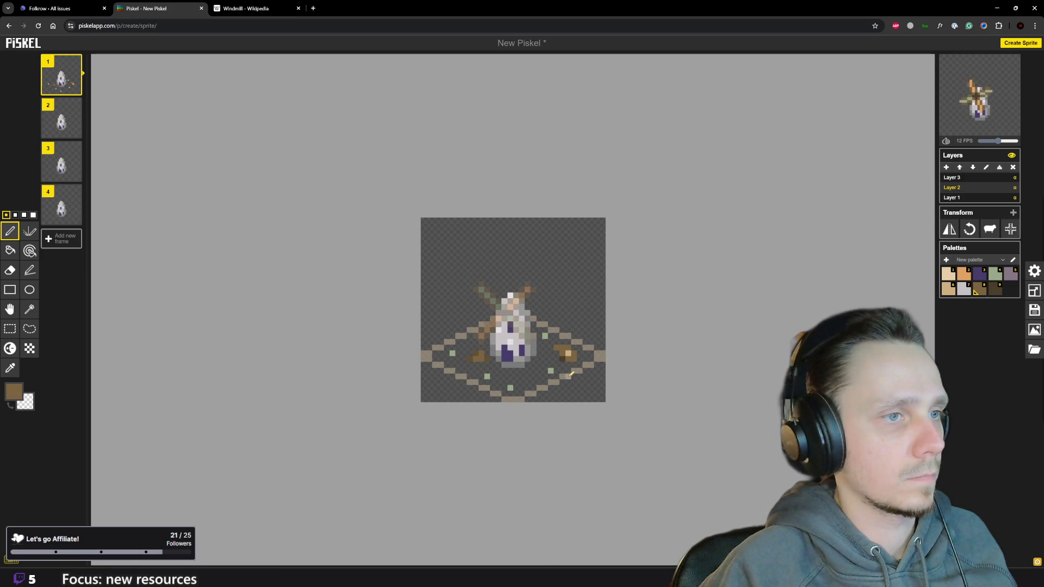
pyautogui.scroll(-2, 571, 374)
pyautogui.scroll(2, 544, 369)
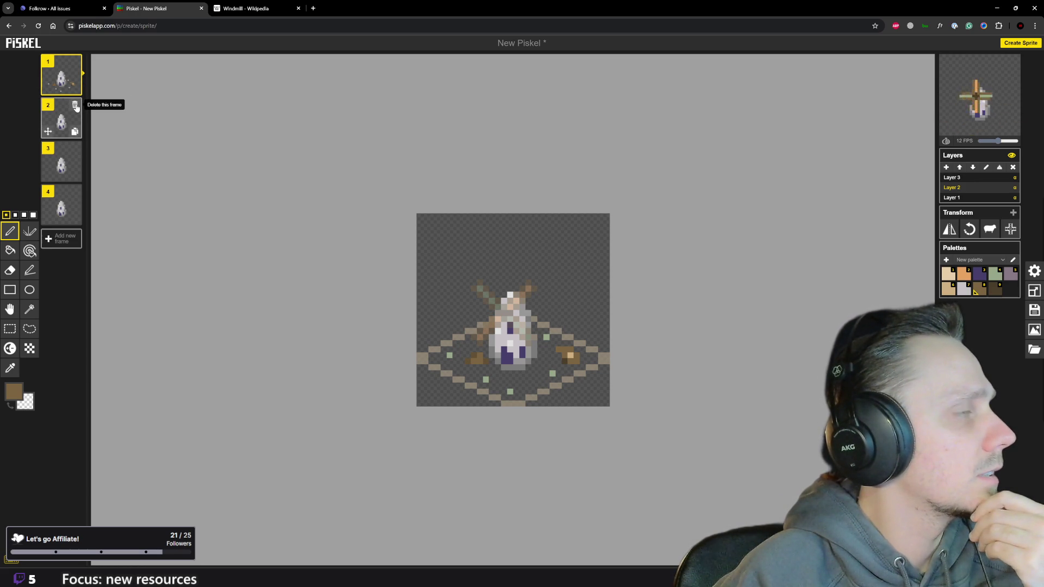
pyautogui.moveTo(62, 75)
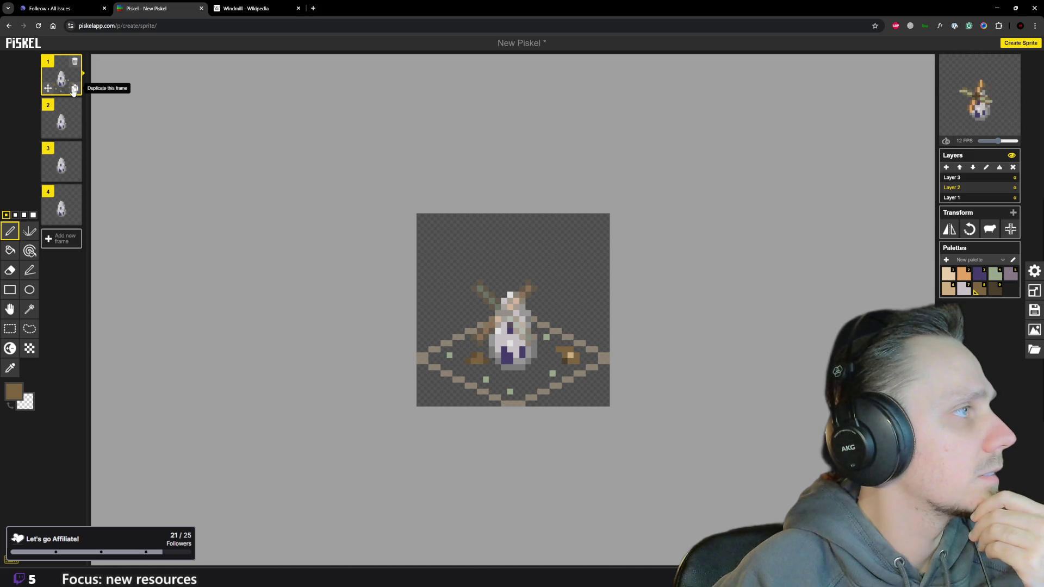
# Duplicate the first three frames, then undo back to the original four frames.
pyautogui.click(74, 88)
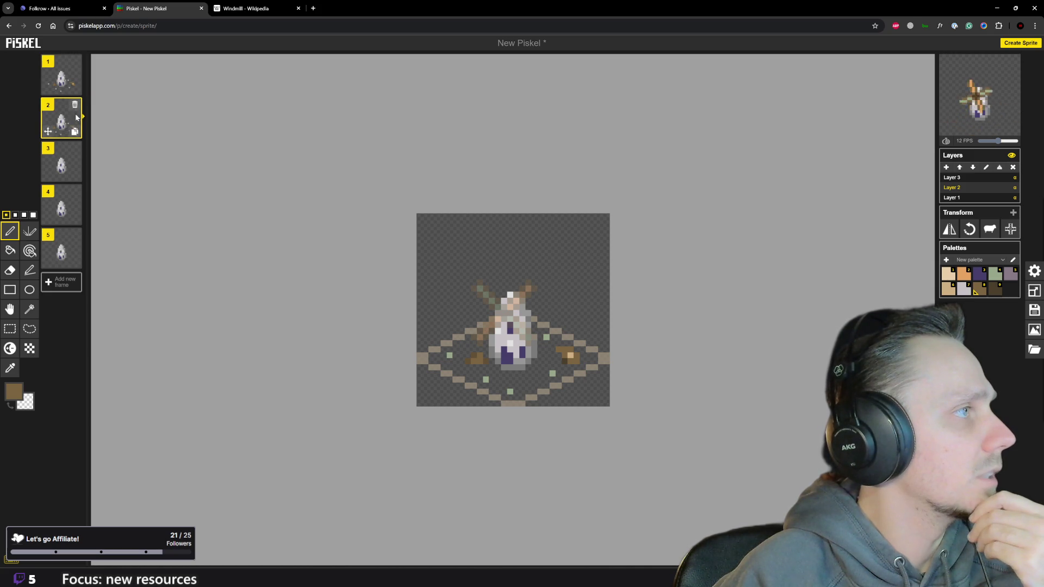
pyautogui.click(75, 132)
pyautogui.click(75, 174)
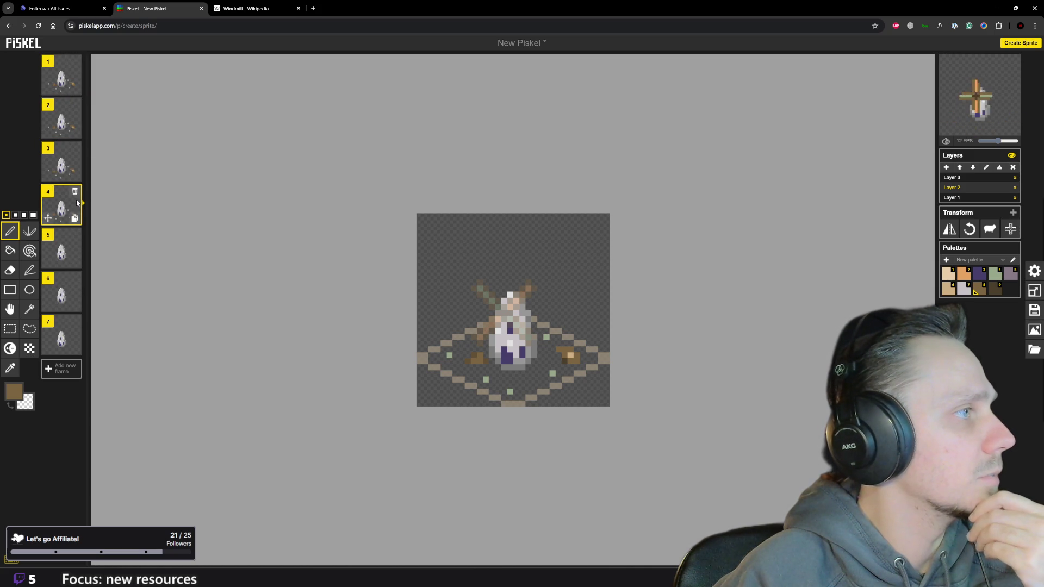
pyautogui.click(981, 179)
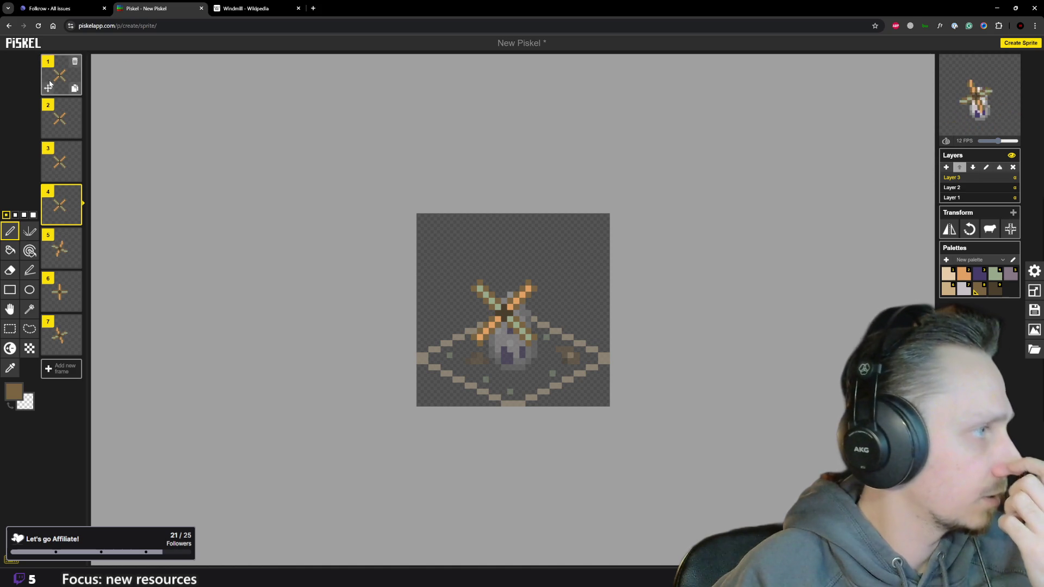
pyautogui.hotkey('ctrl', 'z')
pyautogui.hotkey('ctrl', 'z')
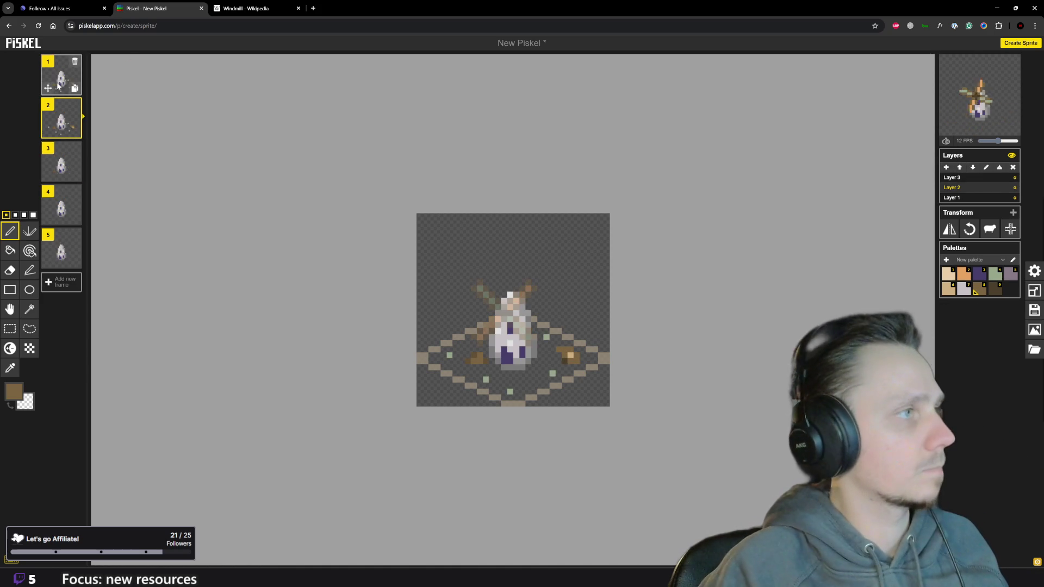
pyautogui.hotkey('ctrl', 'z')
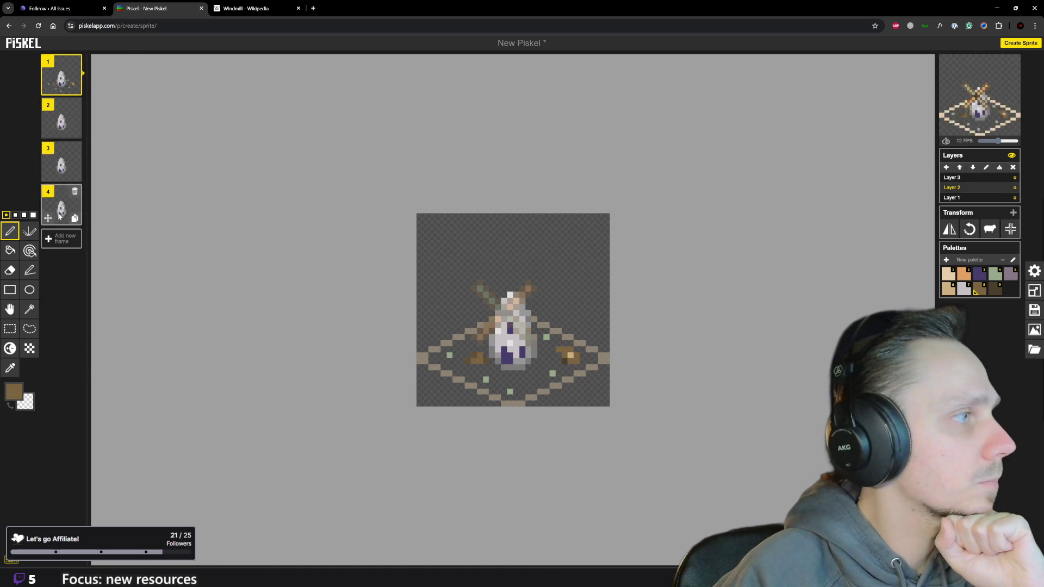
# Select the whole sprite area, review frames 2–4, and switch to the ground-tile Layer 1.
pyautogui.click(11, 328)
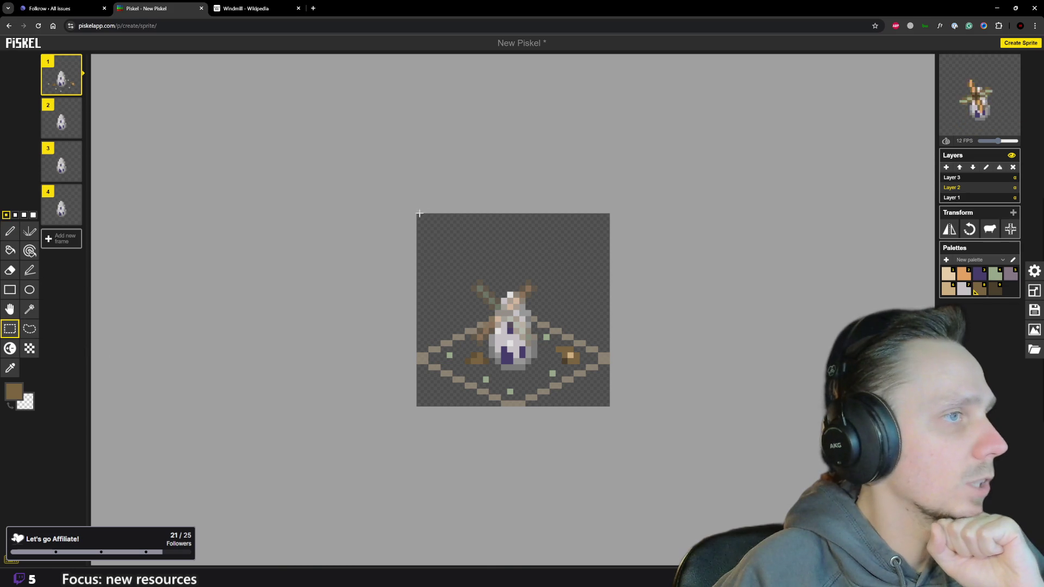
pyautogui.moveTo(418, 216); pyautogui.dragTo(595, 376)
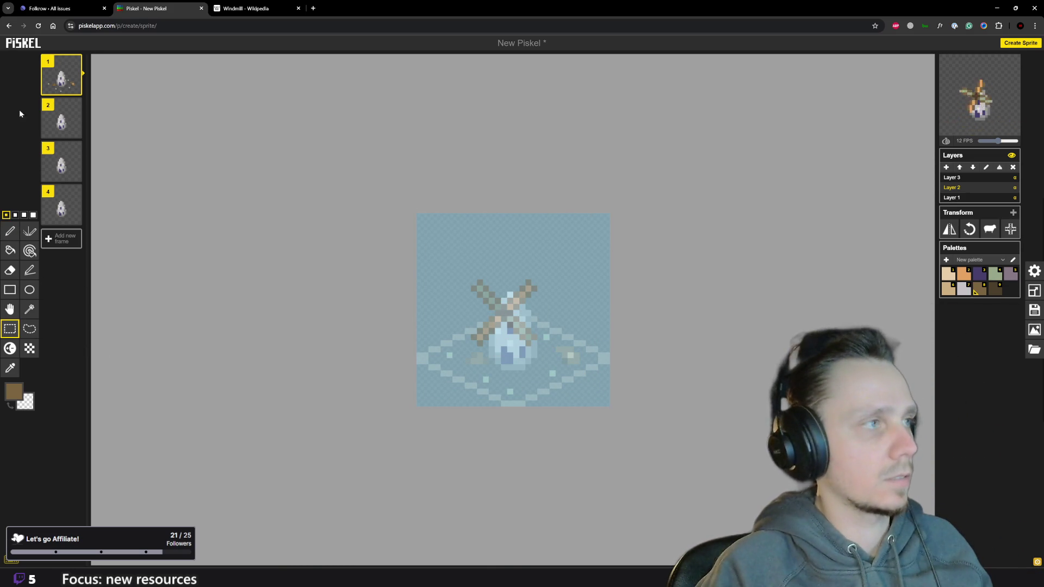
pyautogui.click(61, 120)
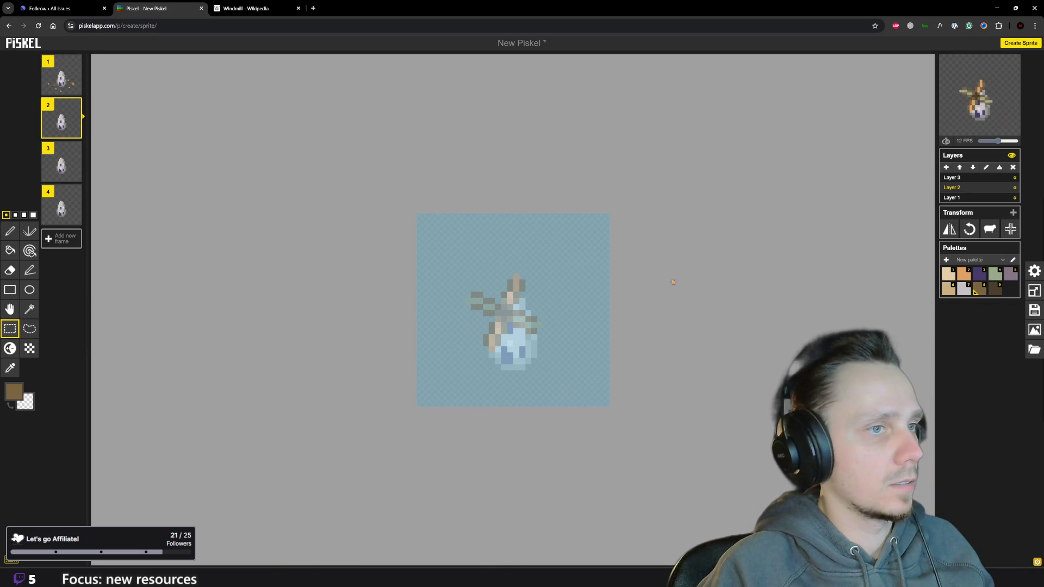
pyautogui.click(61, 165)
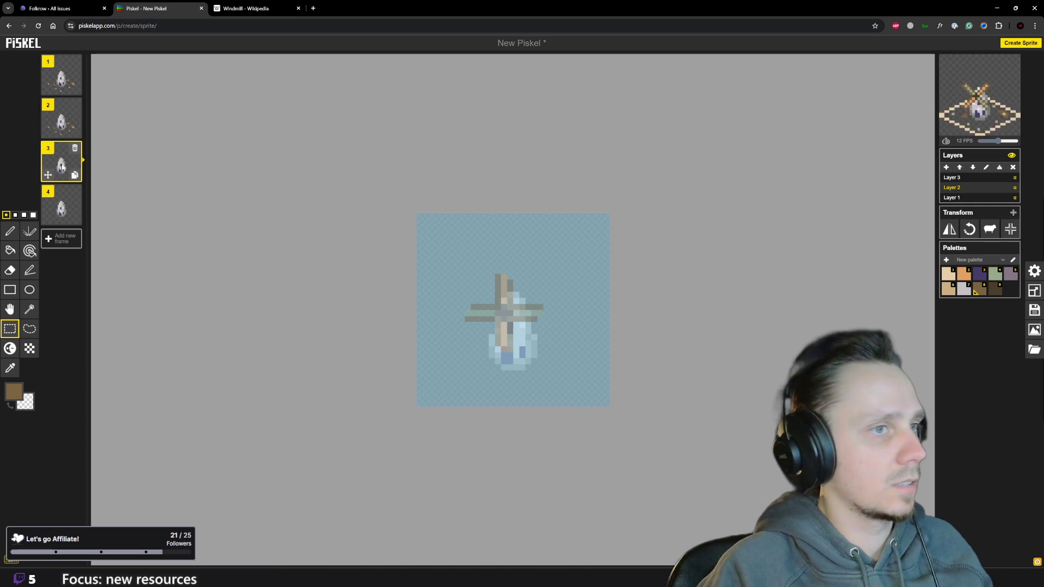
pyautogui.click(68, 198)
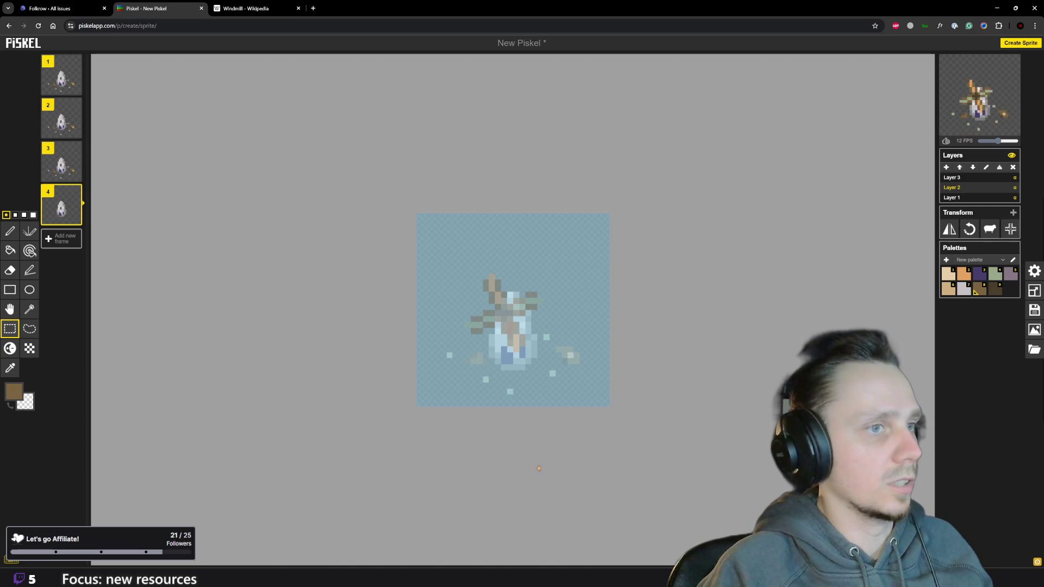
pyautogui.click(461, 467)
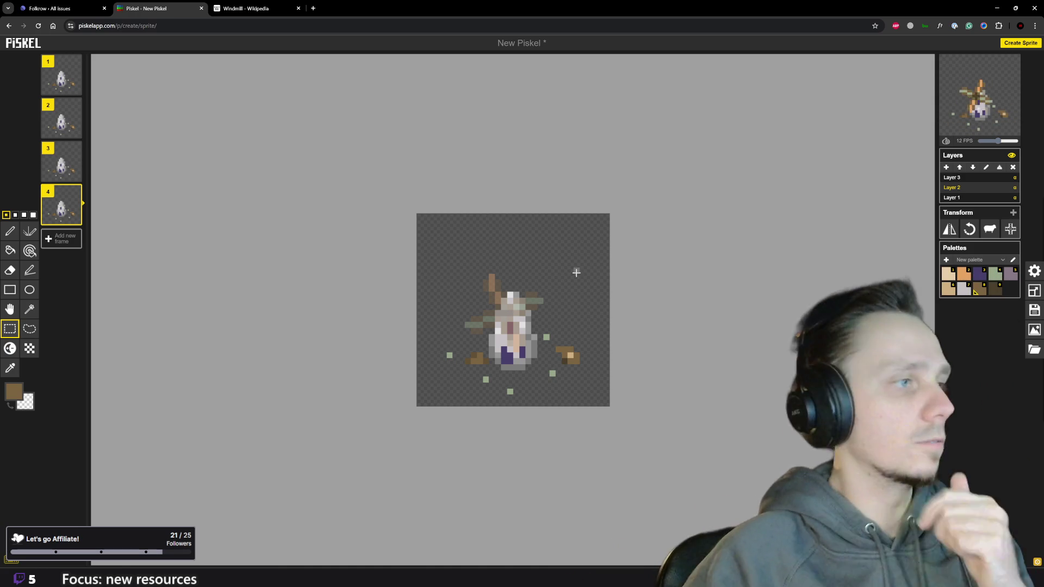
pyautogui.click(1010, 198)
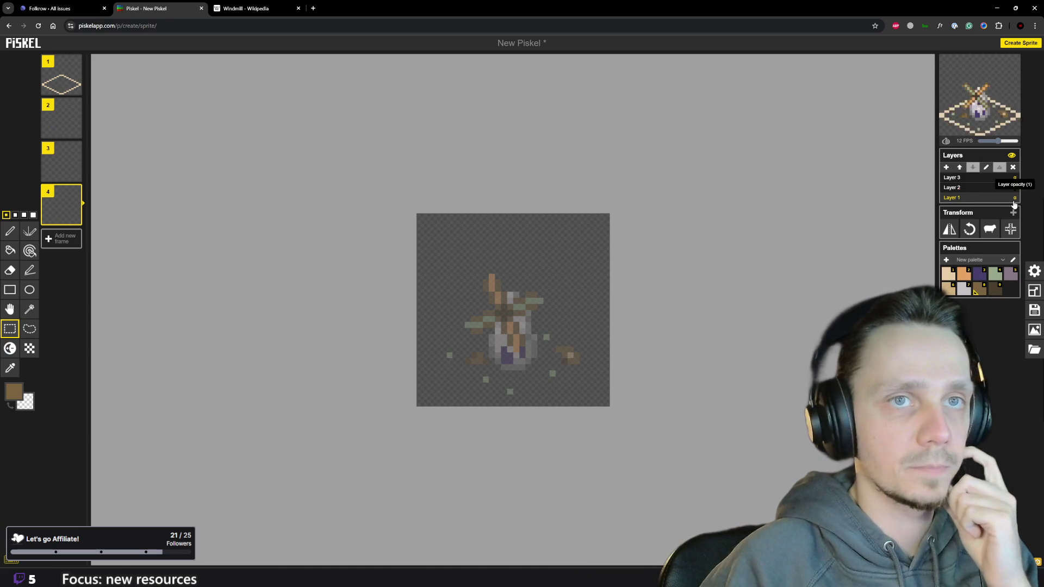
# Delete the ground-tile Layer 1 and bring up the PNG export settings.
pyautogui.click(1014, 168)
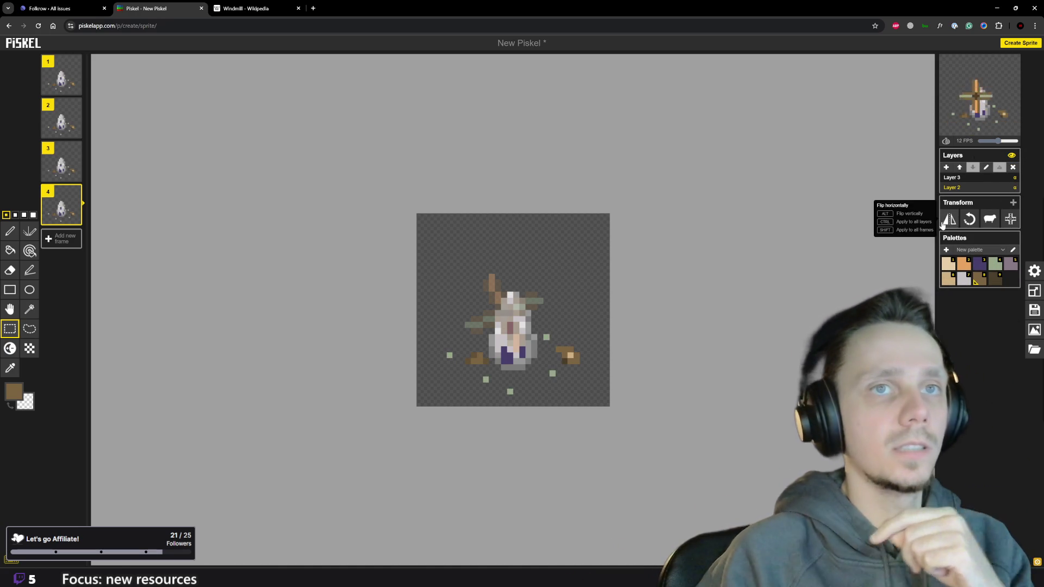
pyautogui.click(1034, 329)
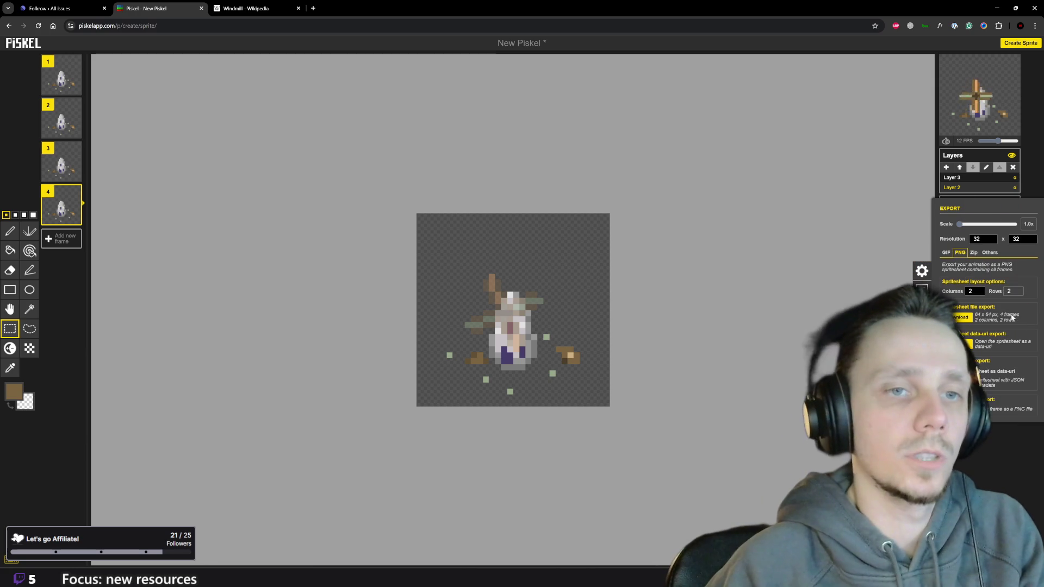
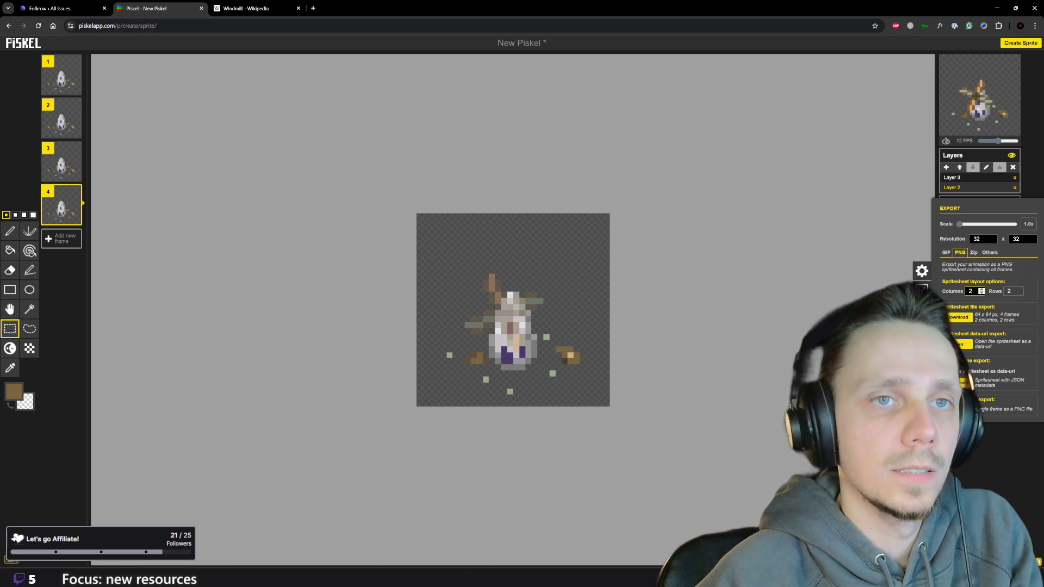
# Export the first and second 32×32 windmill frames as separate PNG downloads.
pyautogui.click(61, 75)
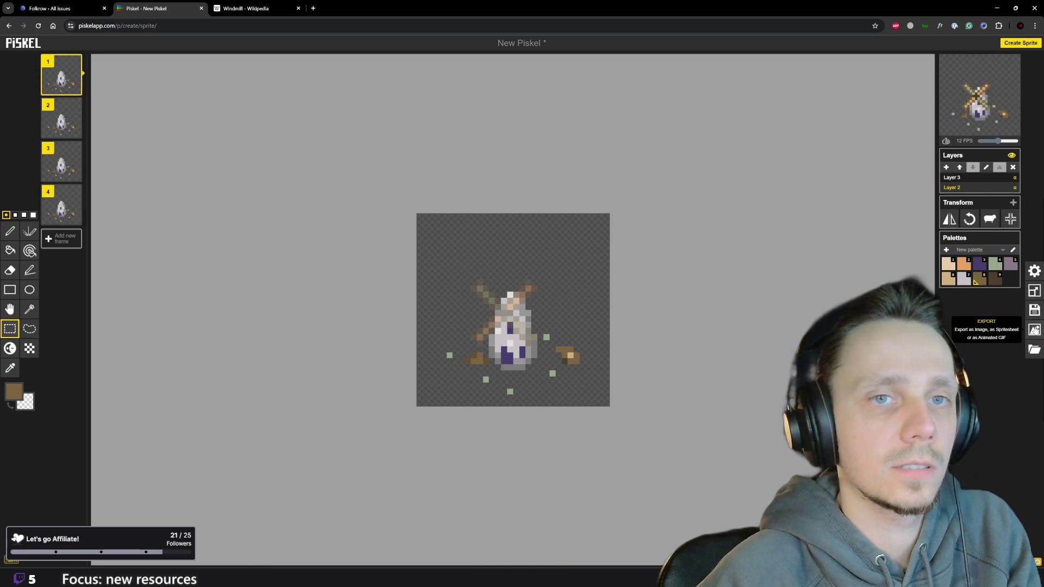
pyautogui.click(1035, 330)
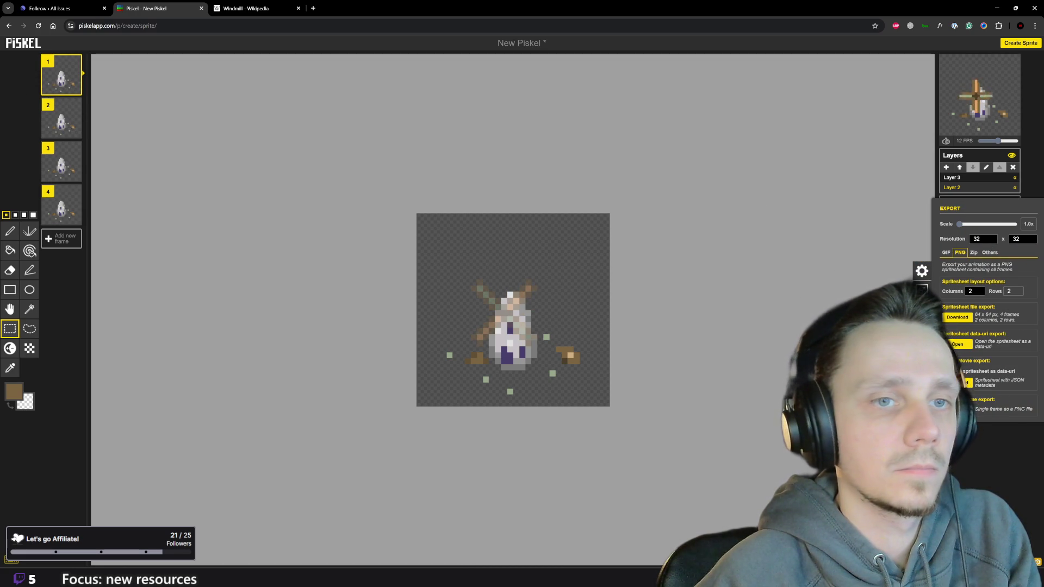
pyautogui.click(963, 411)
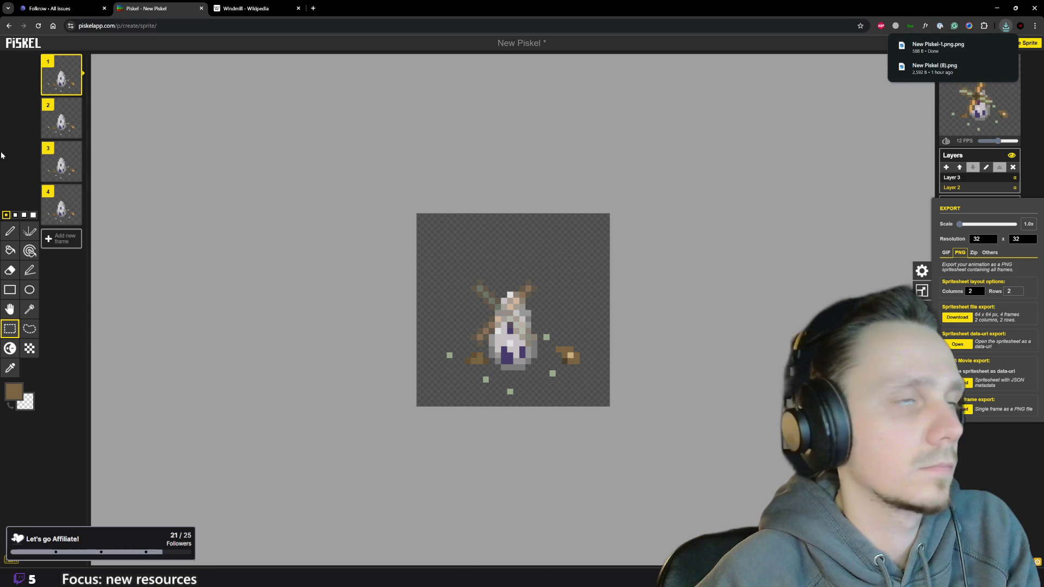
pyautogui.click(61, 121)
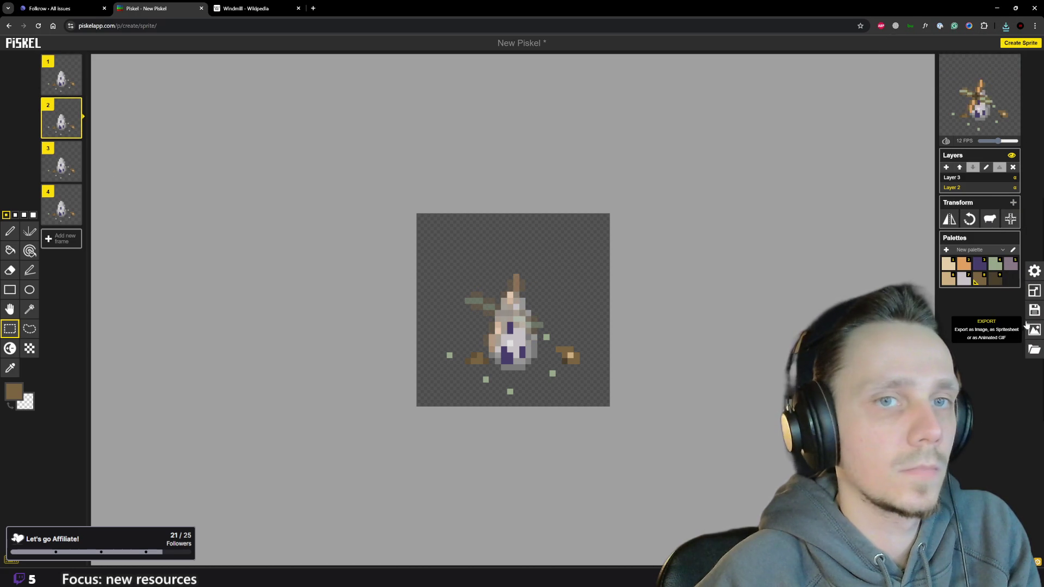
pyautogui.click(1034, 329)
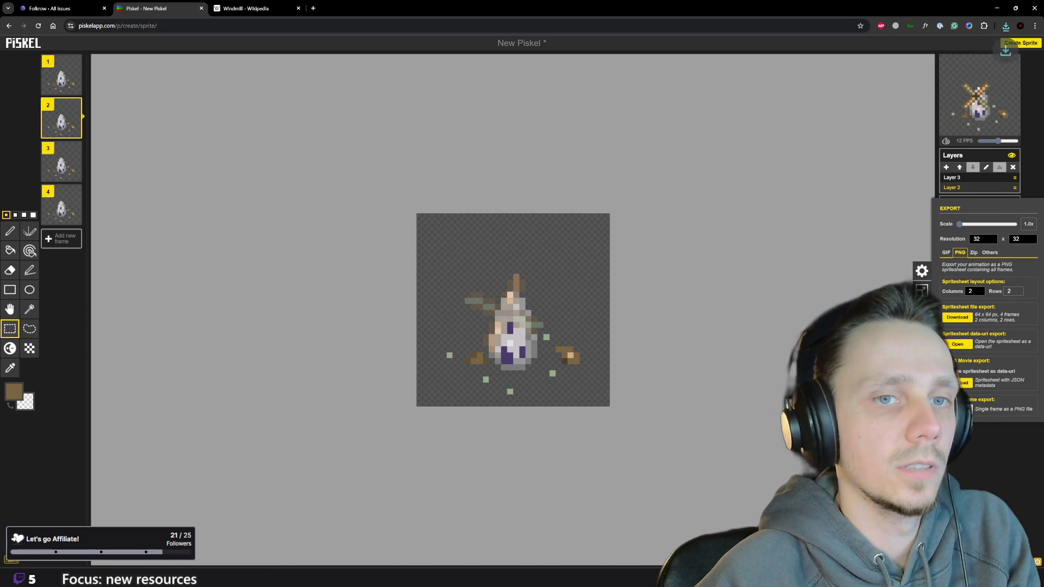
# Export the third and fourth frames, then show the downloaded PNGs in the Downloads folder.
pyautogui.click(57, 163)
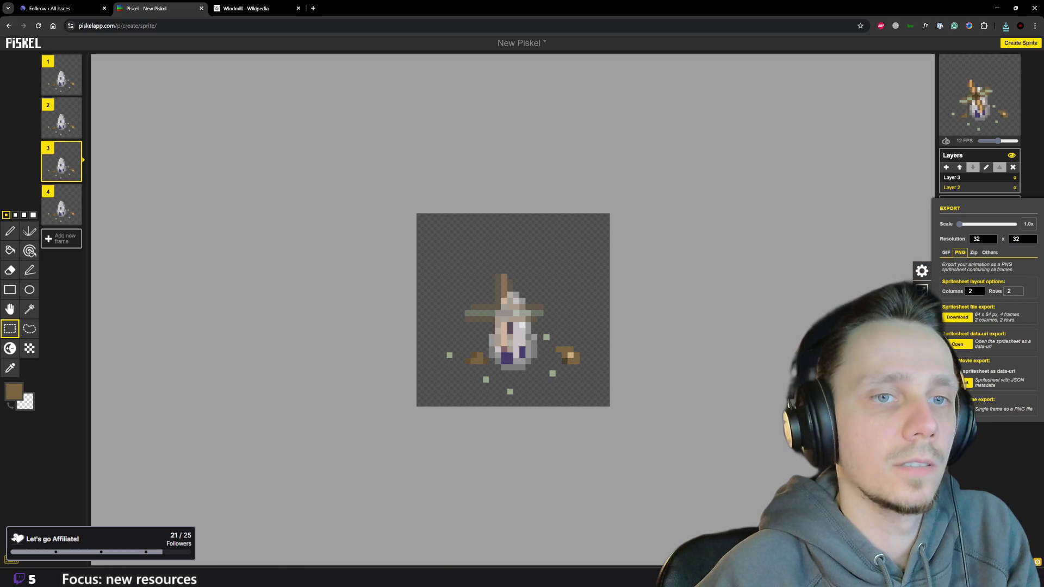
pyautogui.click(61, 204)
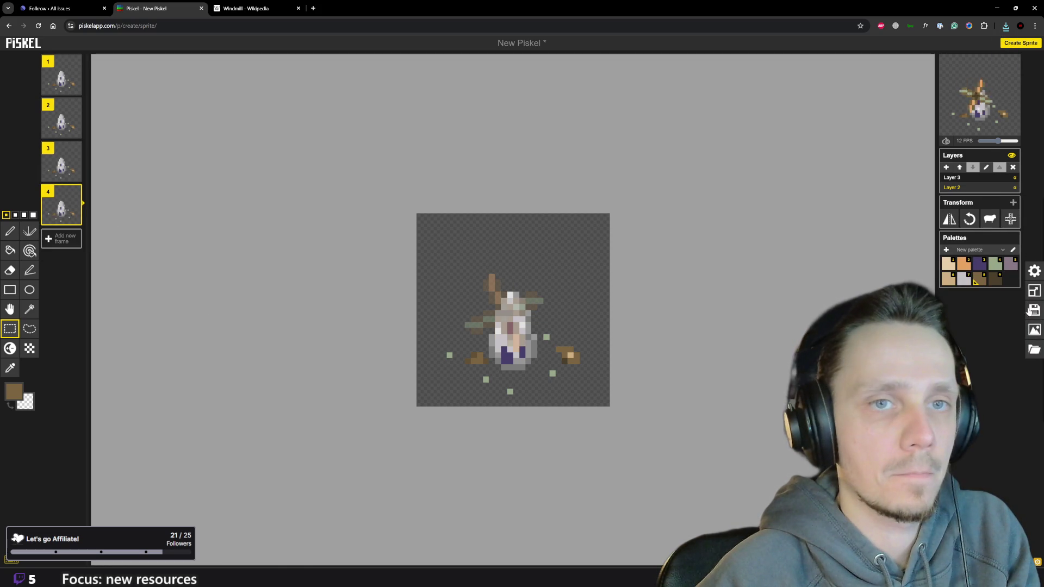
pyautogui.click(1035, 330)
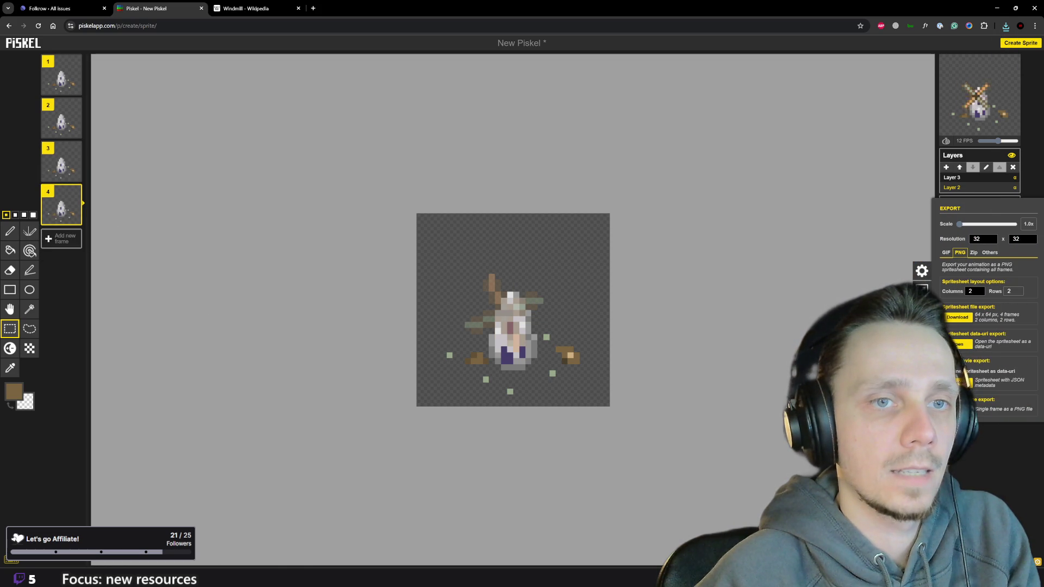
pyautogui.click(1006, 25)
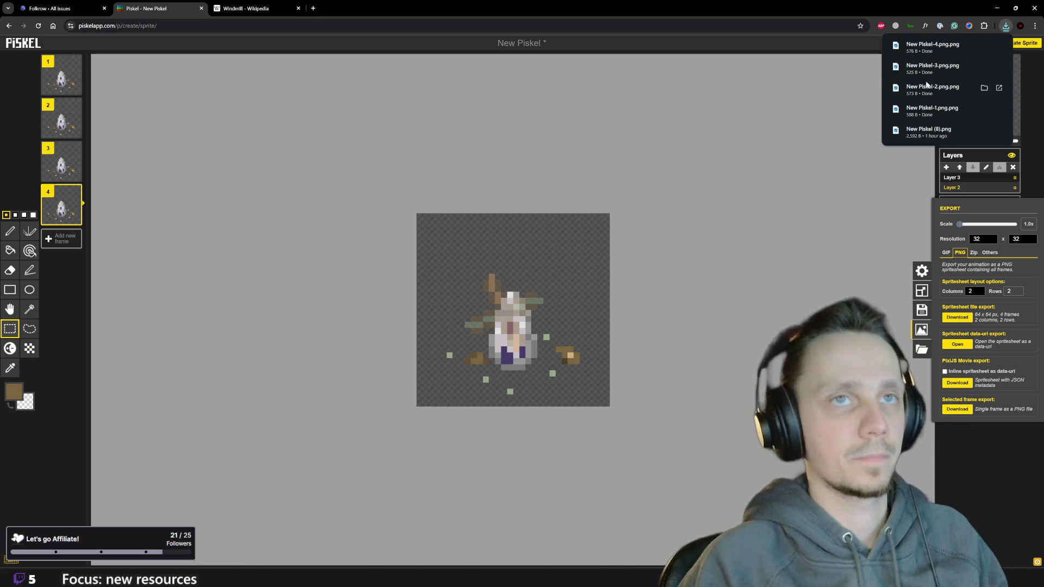
pyautogui.click(984, 44)
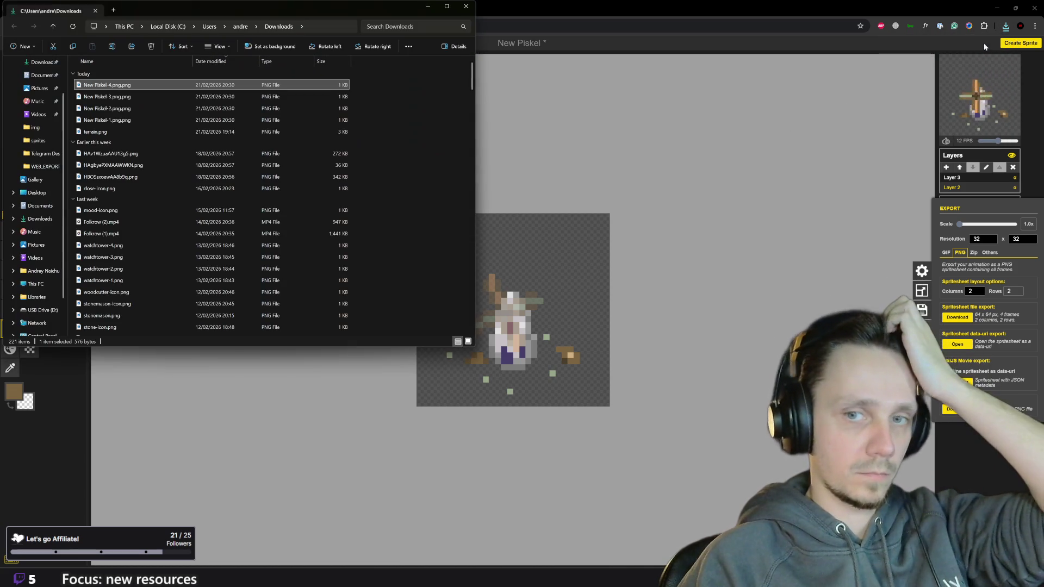
# Rename the first two exported frames to windmill-1.png and windmill-2.png.
pyautogui.click(109, 123)
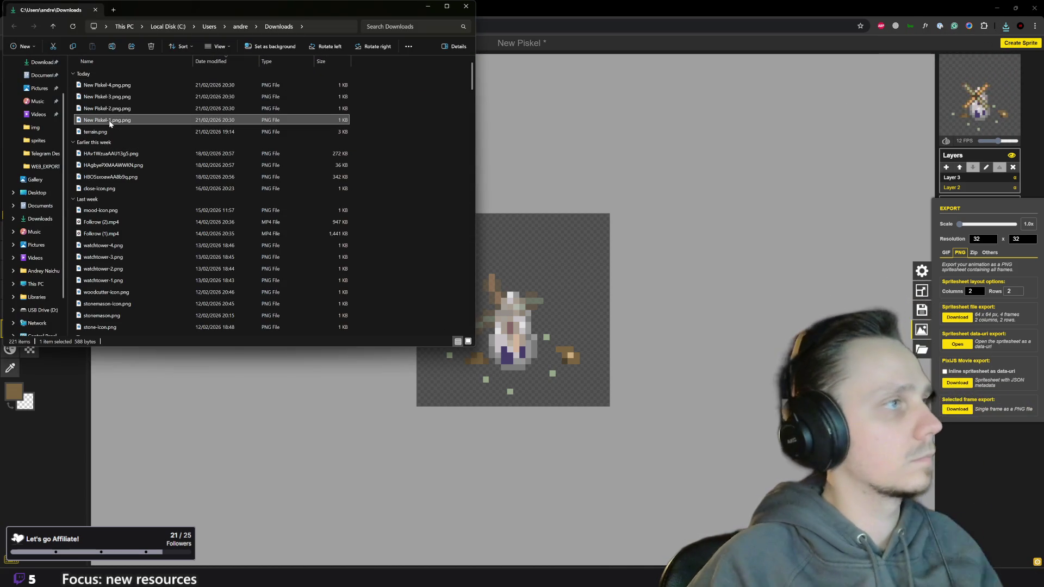
pyautogui.press('F2')
pyautogui.write('windmill-1')
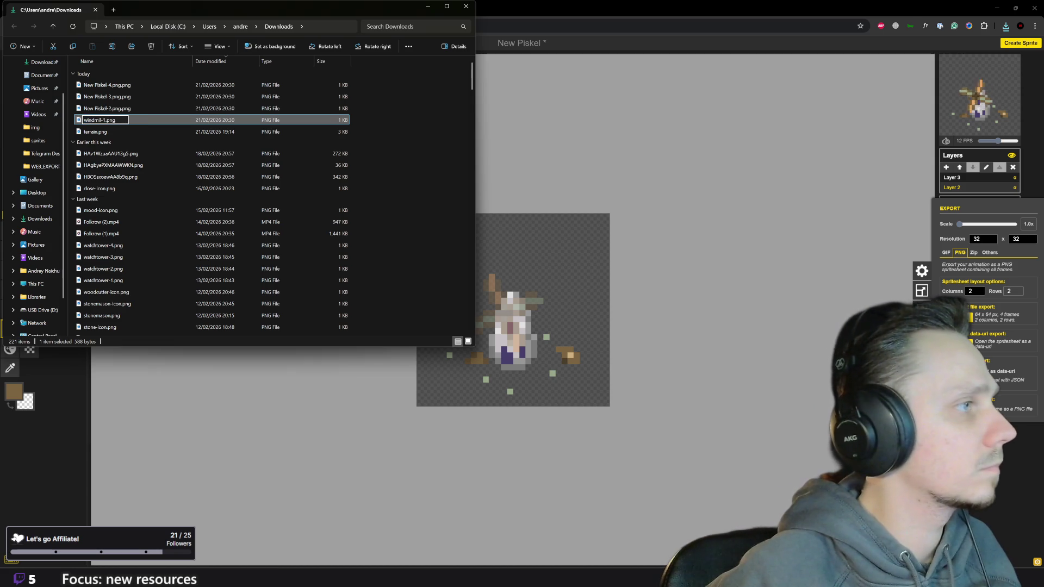
pyautogui.hotkey('shift', 'Left')
pyautogui.press('Left')
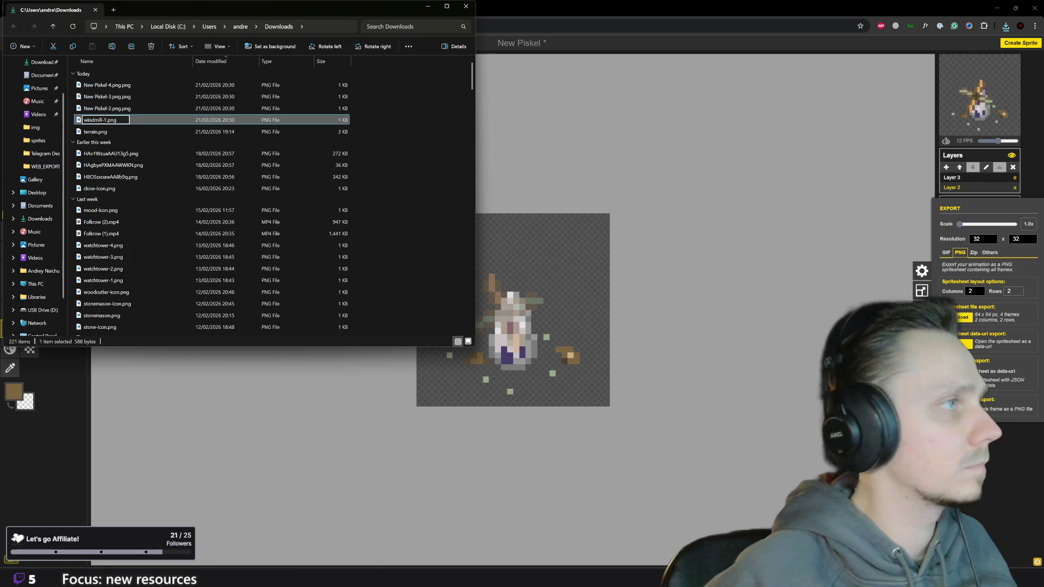
pyautogui.write('l')
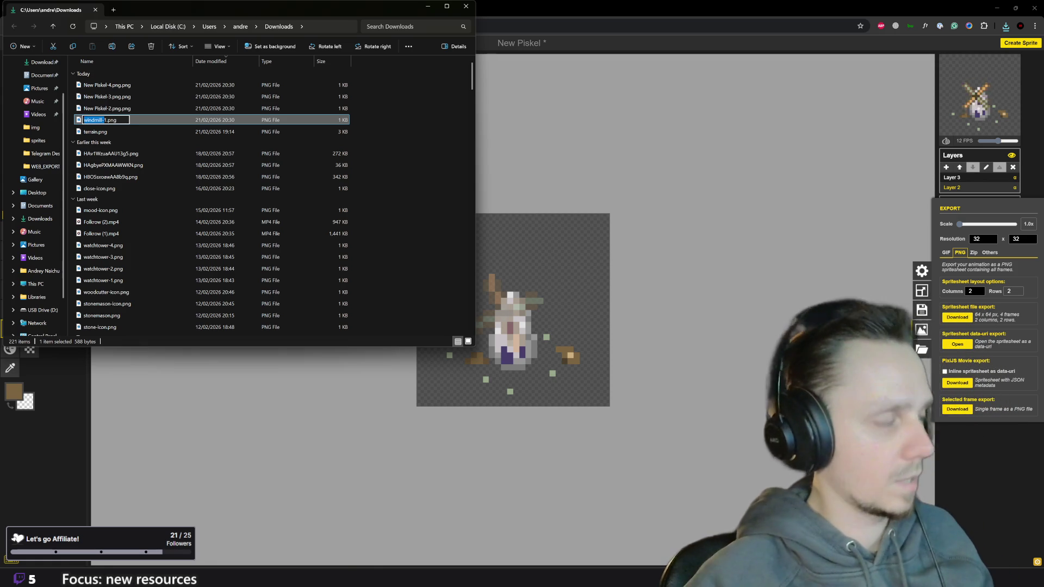
pyautogui.press('Return')
pyautogui.click(99, 109)
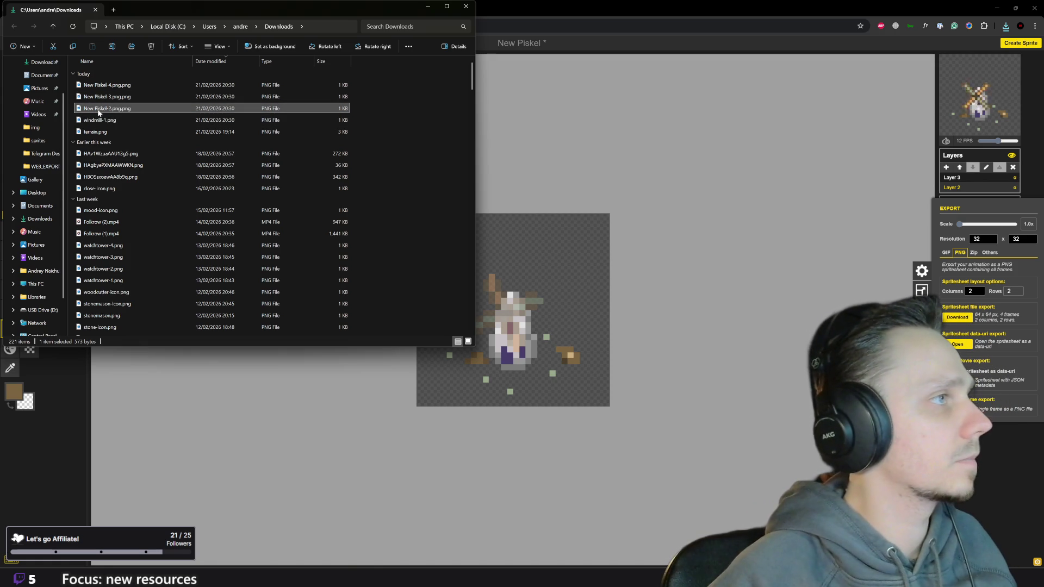
pyautogui.press('F2')
pyautogui.write('windmill')
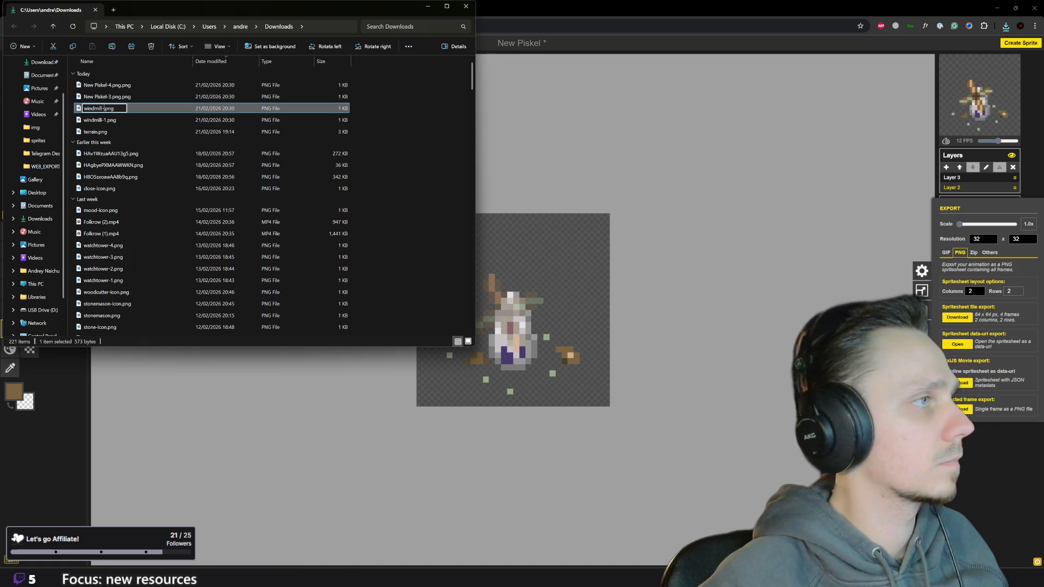
pyautogui.press('Return')
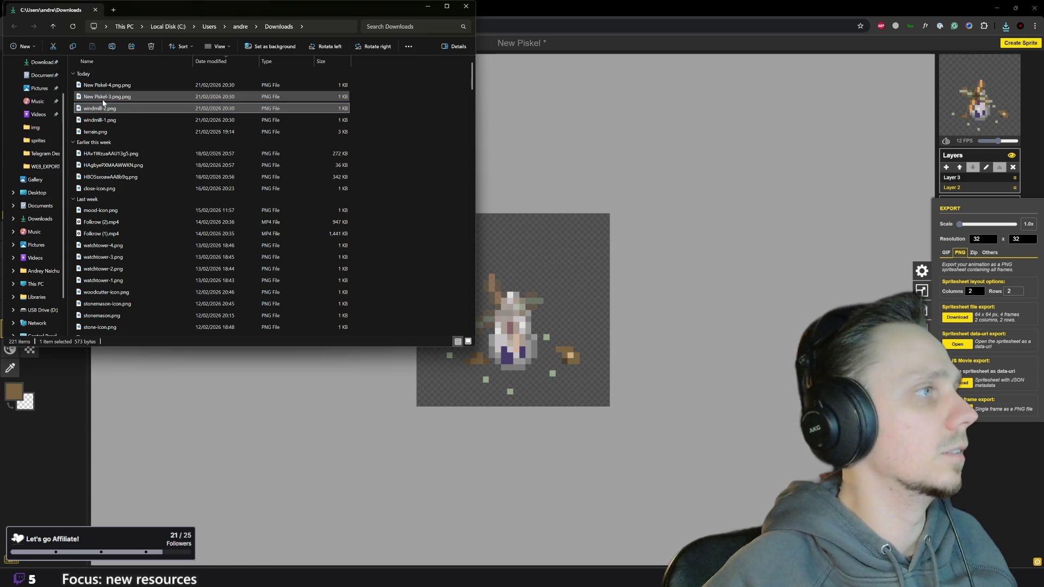
# Rename the remaining frames to windmill-3.png and windmill-4.png, then return to Godot.
pyautogui.click(104, 97)
pyautogui.press('F2')
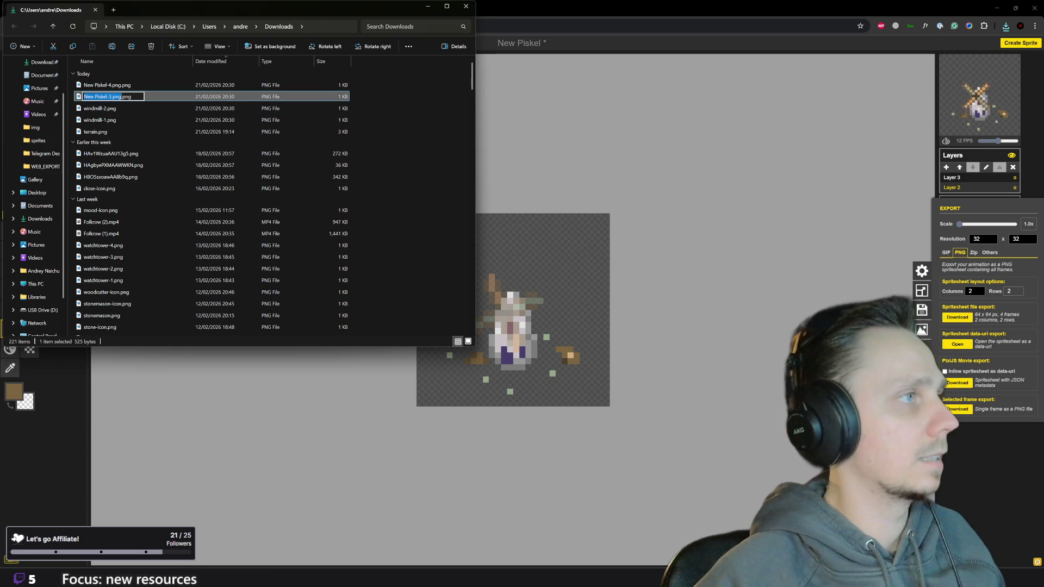
pyautogui.write('windmill-3')
pyautogui.press('Return')
pyautogui.click(107, 85)
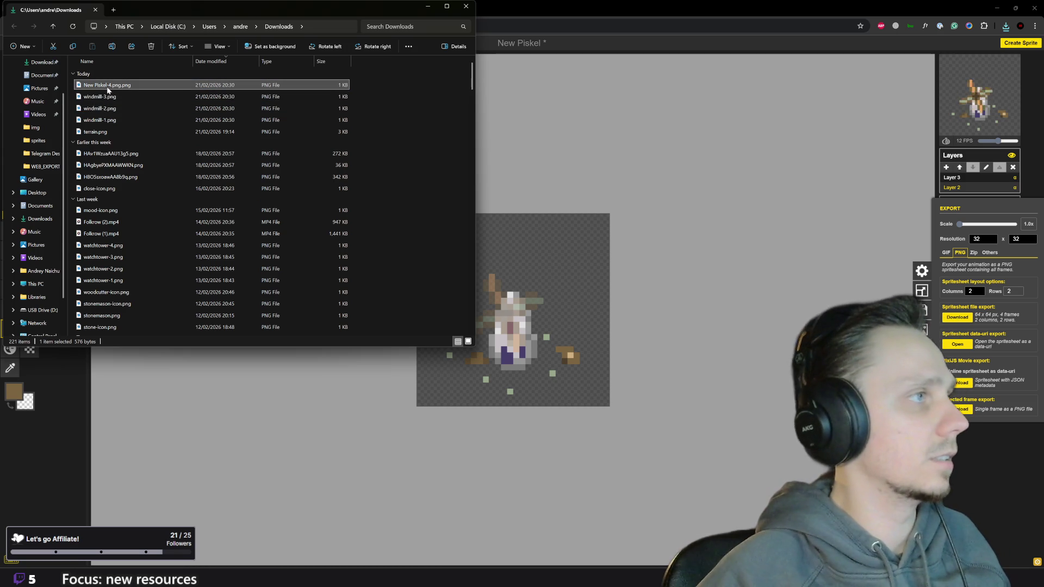
pyautogui.press('F2')
pyautogui.write('windmill-4')
pyautogui.press('Return')
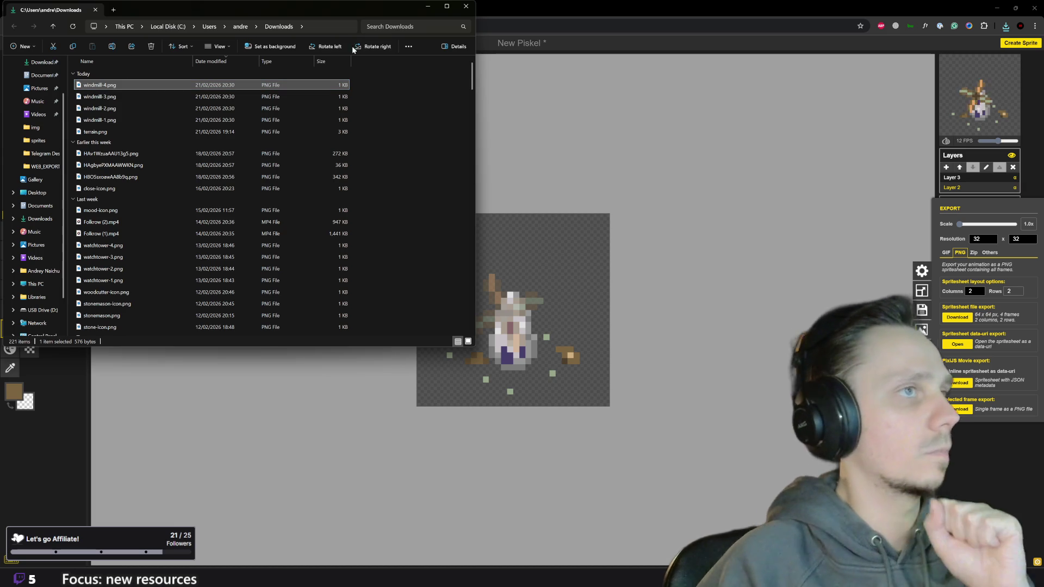
pyautogui.click(654, 560)
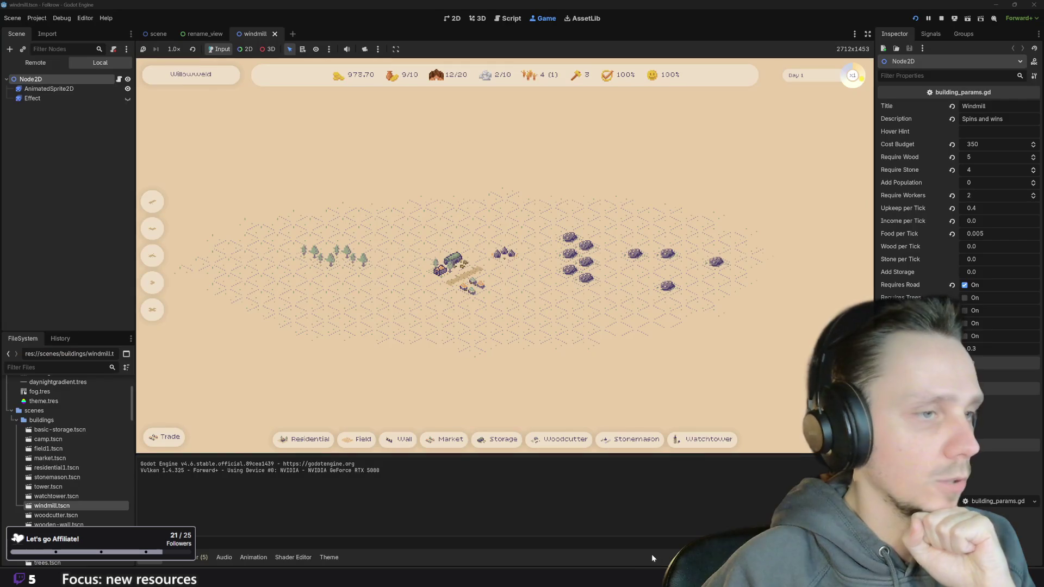
# Stop the game, select the windmill's AnimatedSprite2D, browse the sprites folders and reopen Downloads.
pyautogui.click(942, 17)
pyautogui.scroll(-3, 476, 331)
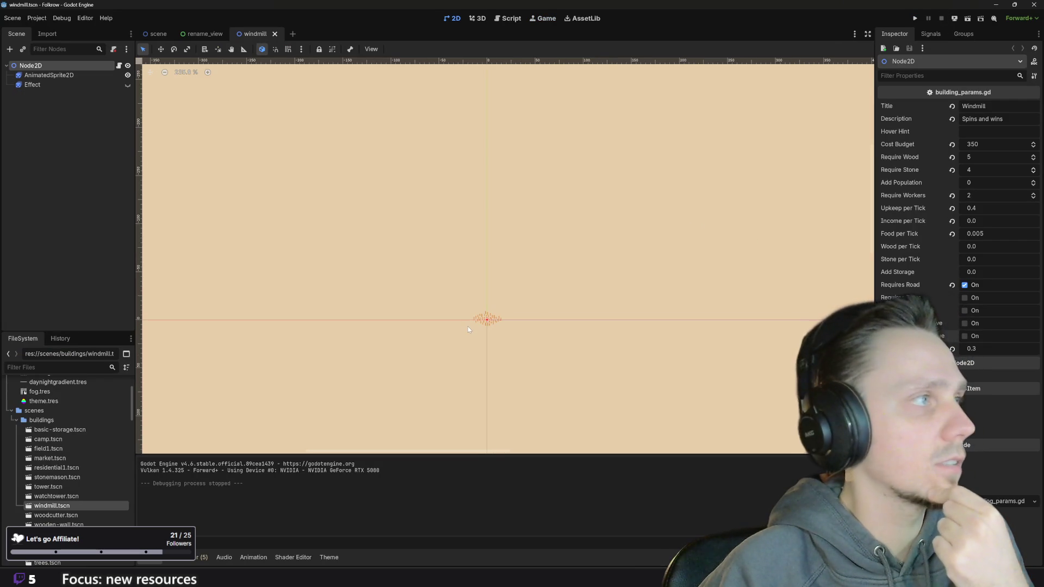
pyautogui.click(41, 75)
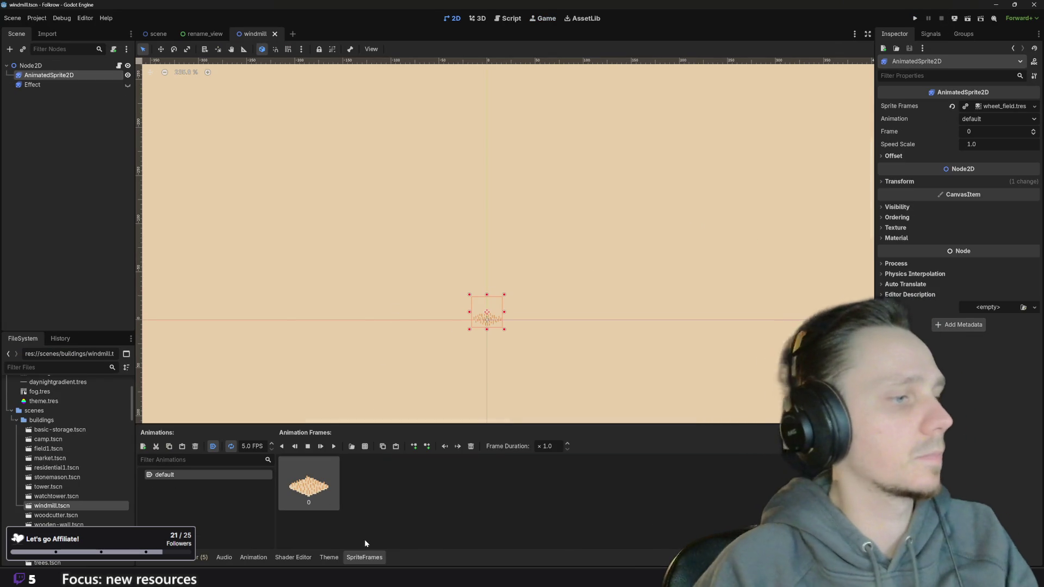
pyautogui.scroll(-5, 76, 474)
pyautogui.scroll(2, 74, 473)
pyautogui.scroll(1, 77, 497)
pyautogui.scroll(2, 75, 507)
pyautogui.scroll(2, 75, 508)
pyautogui.scroll(2, 75, 507)
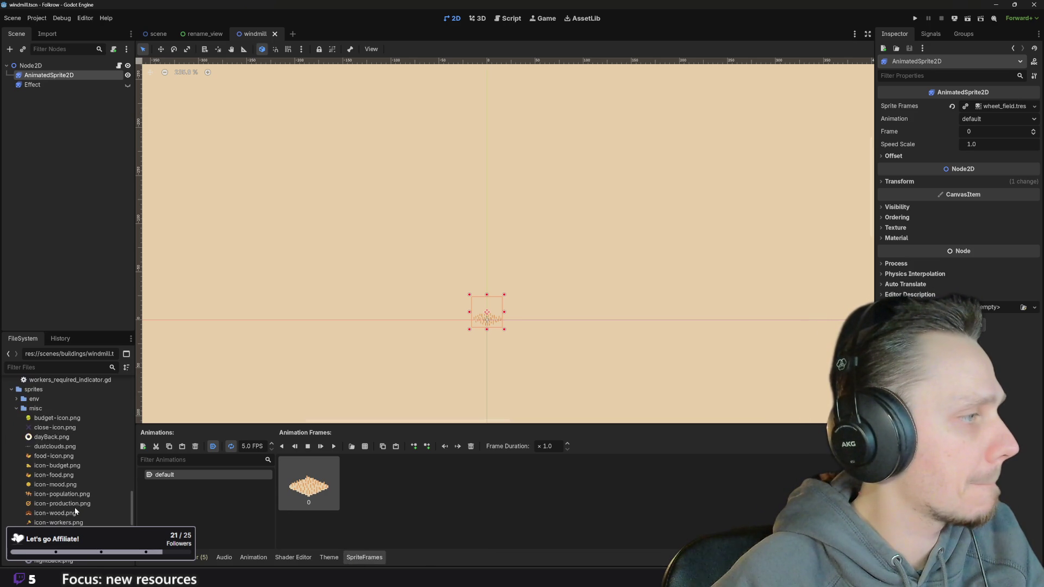
pyautogui.click(18, 409)
pyautogui.click(17, 419)
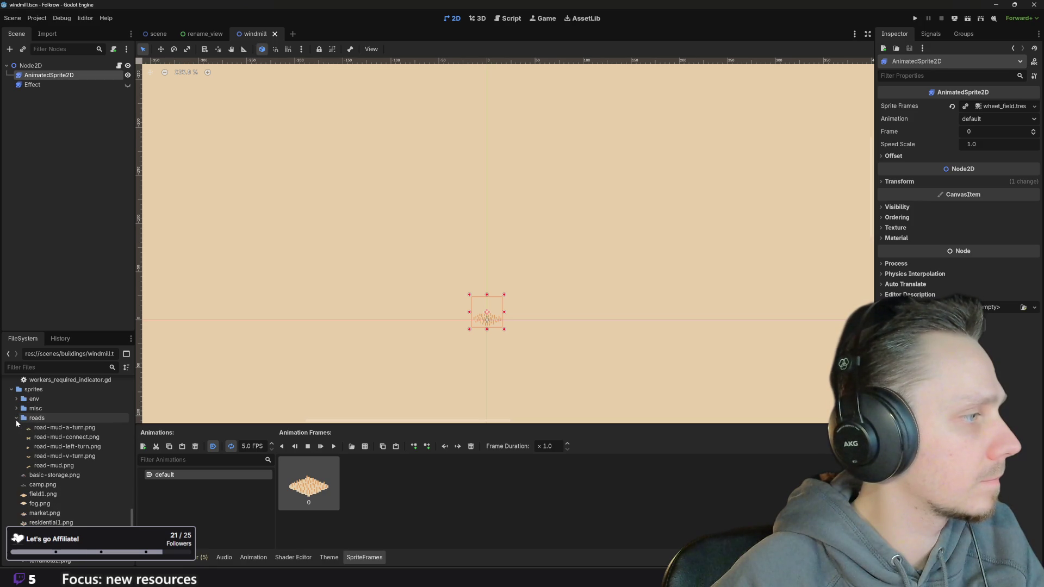
pyautogui.scroll(-2, 56, 468)
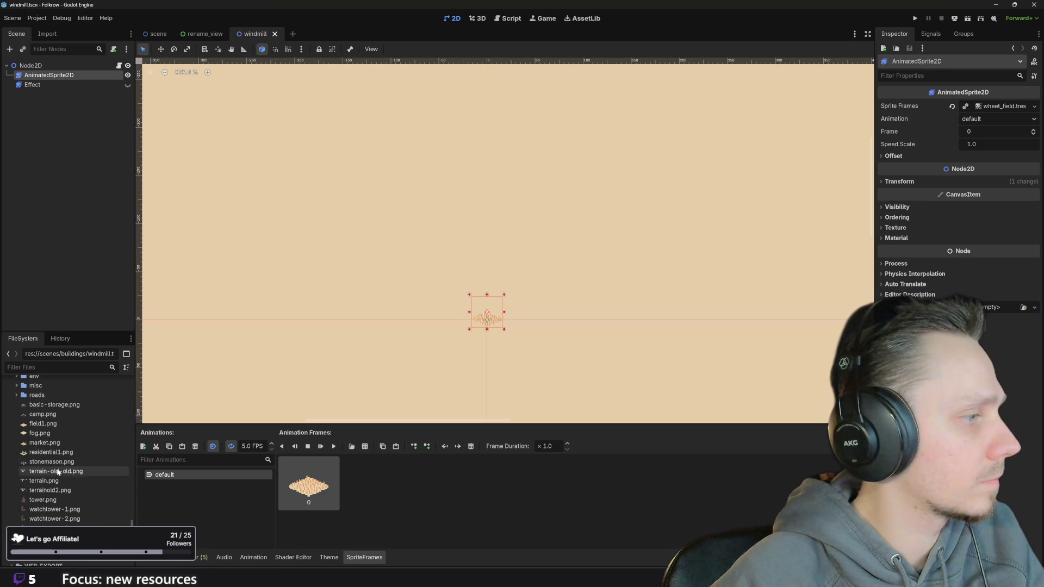
pyautogui.scroll(-1, 56, 469)
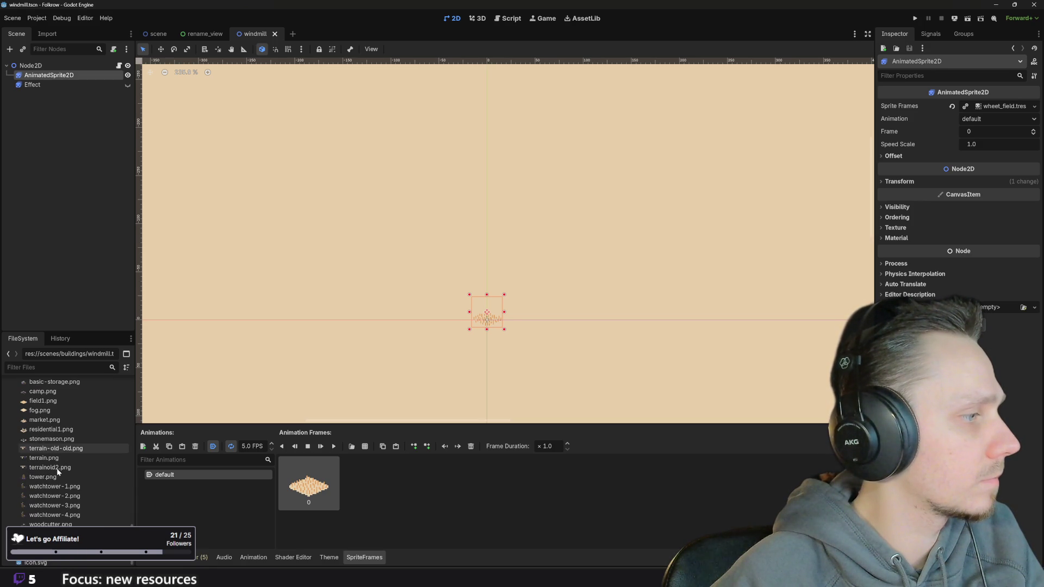
pyautogui.scroll(1, 56, 468)
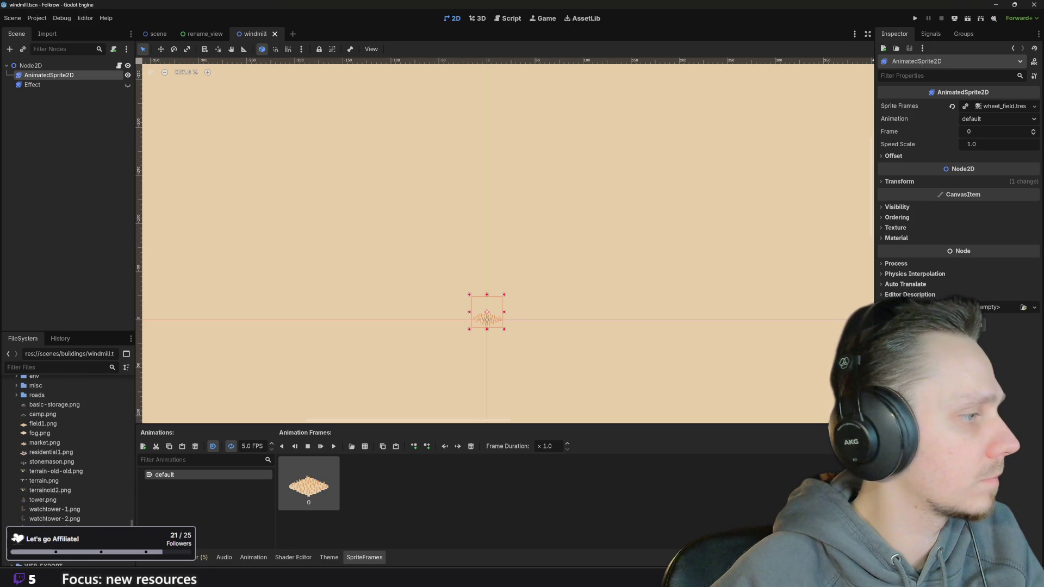
pyautogui.click(439, 540)
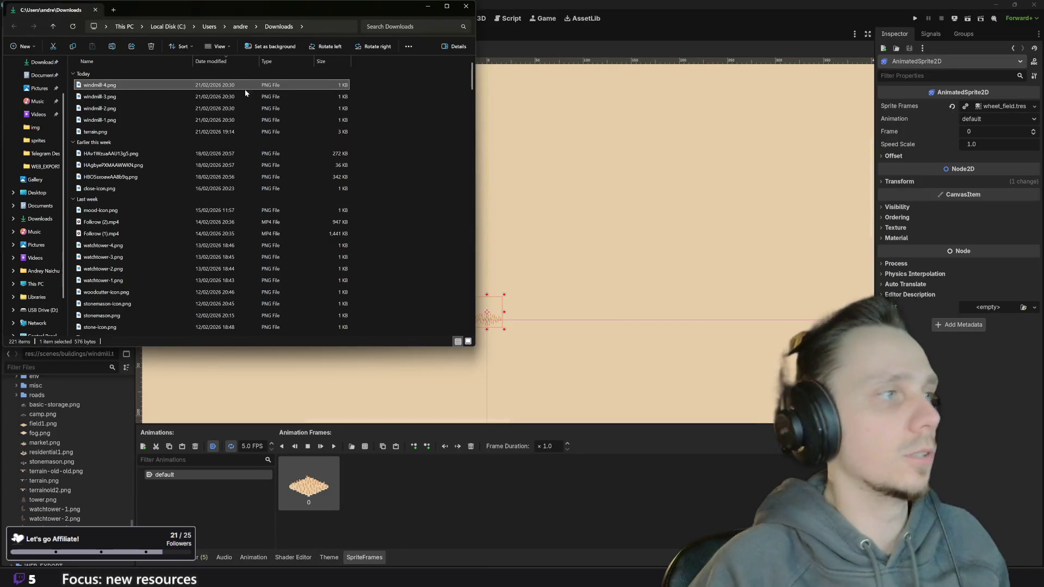
# Drag windmill-1 to windmill-4.png from Downloads into Godot's FileSystem sprites folder.
pyautogui.keyDown('shift'); pyautogui.click(128, 109); pyautogui.keyUp('shift')
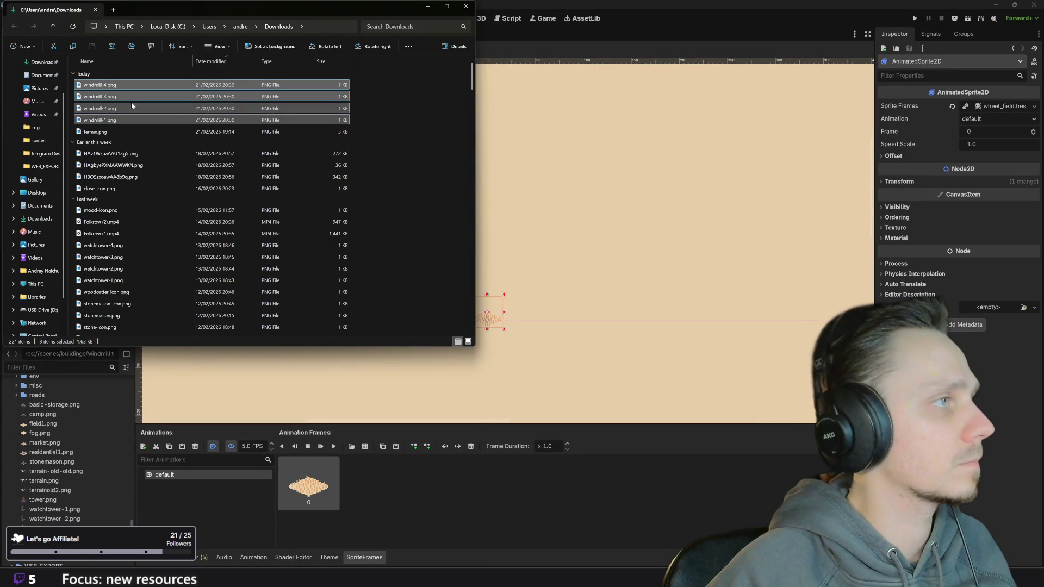
pyautogui.moveTo(128, 120); pyautogui.dragTo(52, 520)
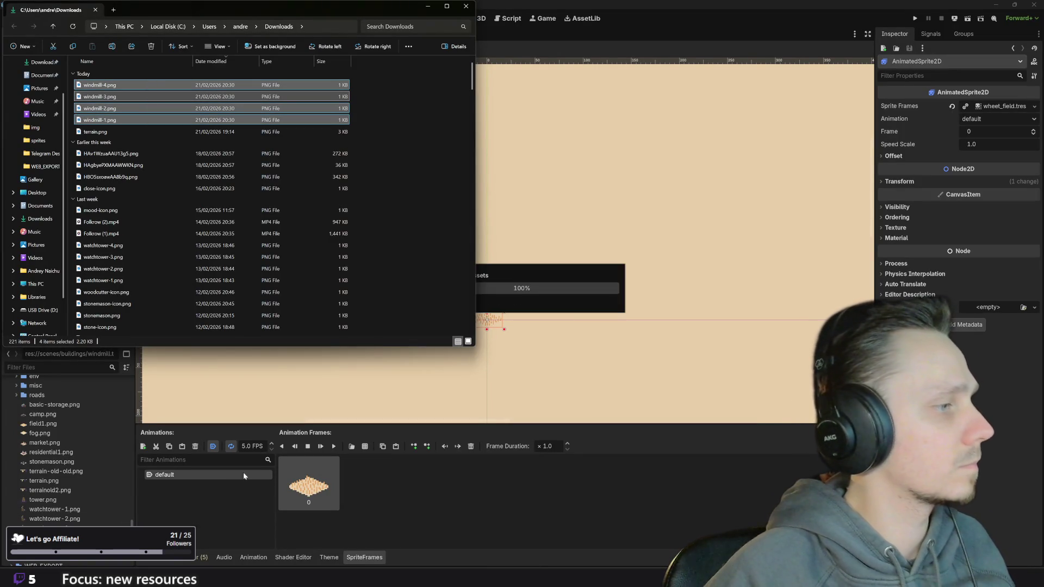
pyautogui.click(687, 3)
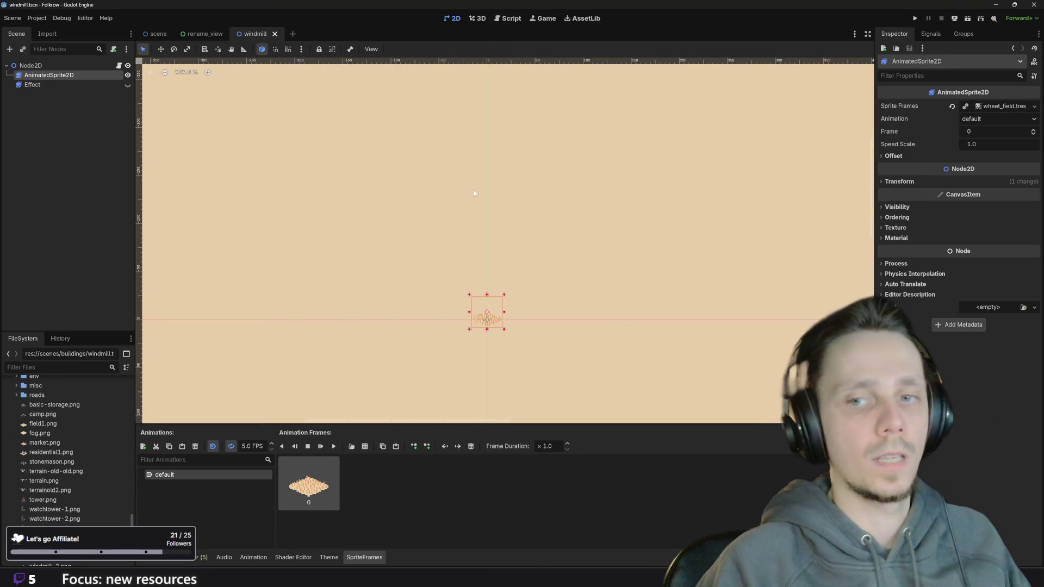
pyautogui.scroll(-2, 98, 456)
pyautogui.scroll(-2, 84, 471)
# Make windmill-1.png frame 0 of the default animation and delete the old terrain frame.
pyautogui.click(49, 482)
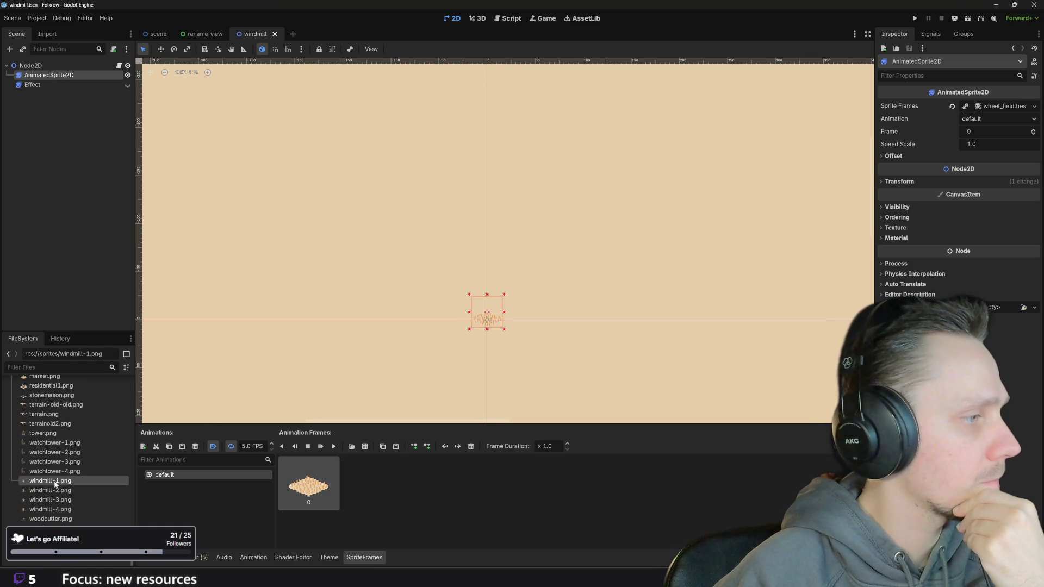
pyautogui.moveTo(55, 484); pyautogui.dragTo(305, 486)
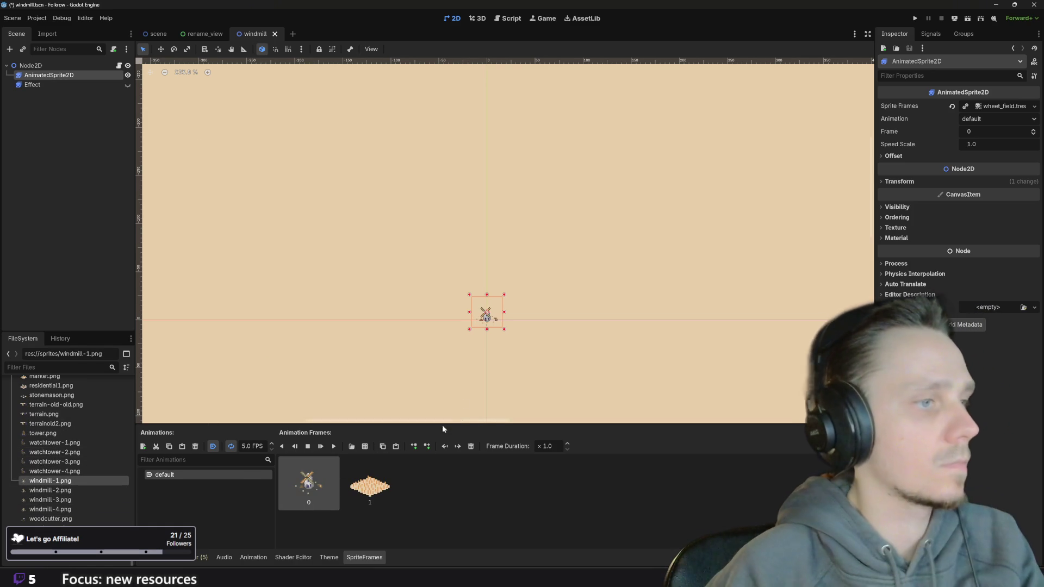
pyautogui.click(371, 485)
pyautogui.press('Delete')
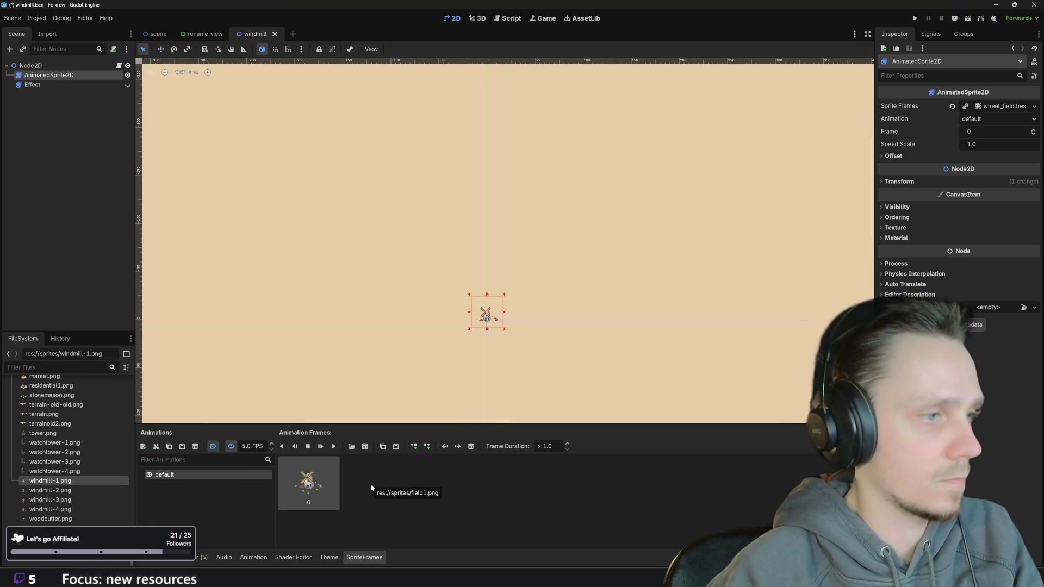
# Append windmill-2, -3 and -4.png as frames 1–3, then check the speed in Piskel.
pyautogui.click(70, 491)
pyautogui.moveTo(69, 491); pyautogui.dragTo(380, 500)
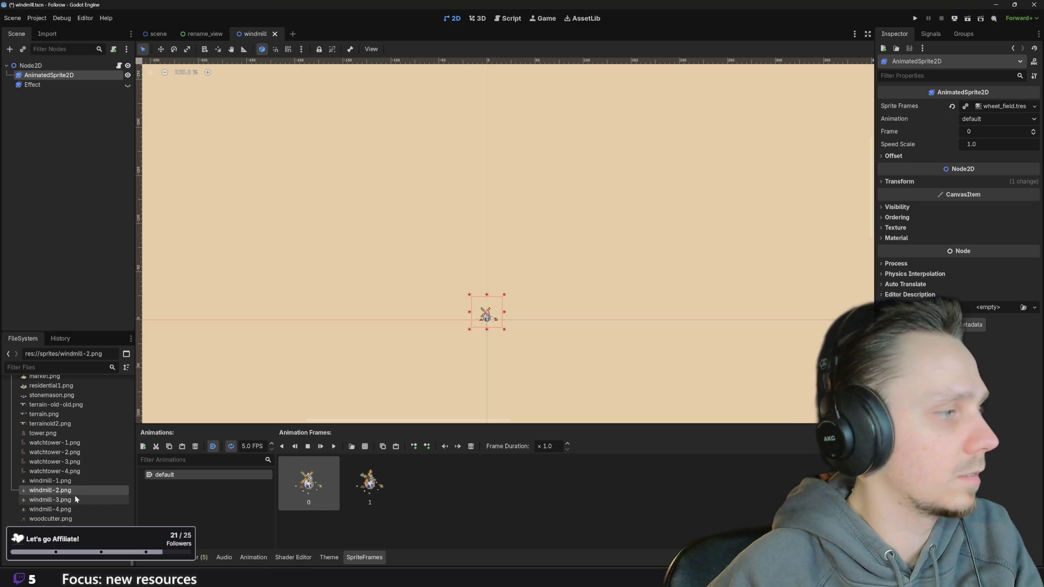
pyautogui.click(63, 500)
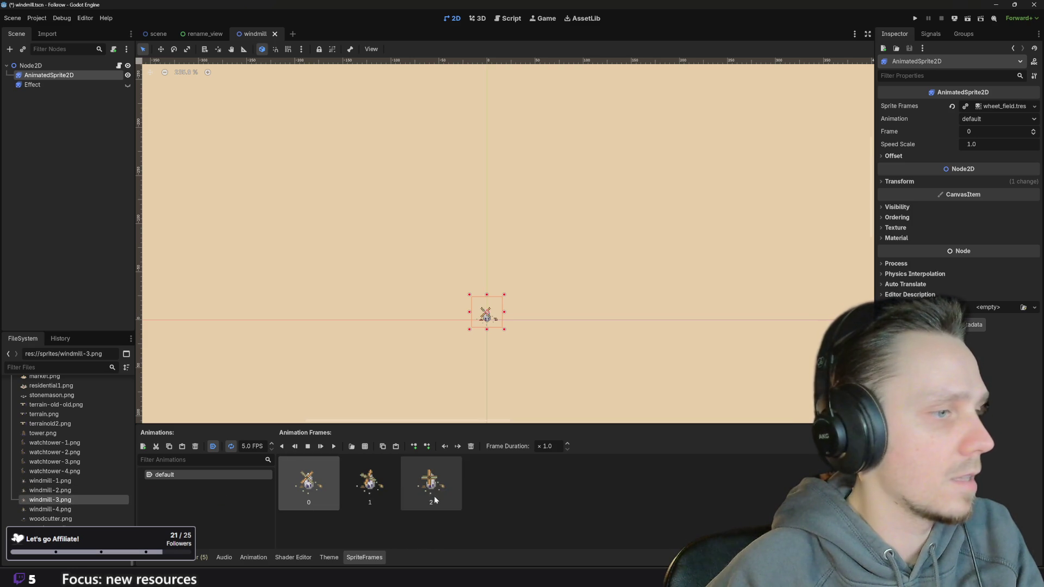
pyautogui.click(66, 510)
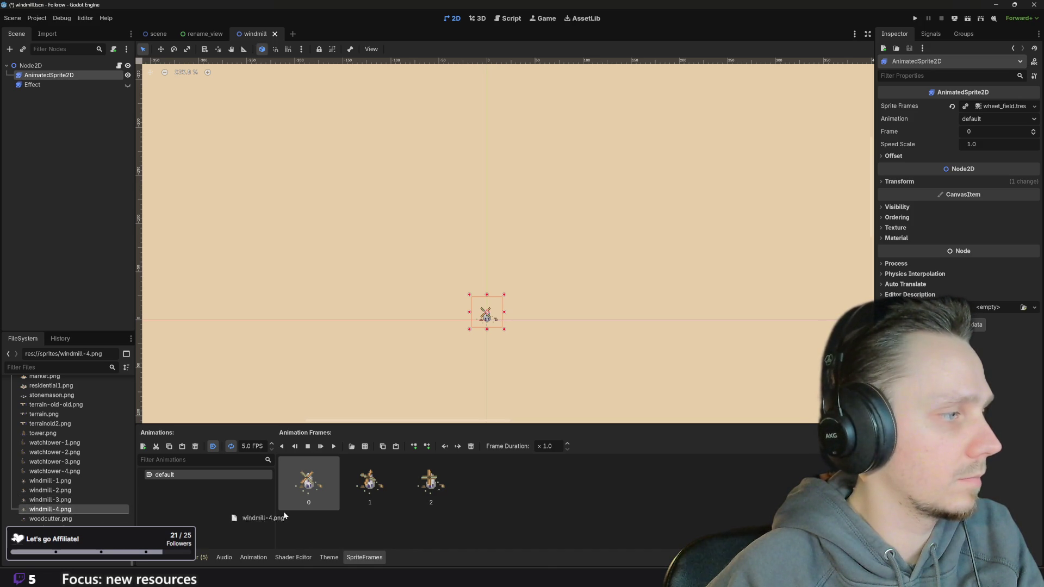
pyautogui.moveTo(535, 499); pyautogui.dragTo(532, 494)
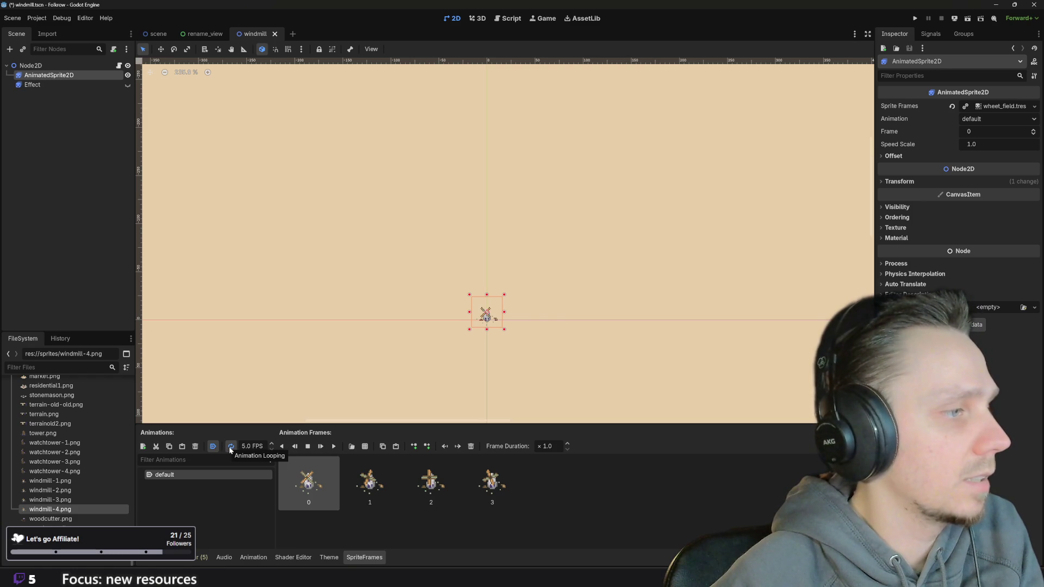
pyautogui.click(447, 541)
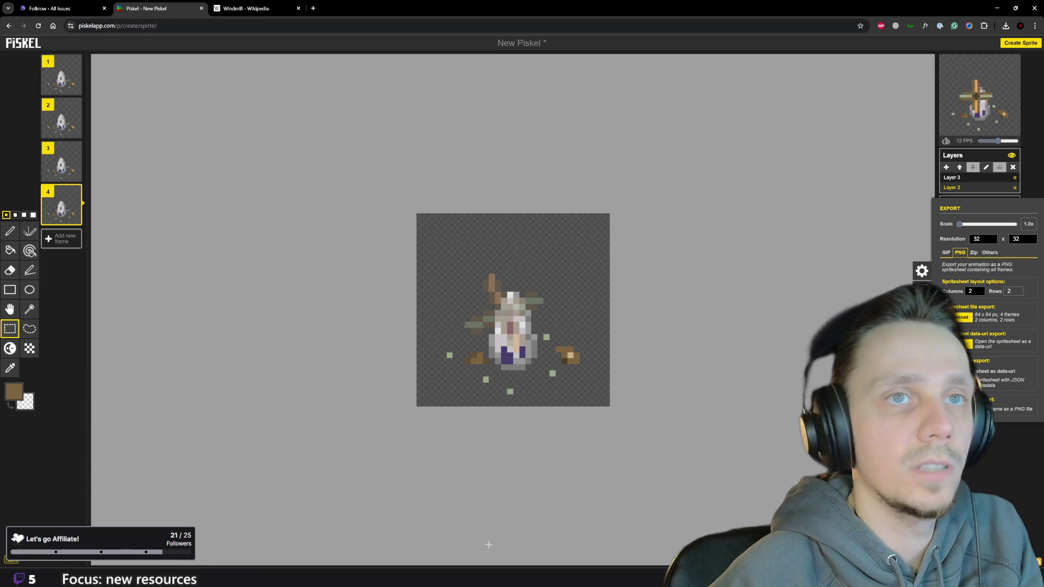
# Set the windmill SpriteFrames animation to 12 FPS, save the scene and play it.
pyautogui.click(636, 539)
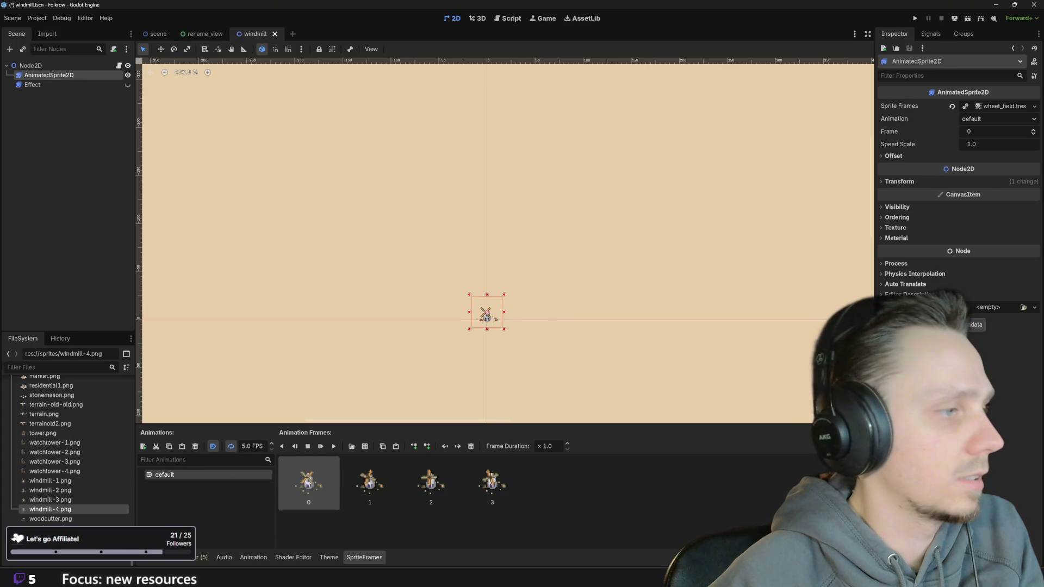
pyautogui.click(272, 444)
pyautogui.hotkey('ctrl', 's')
pyautogui.scroll(2, 468, 335)
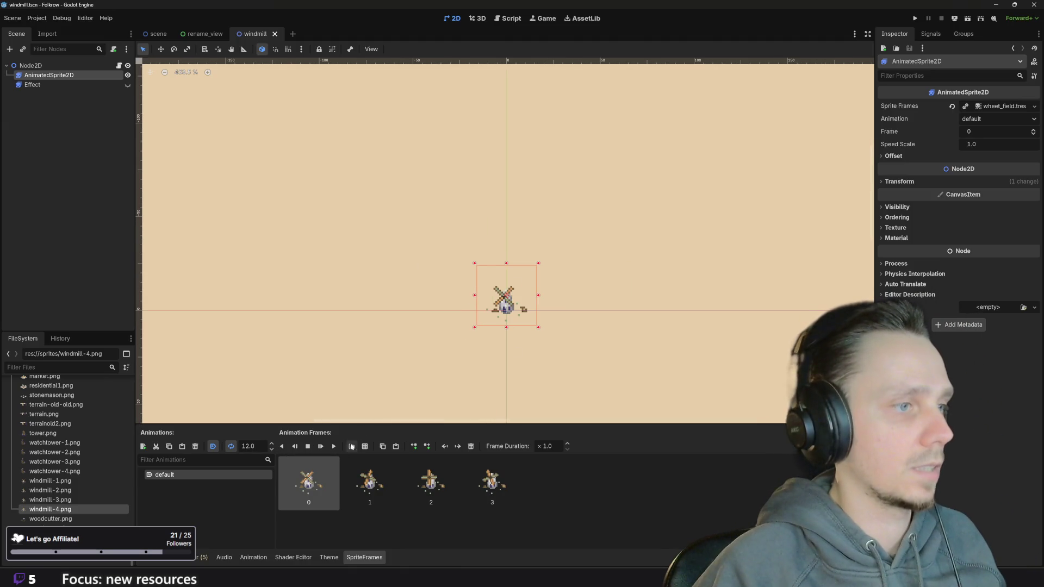
pyautogui.click(334, 447)
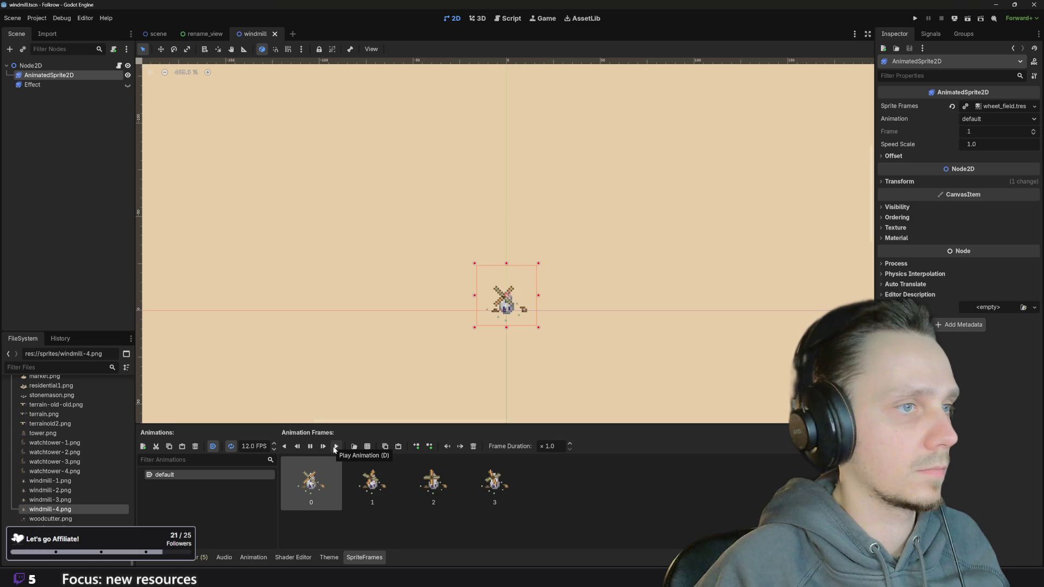
# Watch the windmill animate in the viewport, then select the root Node2D to view building parameters.
pyautogui.click(602, 368)
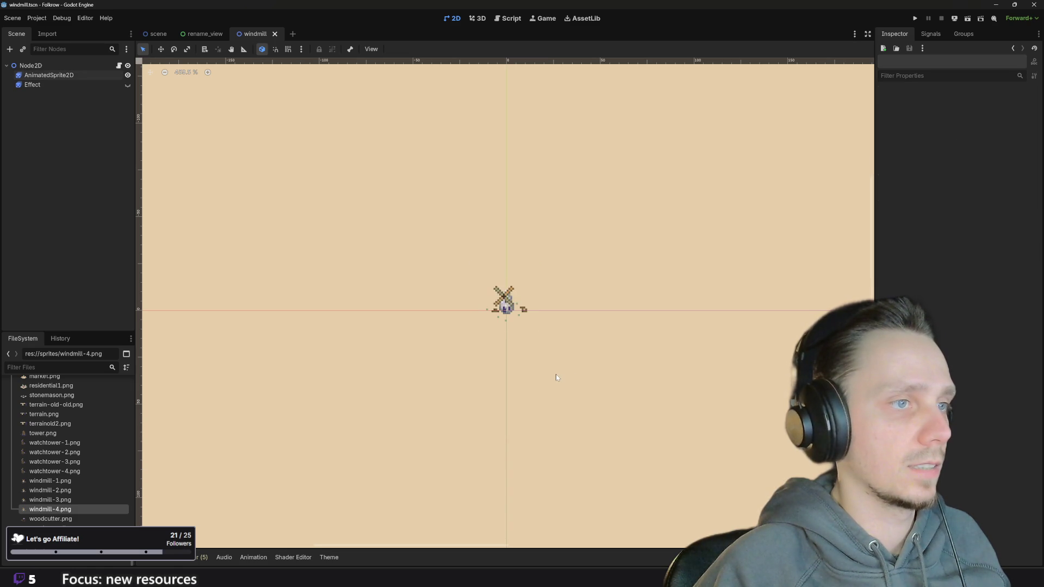
pyautogui.scroll(-1, 554, 380)
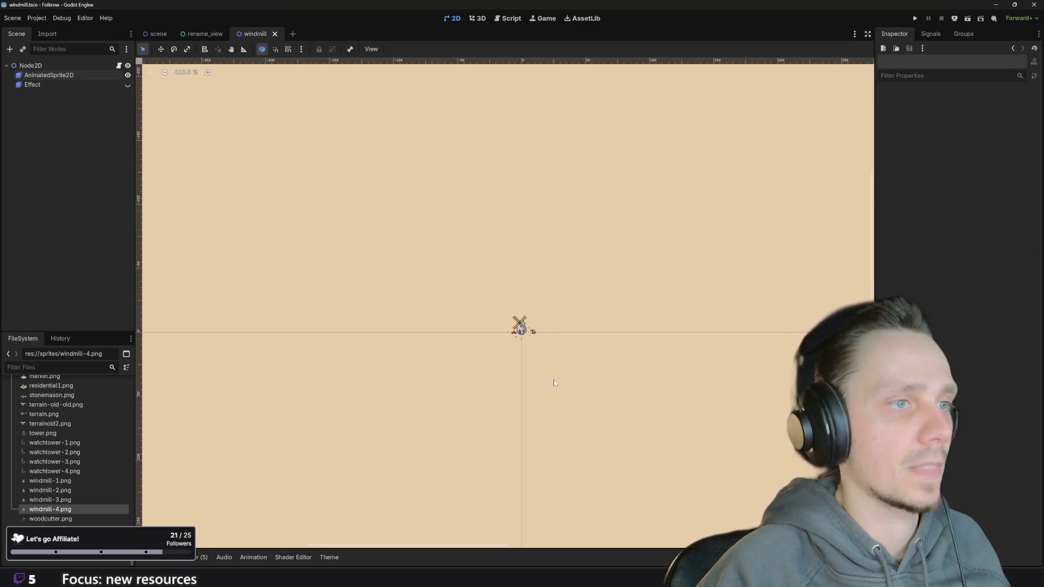
pyautogui.click(515, 321)
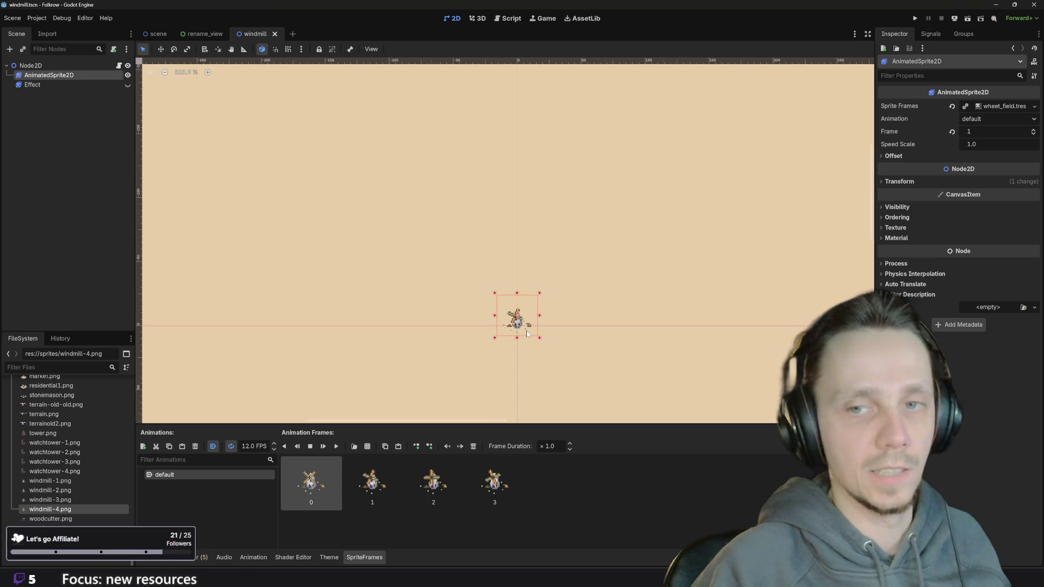
pyautogui.scroll(-3, 553, 332)
pyautogui.scroll(-2, 554, 332)
pyautogui.click(554, 334)
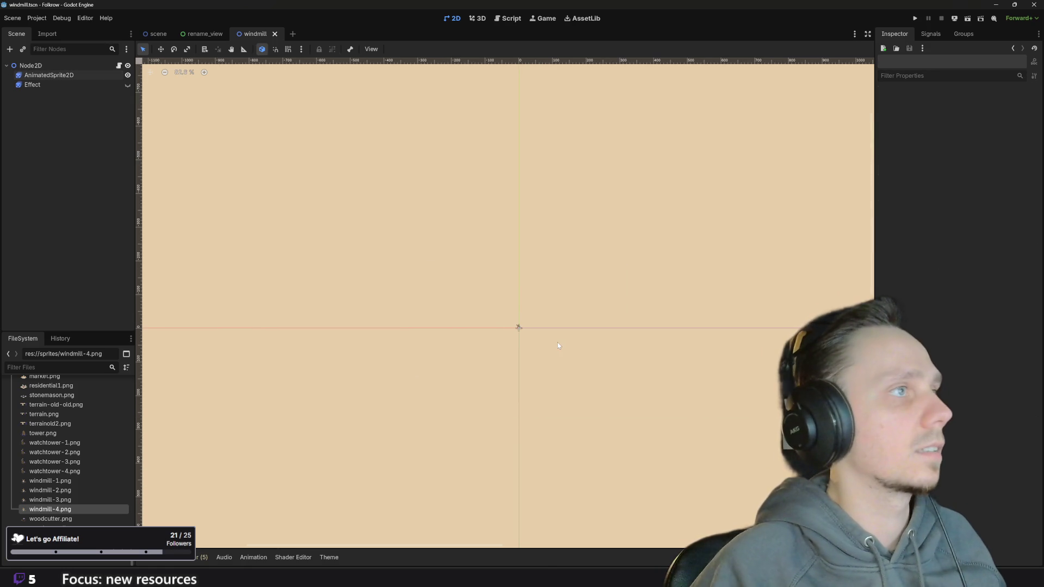
pyautogui.click(48, 66)
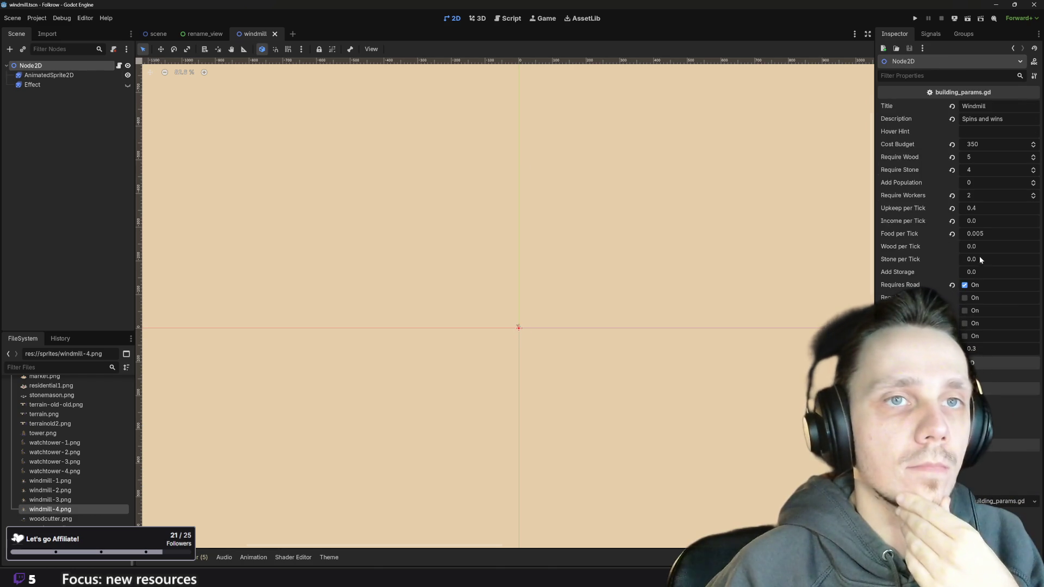
# Set Food per Tick to 0.01, then close the rename_view and windmill scenes, leaving the main scene.
pyautogui.click(991, 235)
pyautogui.write('0.01')
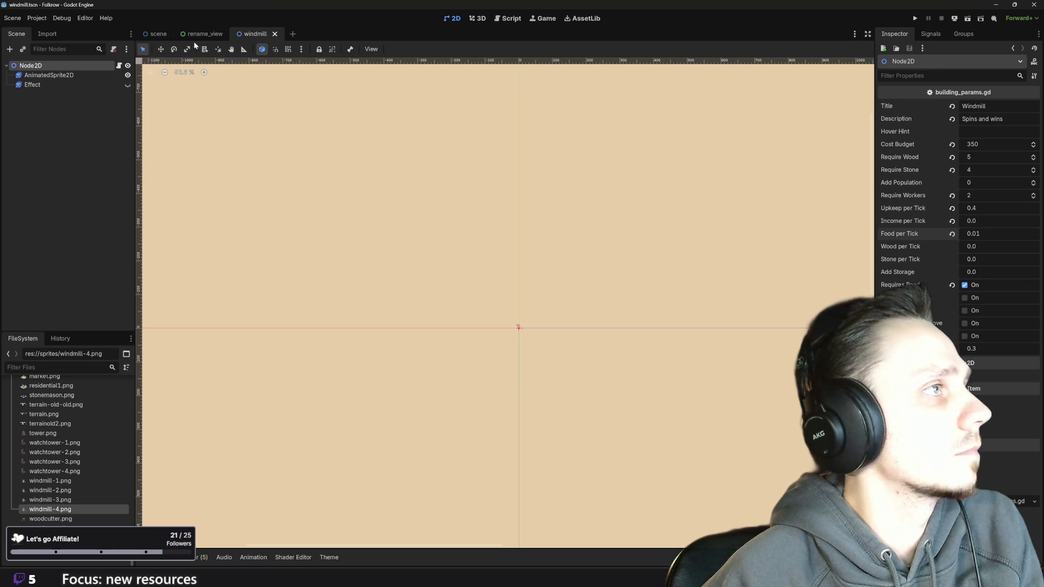
pyautogui.click(151, 38)
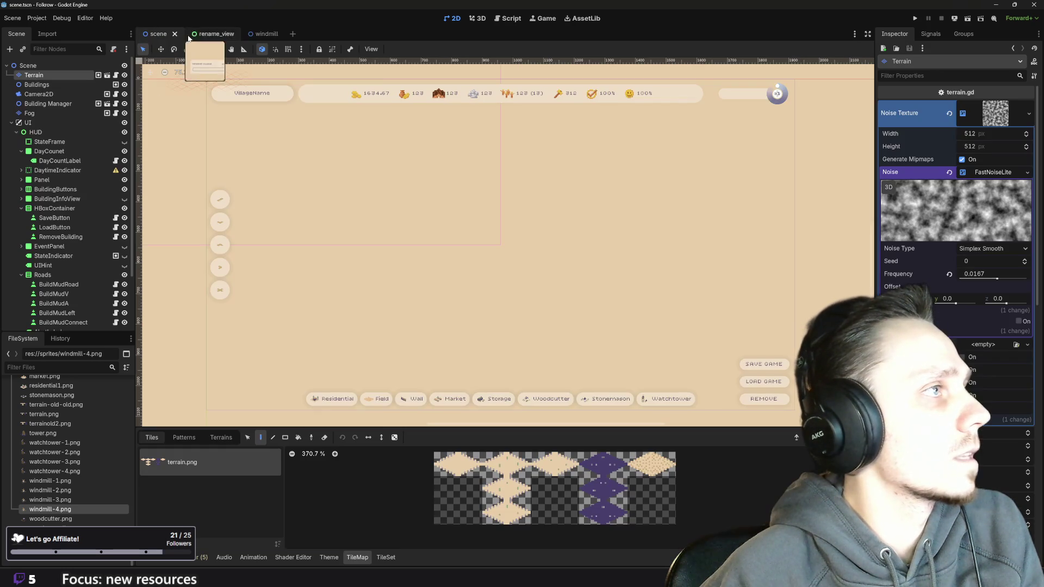
pyautogui.click(234, 34)
pyautogui.click(232, 33)
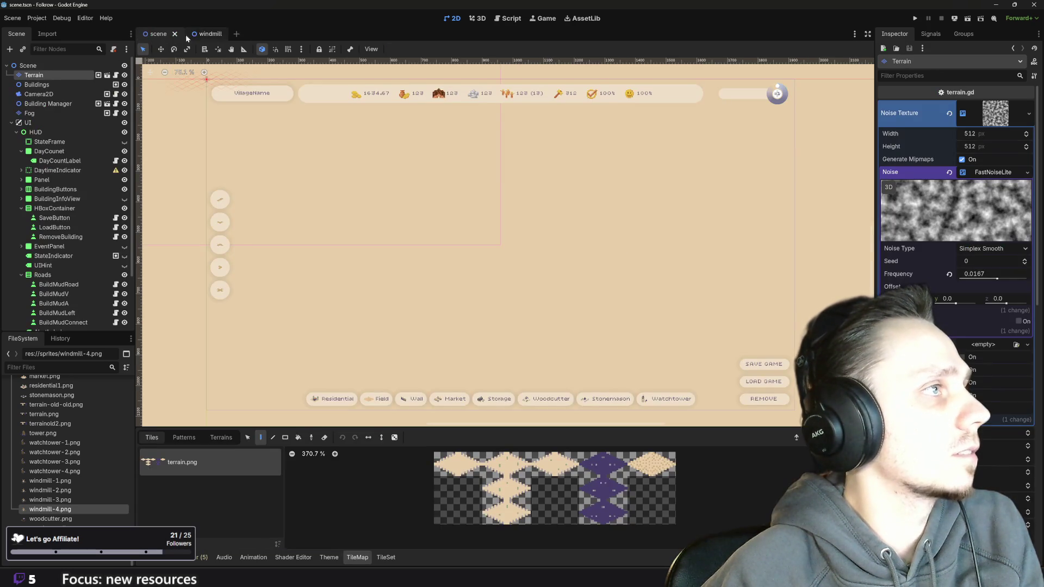
pyautogui.click(208, 33)
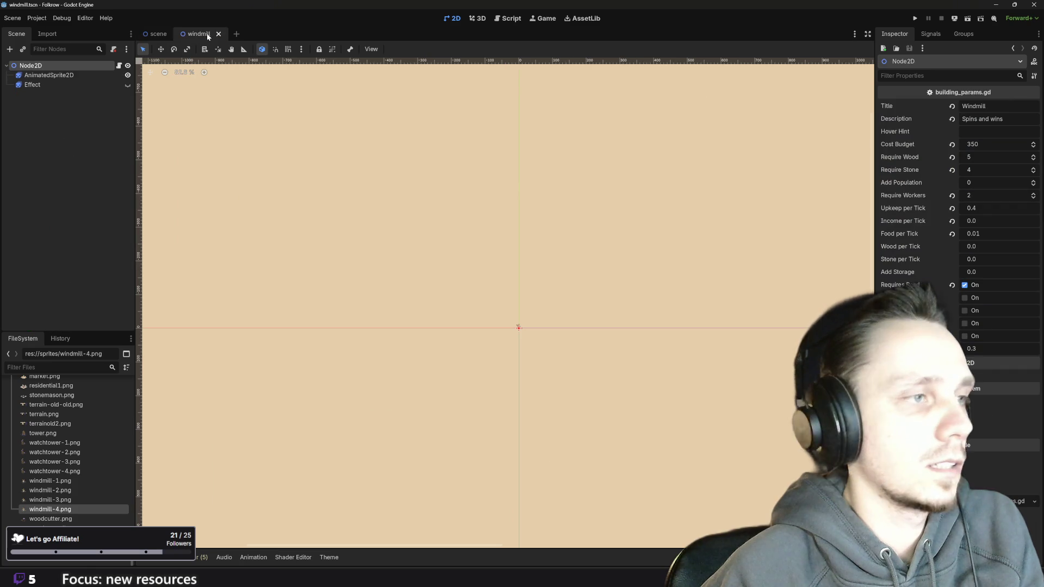
pyautogui.click(219, 33)
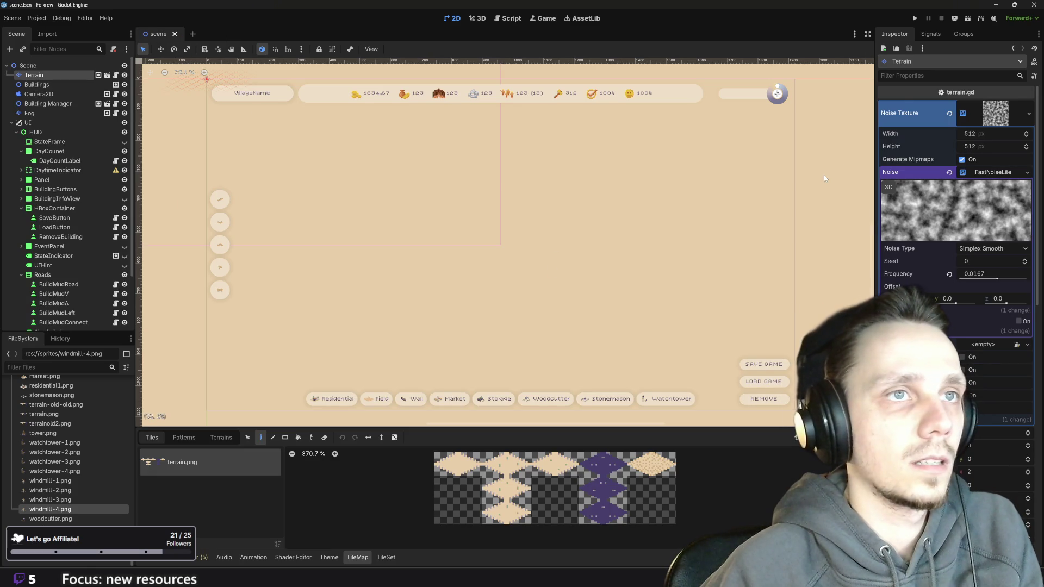
pyautogui.scroll(-1, 424, 264)
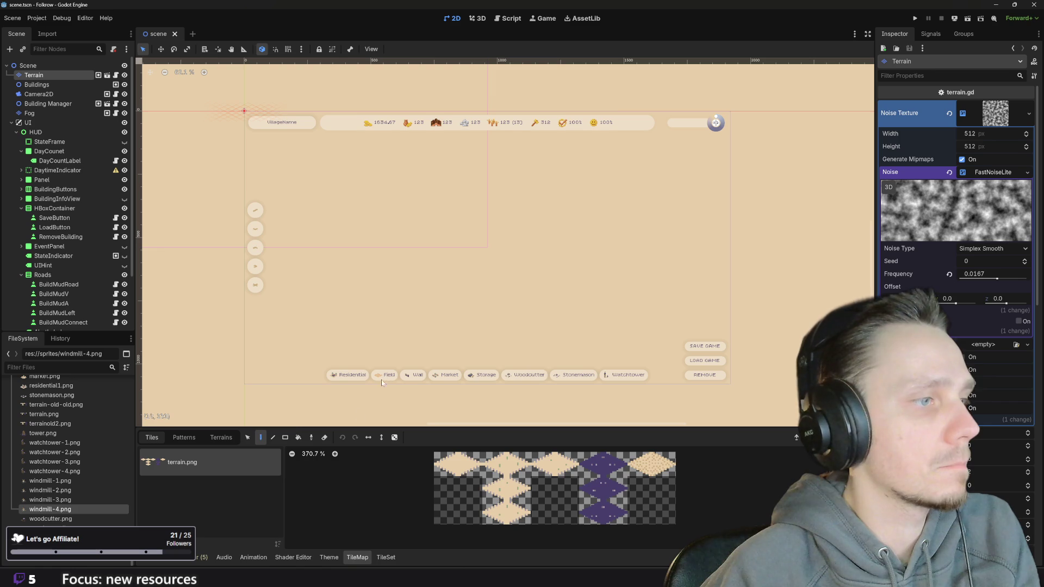
# Expand the HUD's BuildingButtons node and inspect the camp and watchtower build buttons.
pyautogui.hotkey('ctrl', 'alt', 'o')
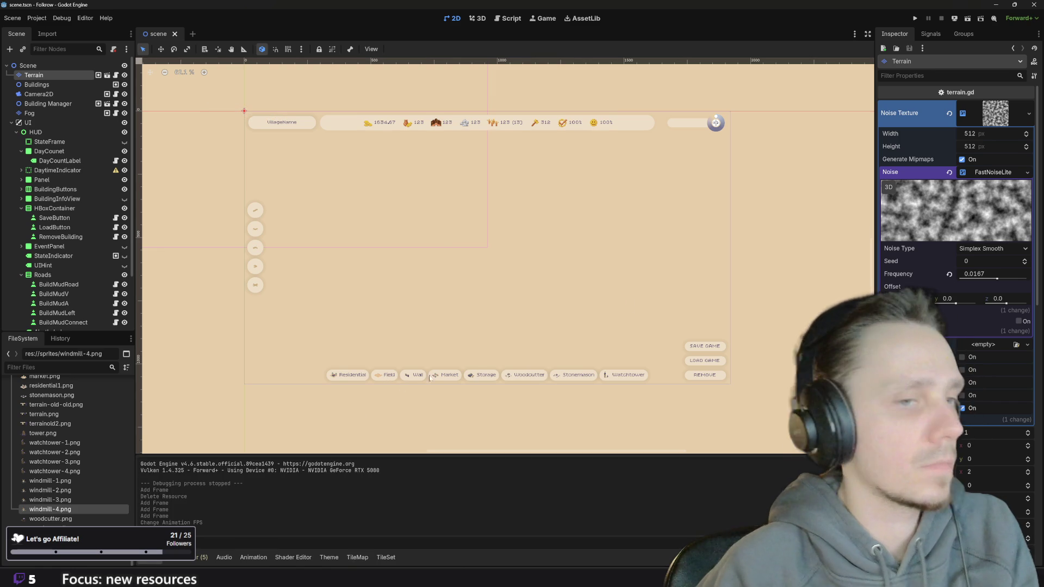
pyautogui.moveTo(402, 234); pyautogui.dragTo(432, 249)
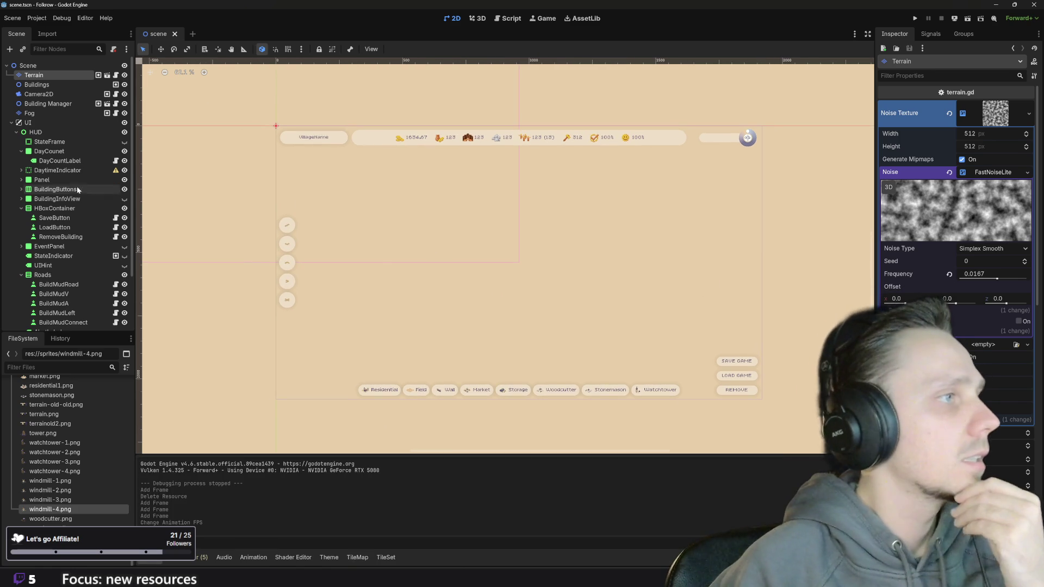
pyautogui.scroll(-3, 86, 269)
pyautogui.scroll(3, 86, 267)
pyautogui.click(464, 392)
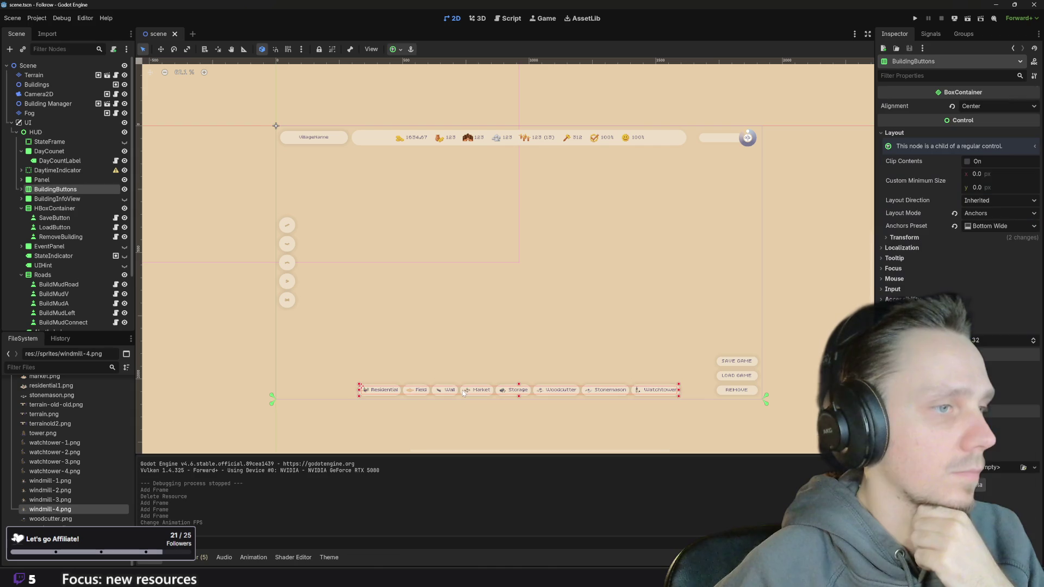
pyautogui.click(22, 189)
pyautogui.click(65, 276)
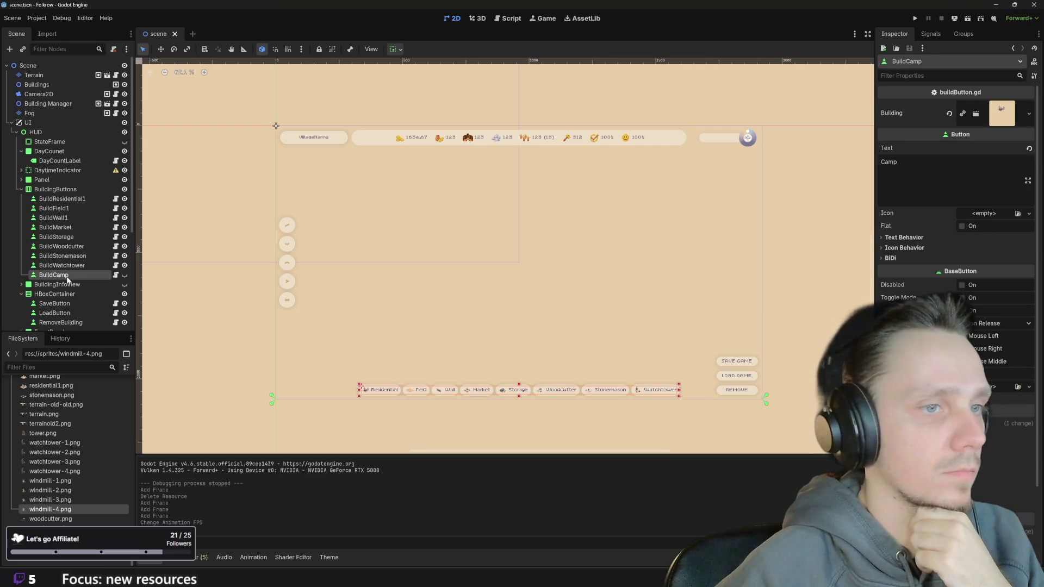
pyautogui.click(68, 265)
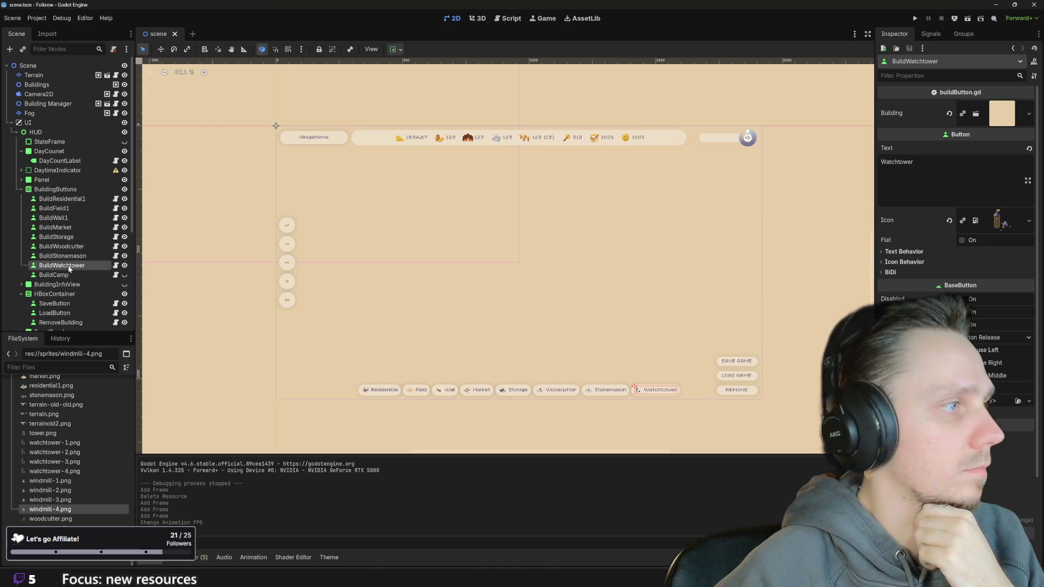
# Duplicate the BuildField1 button node.
pyautogui.click(54, 209)
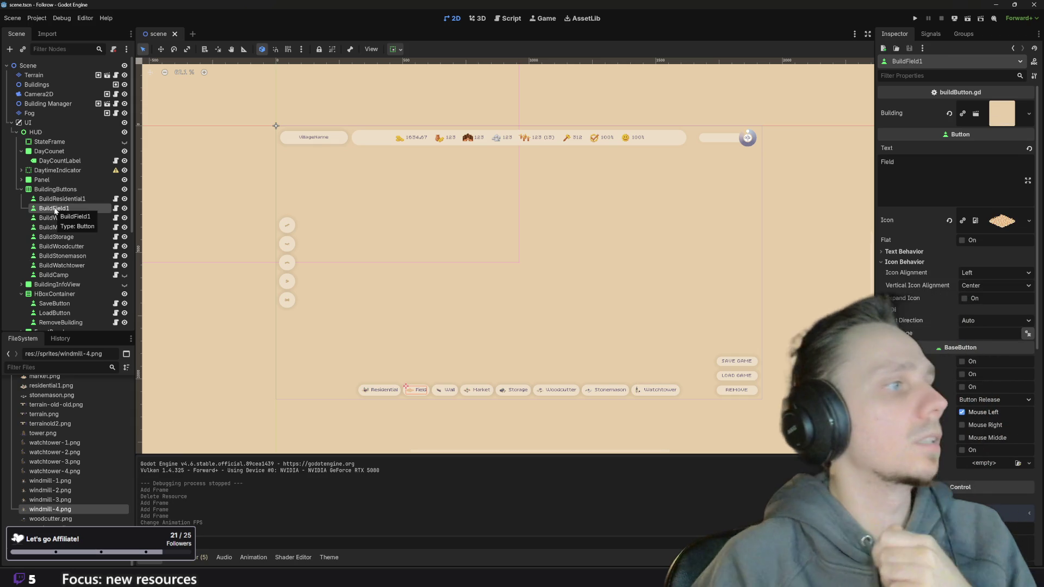
pyautogui.rightClick(56, 210)
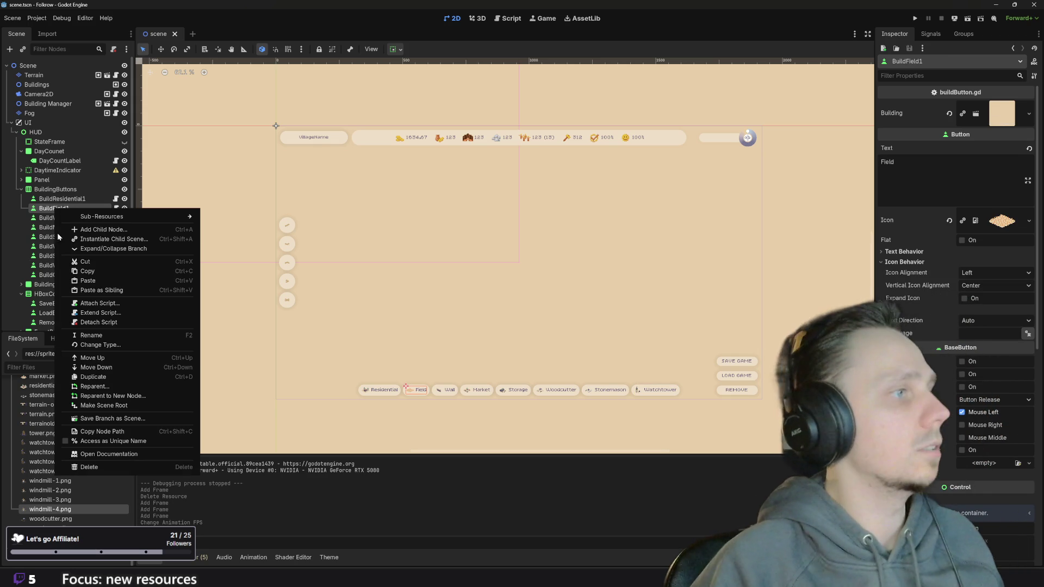
pyautogui.click(111, 375)
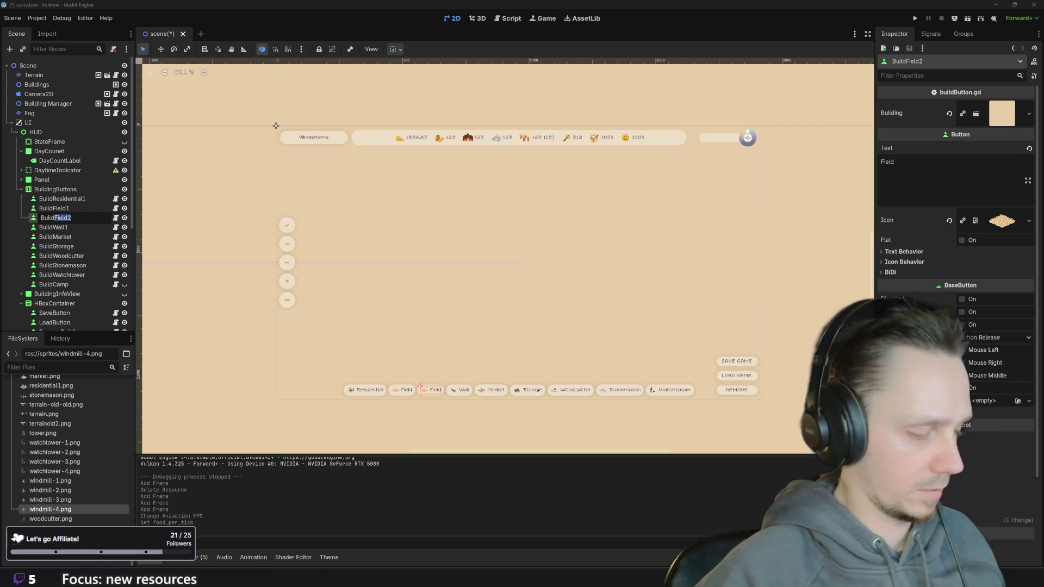
pyautogui.write('BuildWindmill')
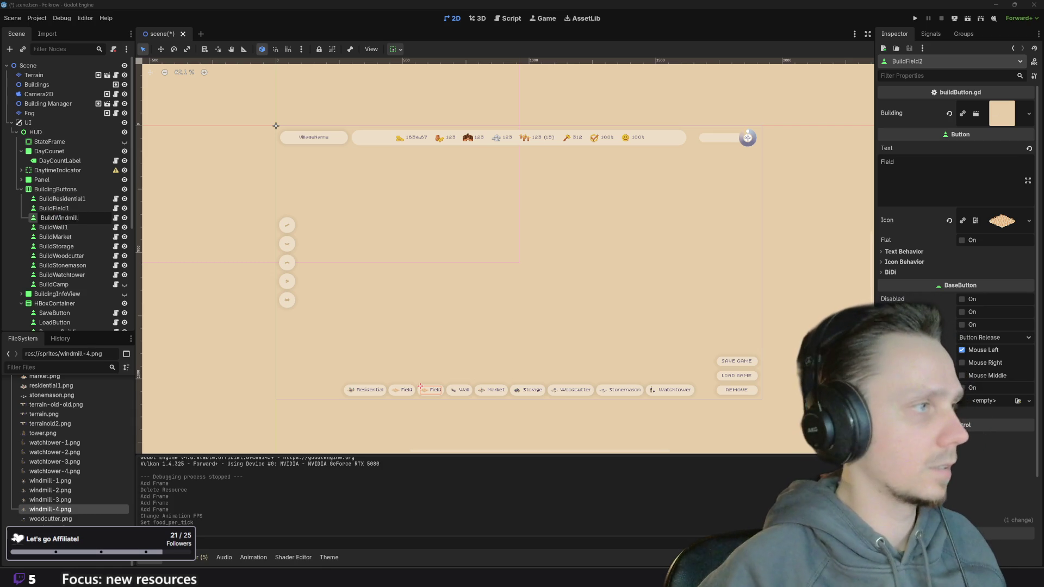
# Name the copy BuildWindmill and set its button text to Windmill.
pyautogui.press('Return')
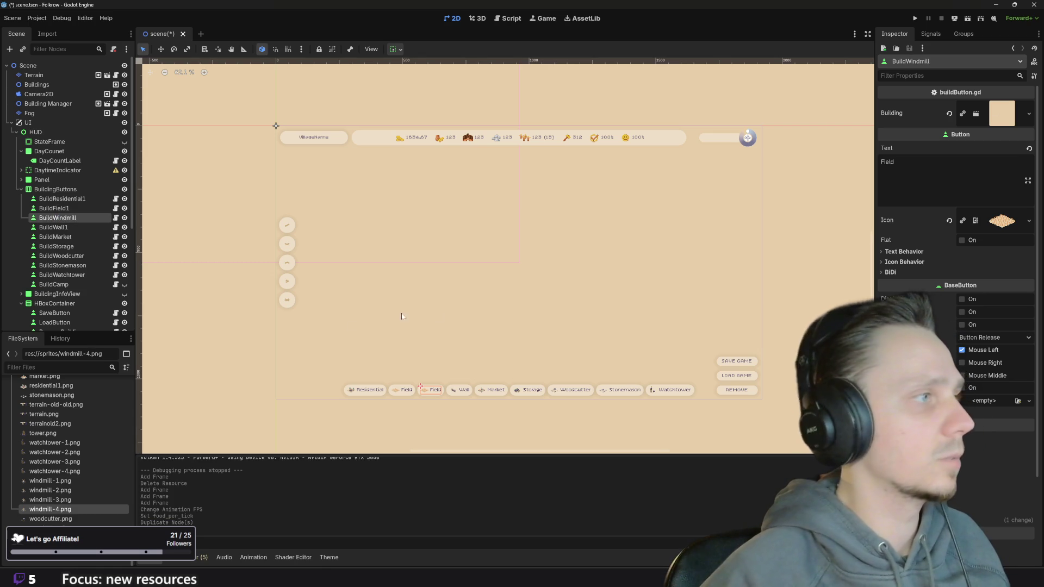
pyautogui.click(946, 164)
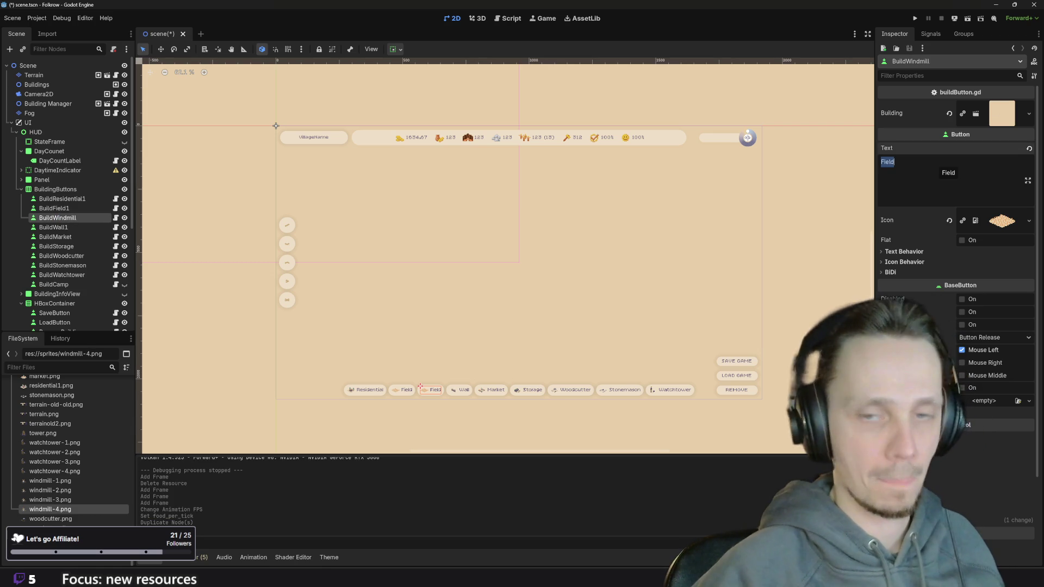
pyautogui.write('Windmill')
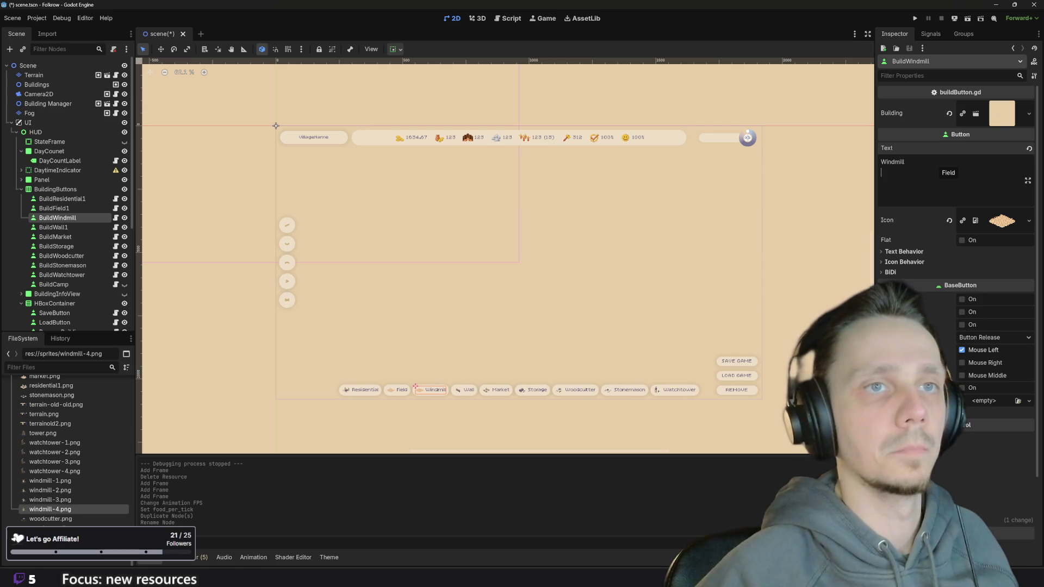
pyautogui.press('BackSpace')
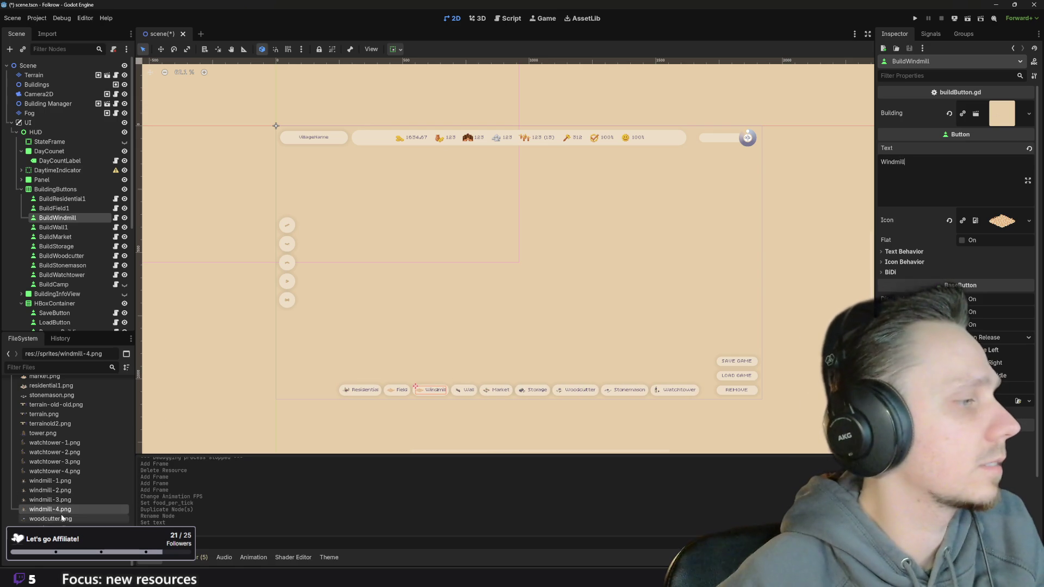
pyautogui.scroll(-5, 81, 503)
pyautogui.scroll(5, 82, 503)
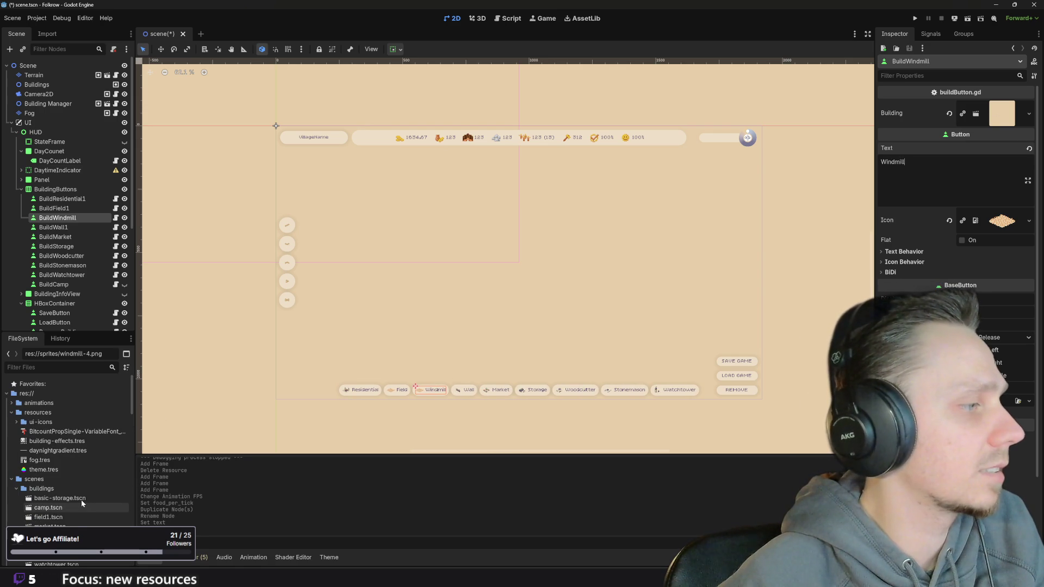
pyautogui.scroll(-1, 85, 497)
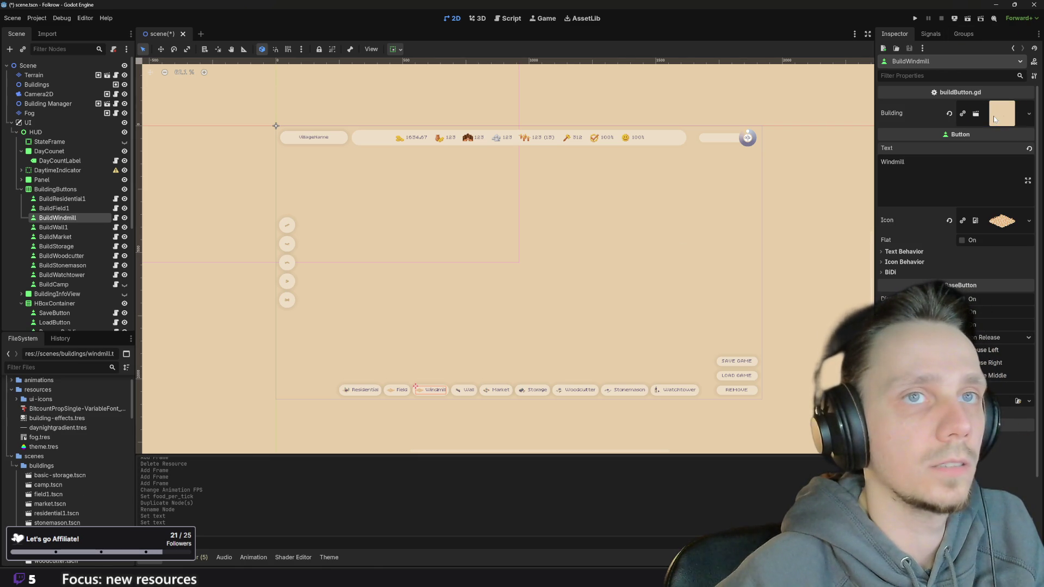
pyautogui.scroll(3, 448, 412)
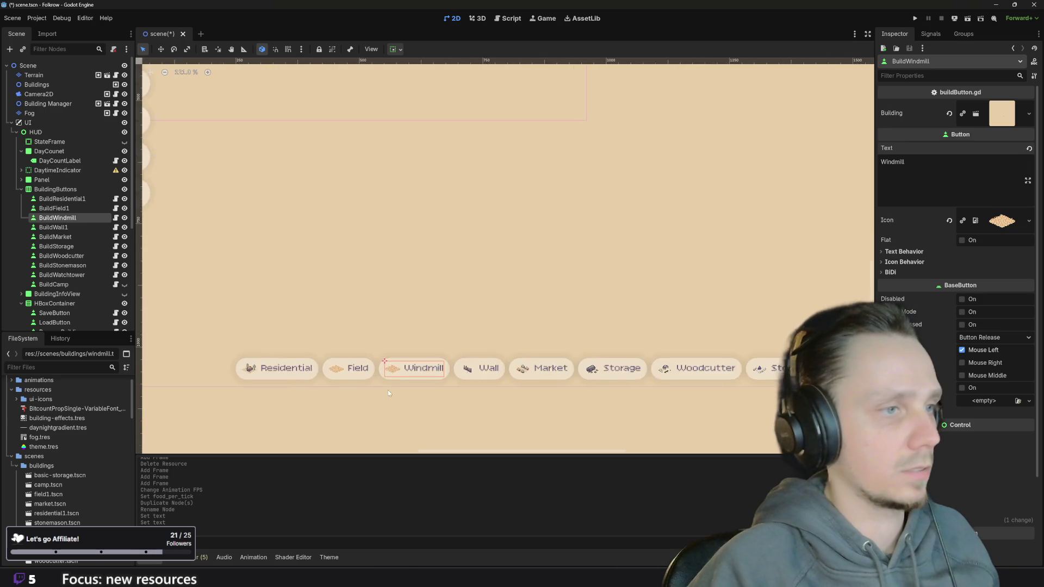
pyautogui.scroll(-5, 81, 489)
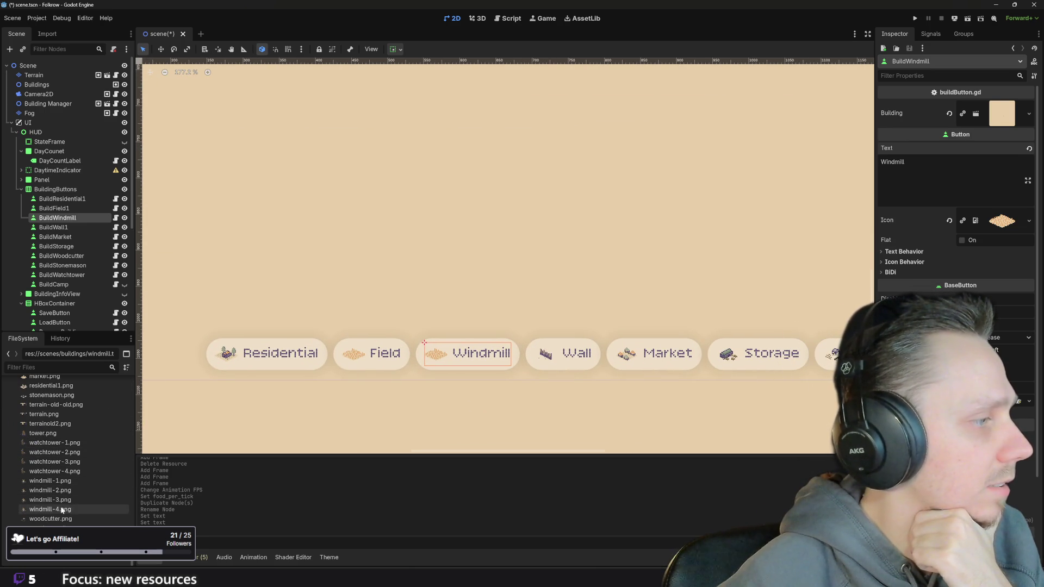
# Assign windmill-1.png as the Windmill button's icon and save the main scene.
pyautogui.click(65, 482)
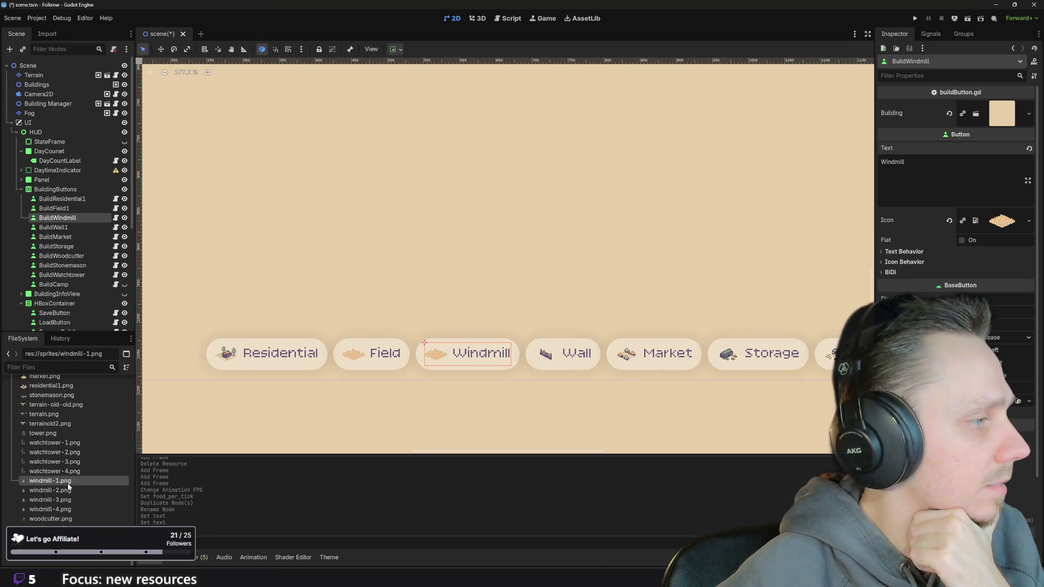
pyautogui.moveTo(93, 480); pyautogui.dragTo(989, 267)
pyautogui.moveTo(998, 227); pyautogui.dragTo(997, 226)
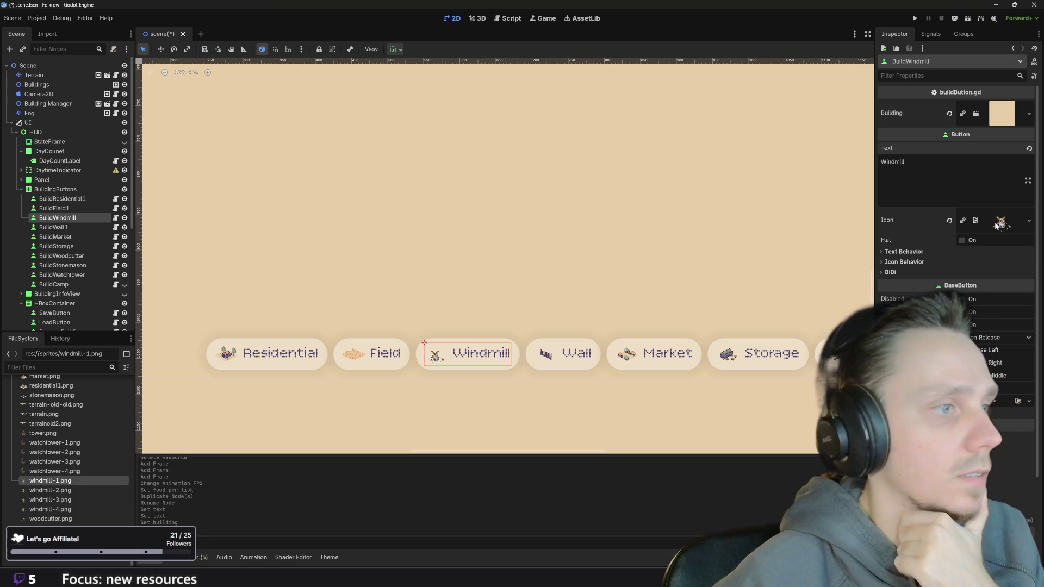
pyautogui.scroll(-6, 499, 382)
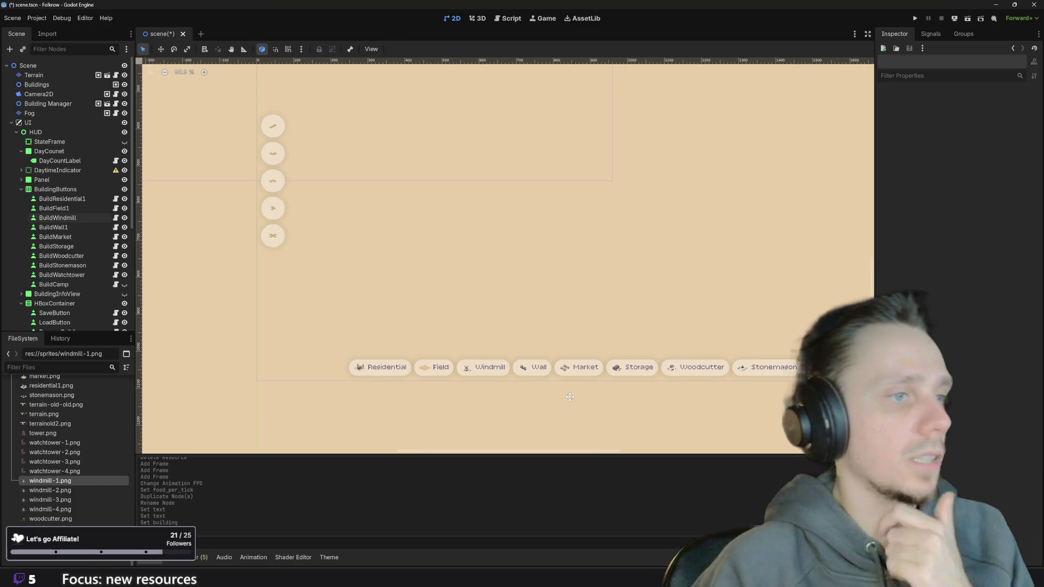
pyautogui.hotkey('ctrl', 's')
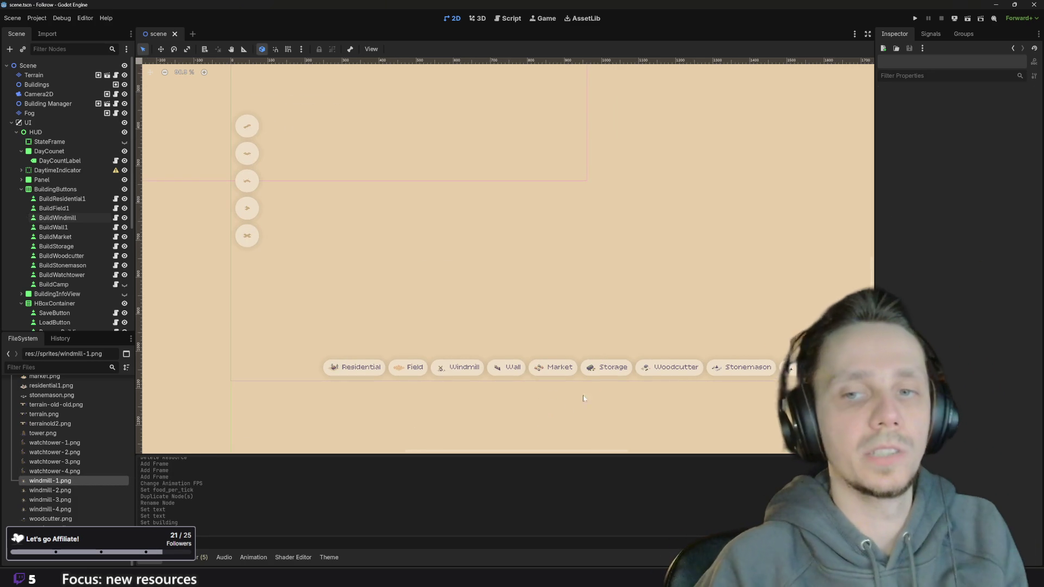
# Run the game, choose the Windmill build button and place a windmill on the map.
pyautogui.click(917, 20)
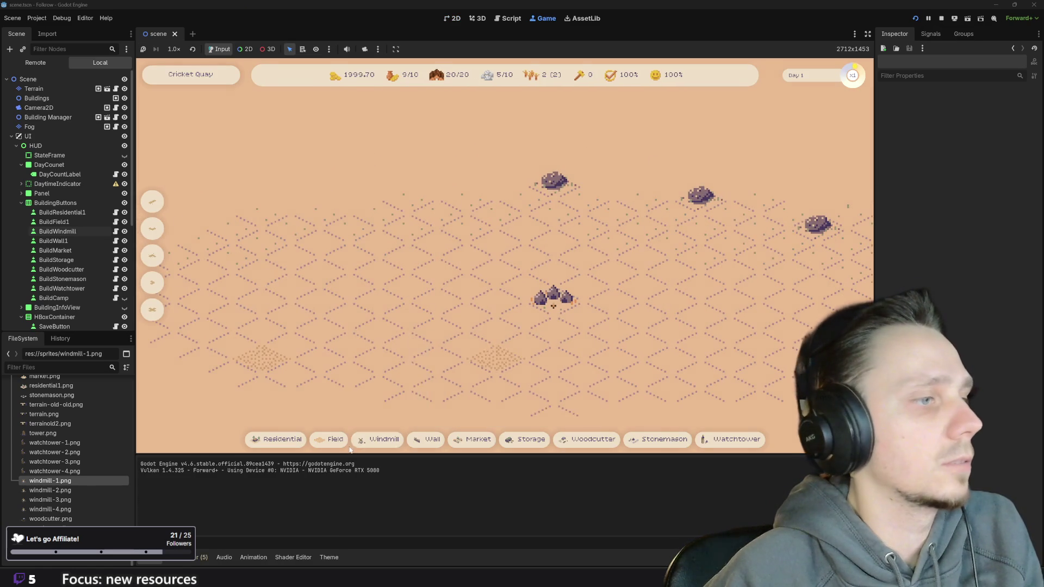
pyautogui.click(380, 440)
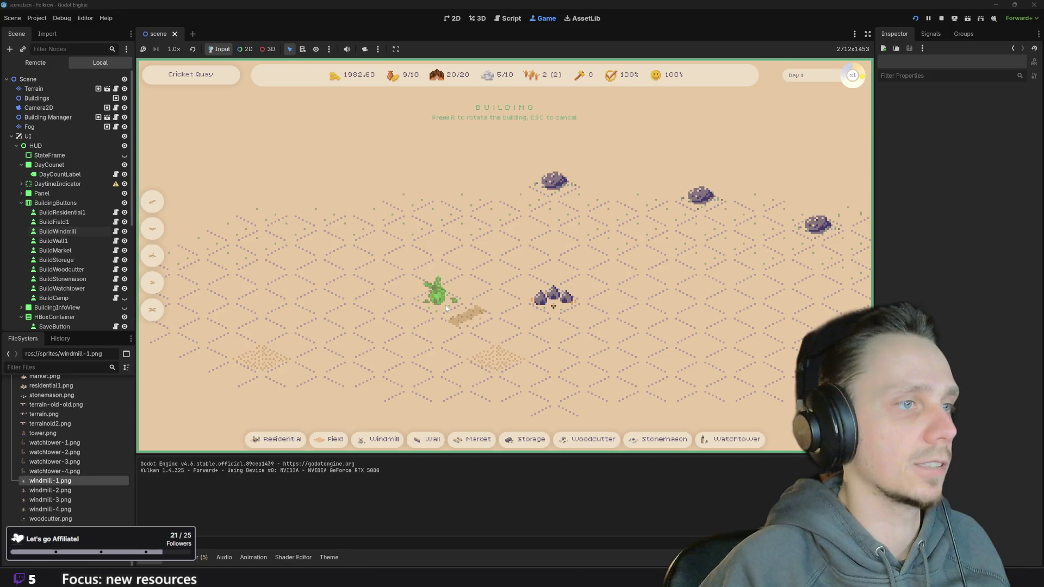
pyautogui.click(445, 306)
pyautogui.scroll(-3, 480, 351)
pyautogui.scroll(2, 489, 303)
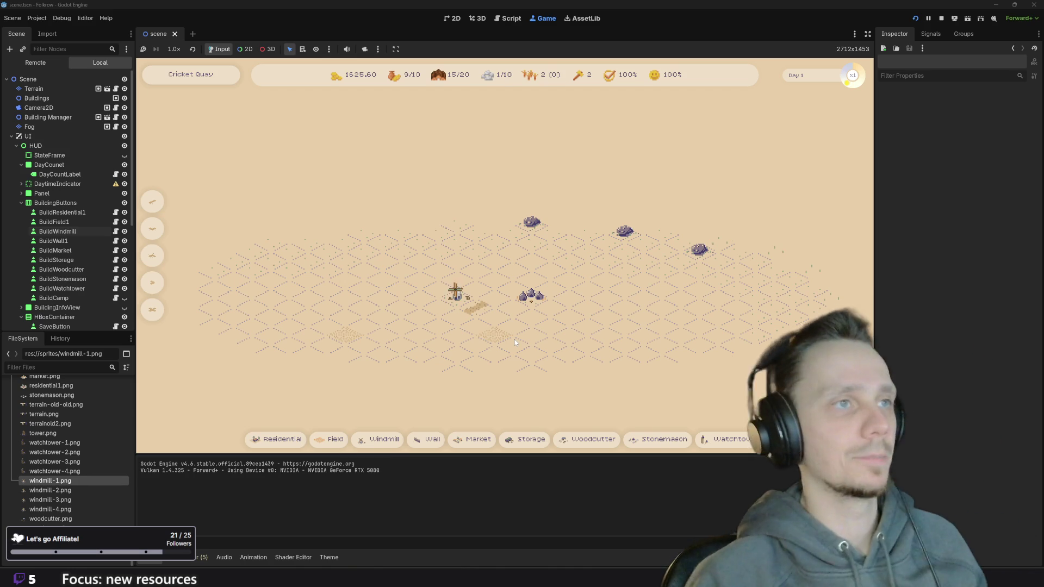
pyautogui.scroll(2, 500, 314)
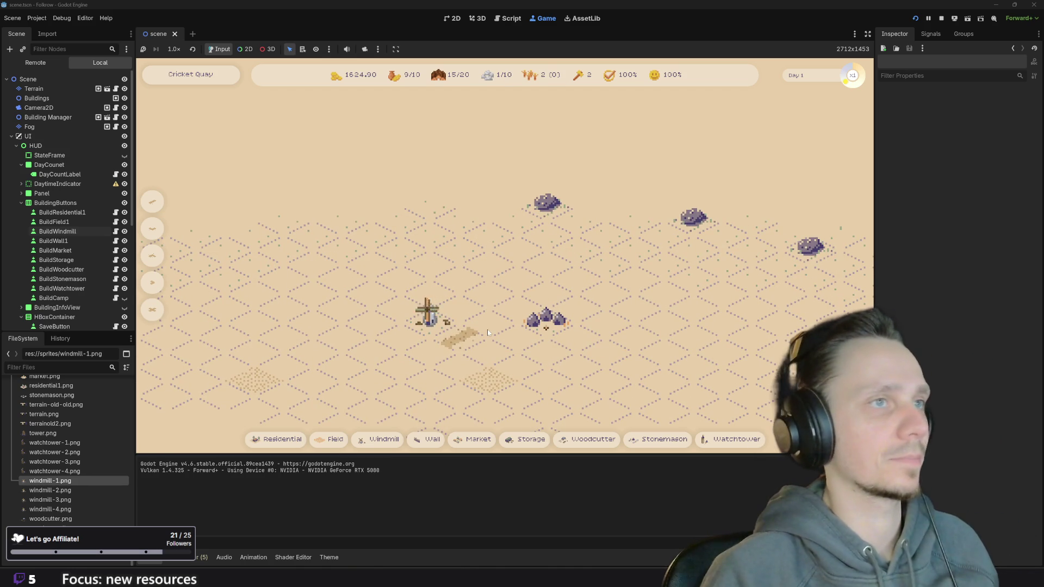
pyautogui.scroll(-2, 487, 333)
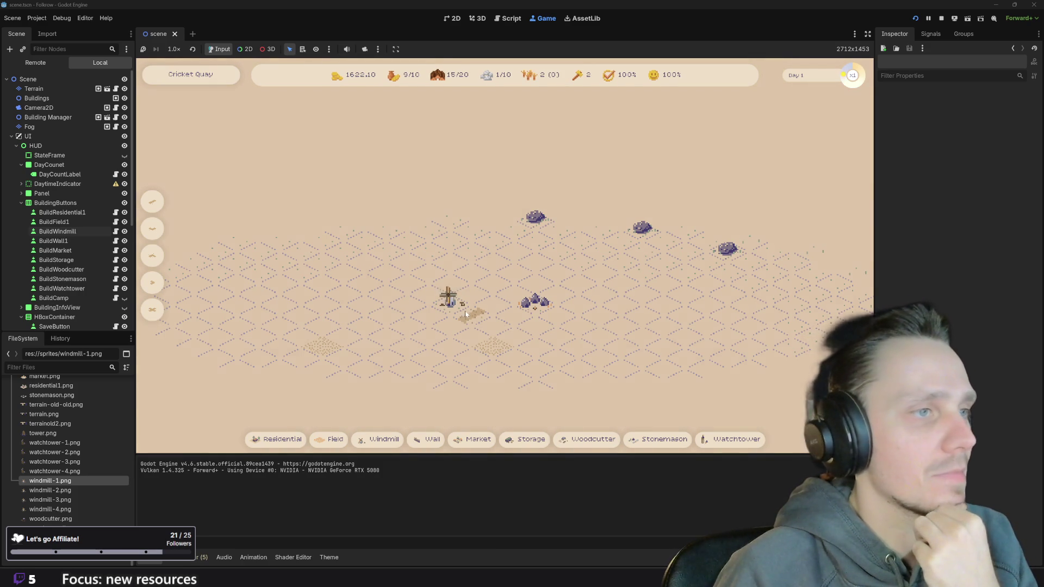
pyautogui.scroll(2, 500, 333)
pyautogui.scroll(-2, 500, 334)
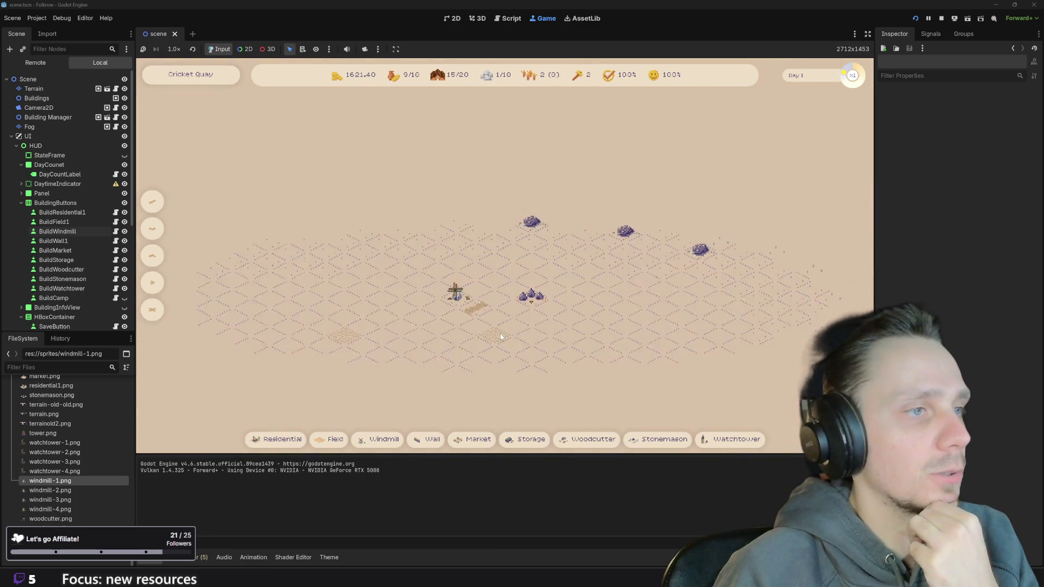
pyautogui.scroll(2, 465, 319)
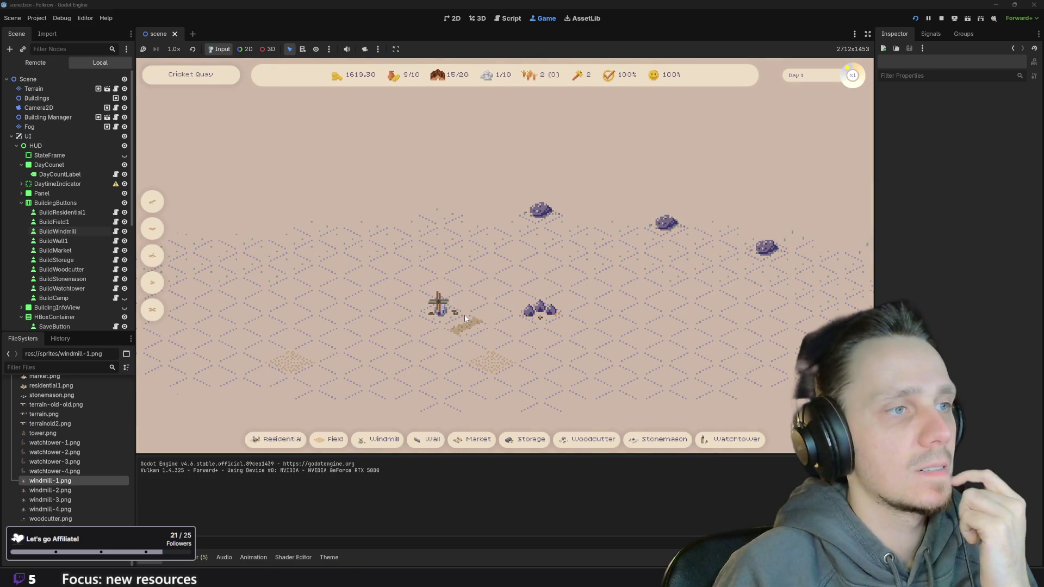
pyautogui.scroll(-2, 465, 315)
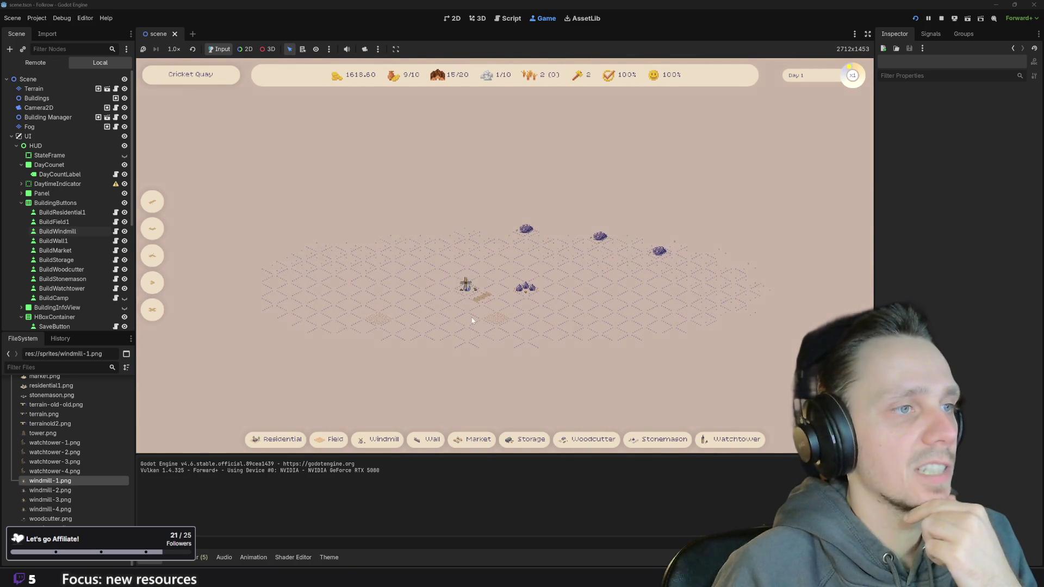
pyautogui.scroll(2, 471, 320)
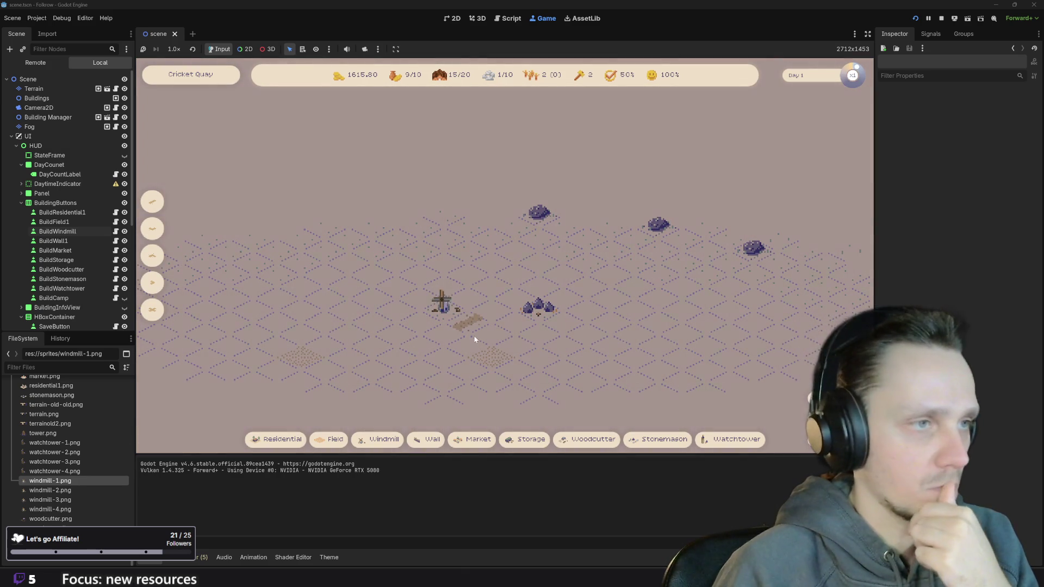
# Extend the road up-right from the windmill and place a building at its end.
pyautogui.moveTo(479, 337); pyautogui.dragTo(527, 296)
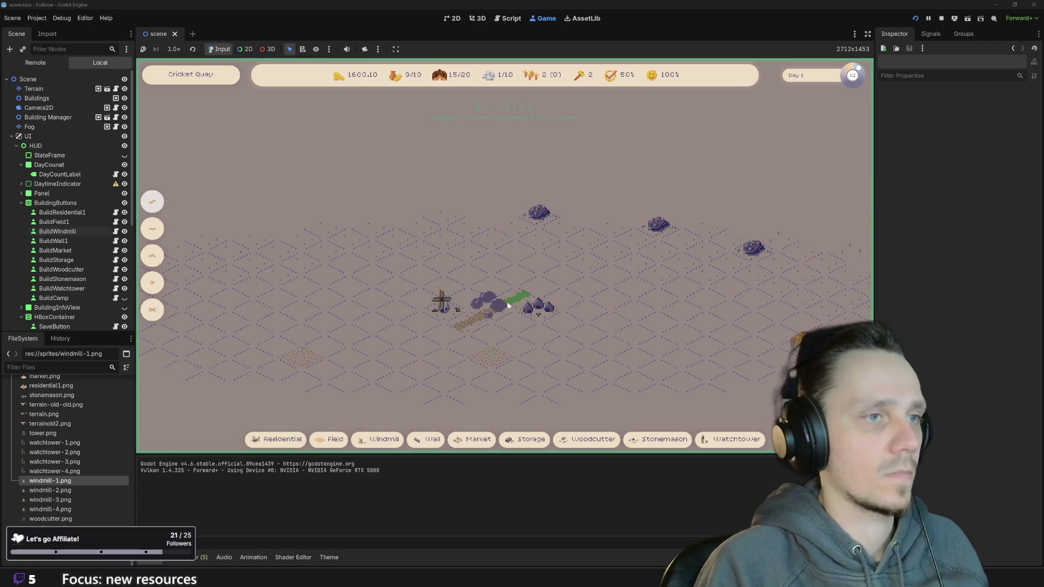
pyautogui.click(562, 290)
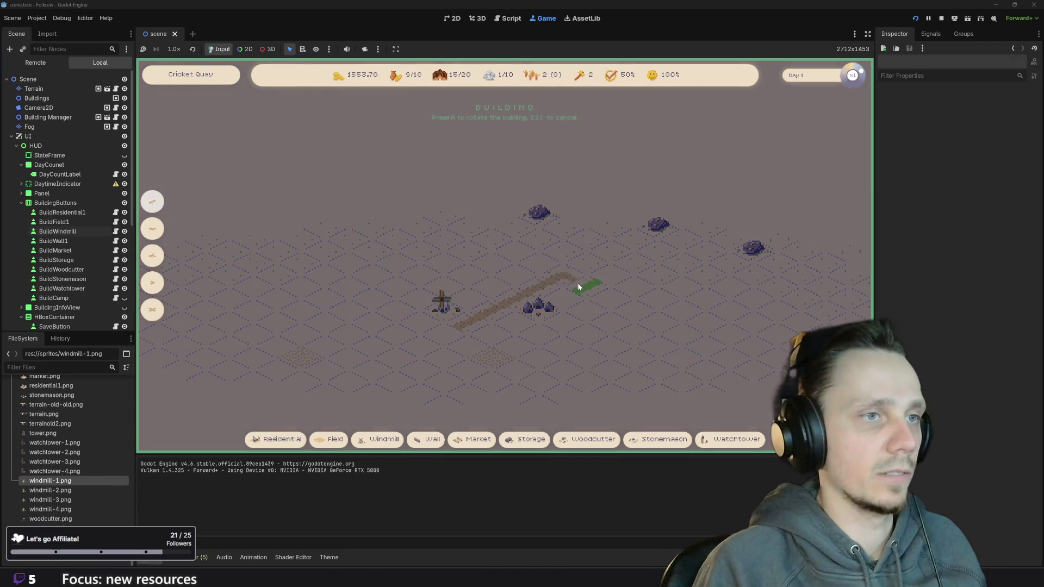
pyautogui.click(582, 286)
pyautogui.moveTo(582, 289); pyautogui.dragTo(619, 325)
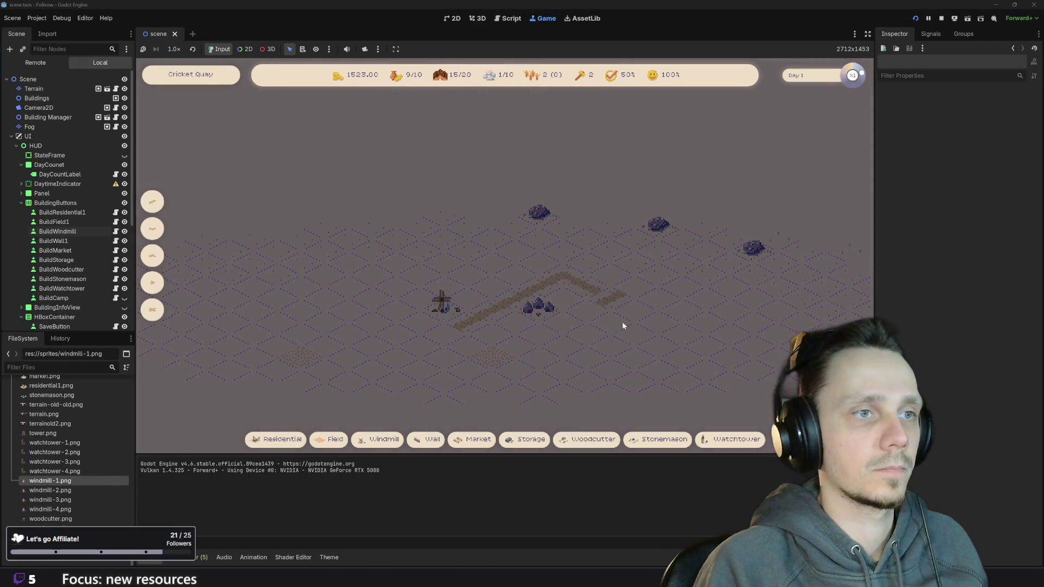
pyautogui.scroll(-3, 494, 329)
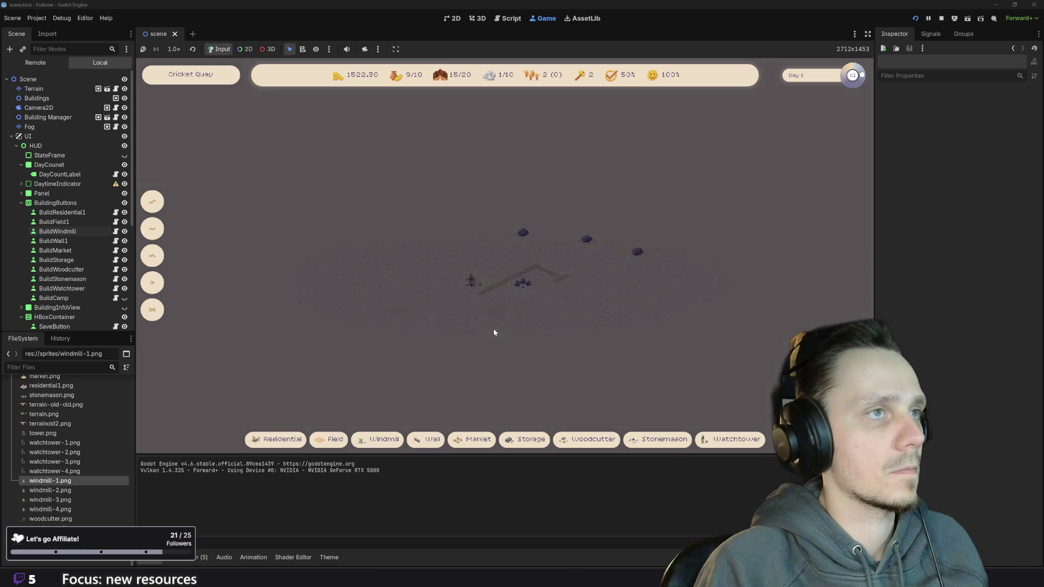
pyautogui.scroll(4, 494, 329)
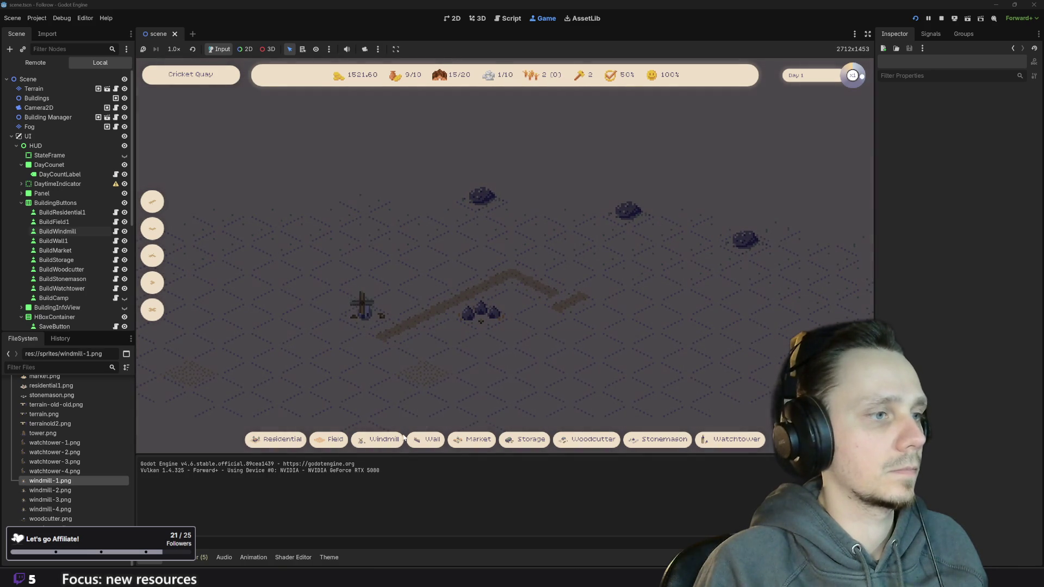
# Cancel a second windmill placement, recentre the map on the settlement and stop the game.
pyautogui.click(384, 440)
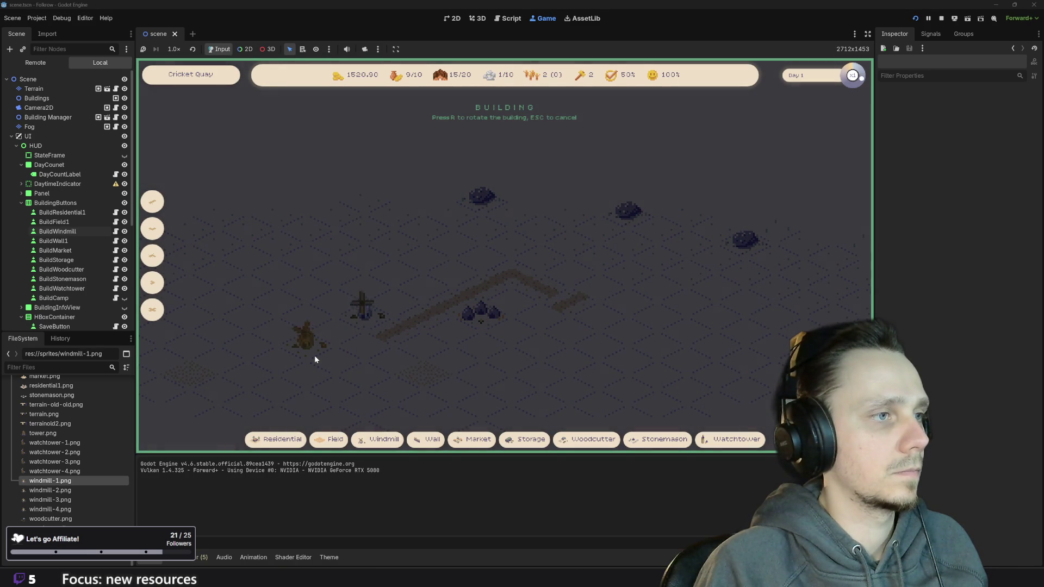
pyautogui.press('Escape')
pyautogui.scroll(-3, 466, 396)
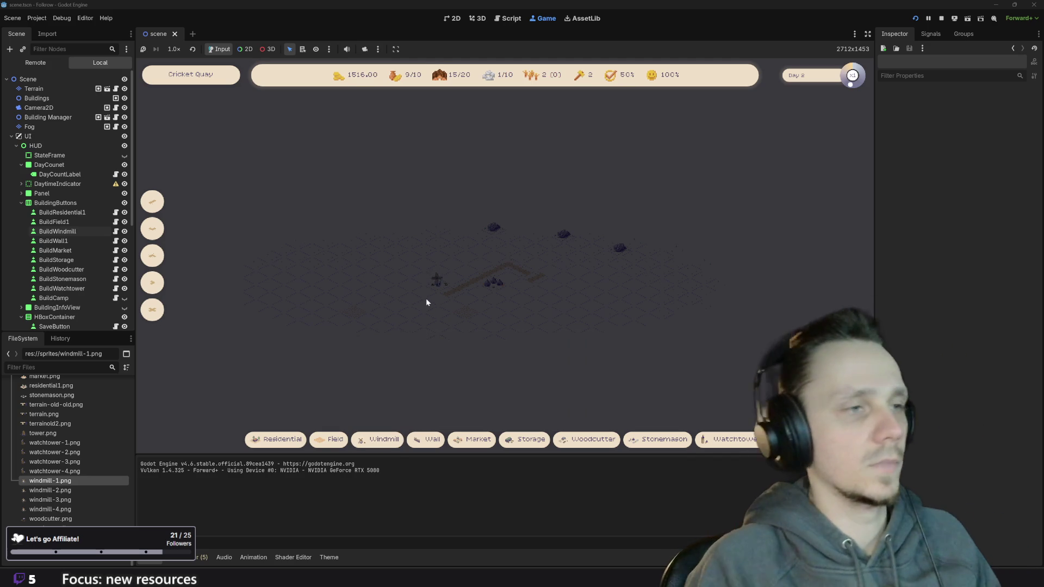
pyautogui.scroll(3, 427, 301)
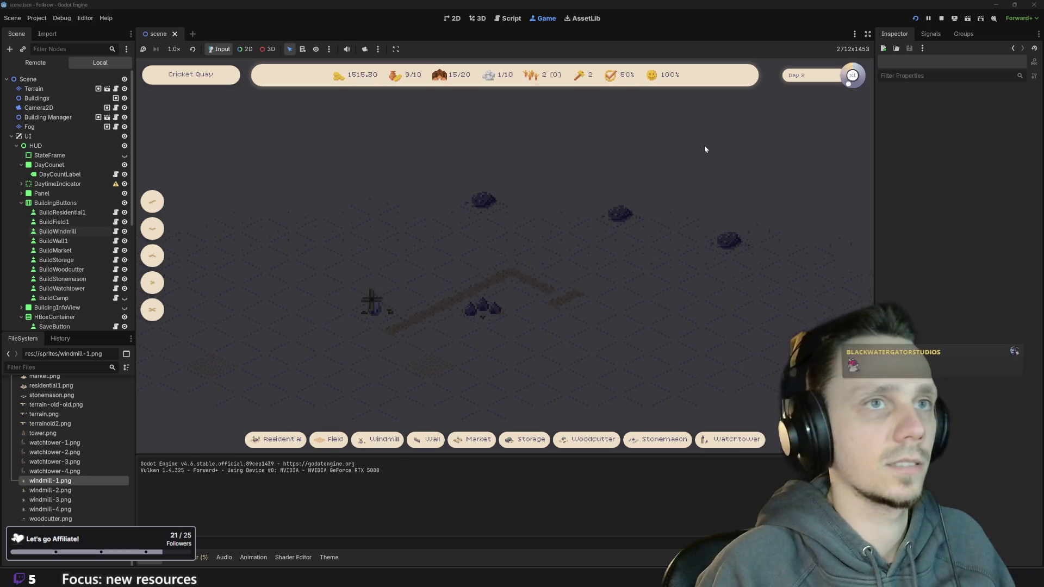
pyautogui.press('Left')
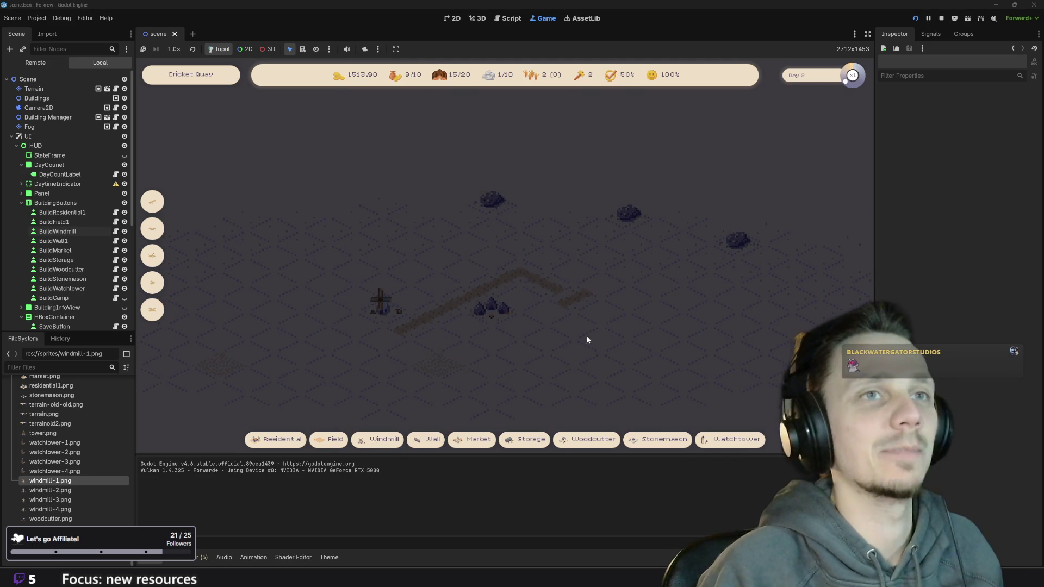
pyautogui.moveTo(586, 335); pyautogui.dragTo(657, 321)
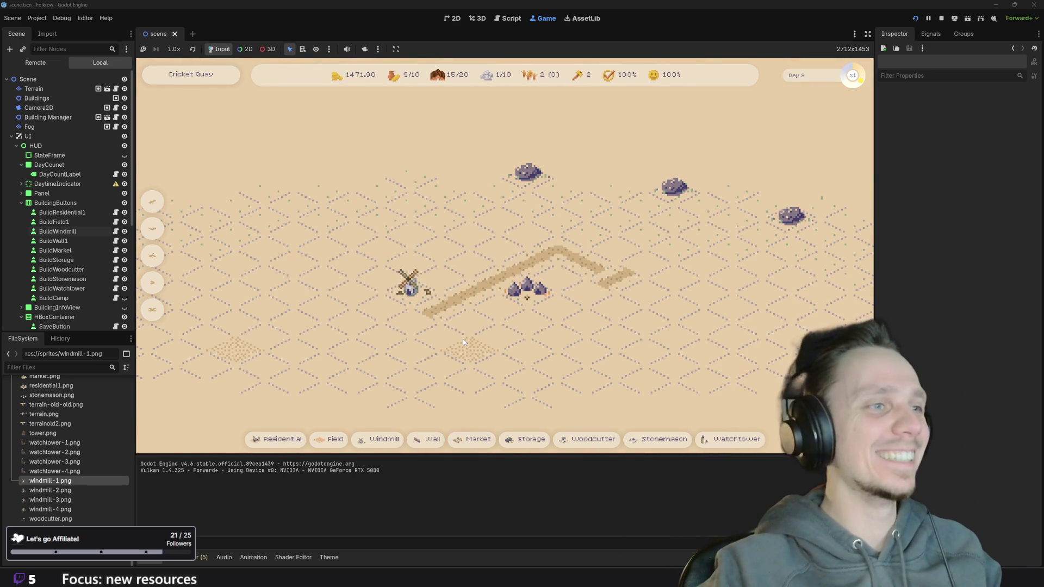
pyautogui.scroll(-3, 530, 261)
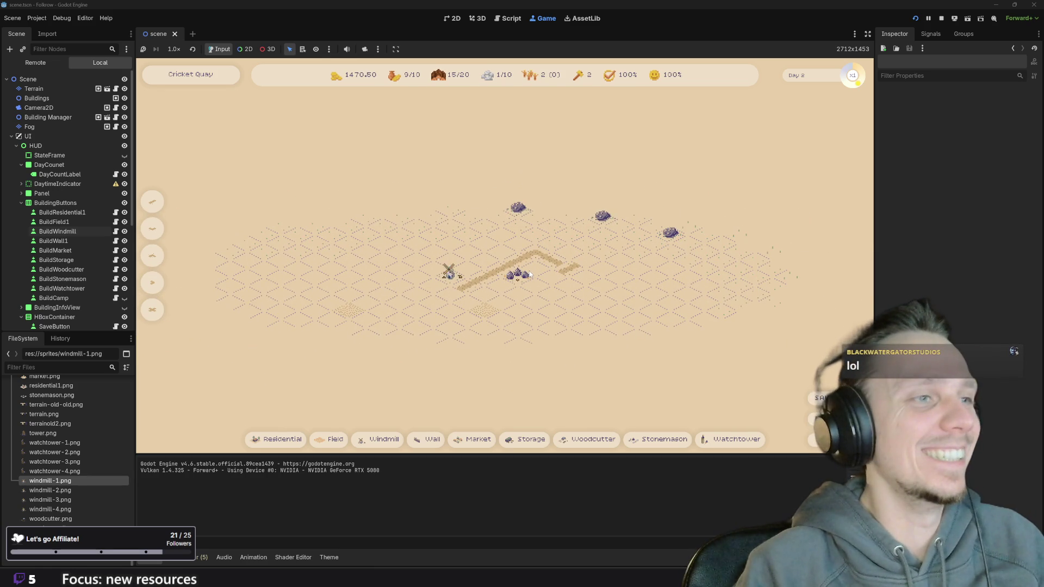
pyautogui.scroll(2, 524, 283)
pyautogui.scroll(1, 523, 282)
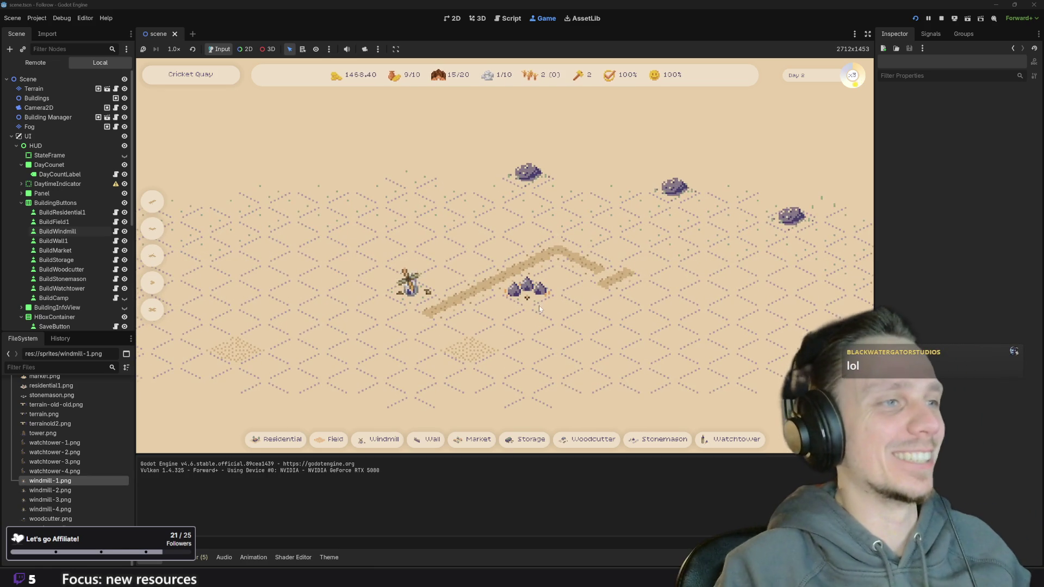
pyautogui.moveTo(541, 306); pyautogui.dragTo(510, 346)
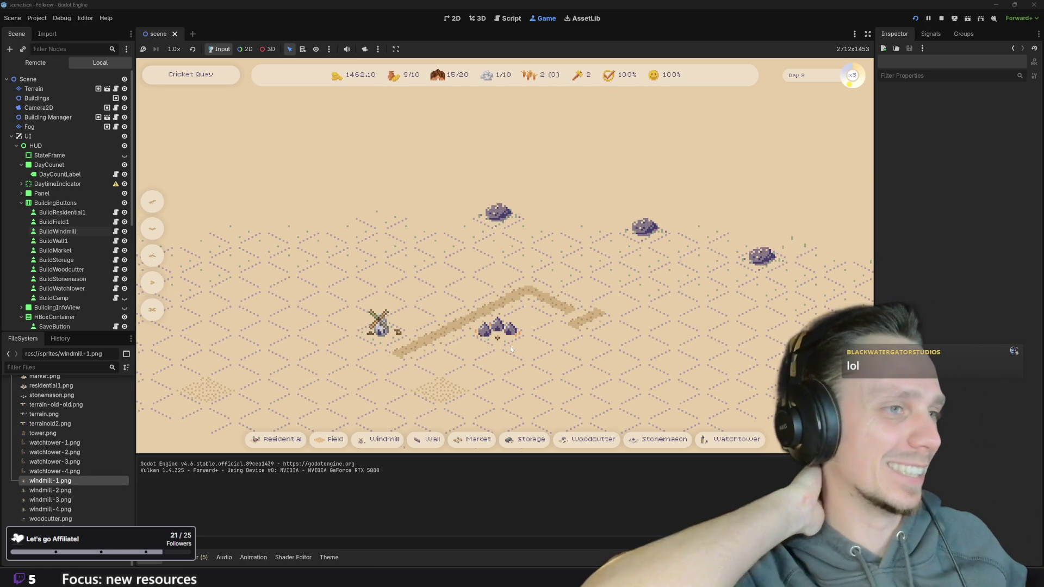
pyautogui.scroll(-1, 510, 345)
pyautogui.scroll(-1, 481, 338)
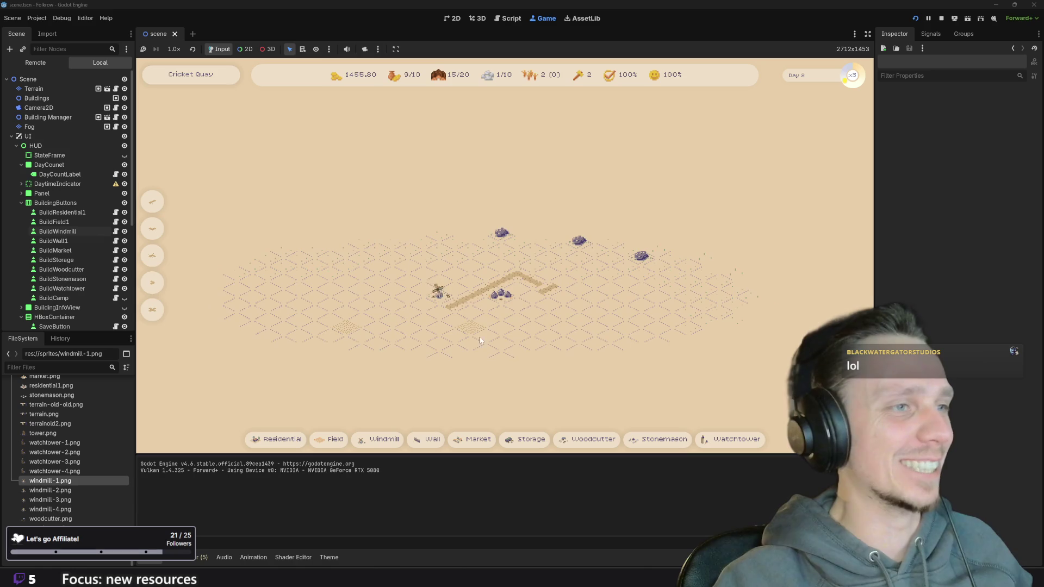
pyautogui.scroll(2, 481, 337)
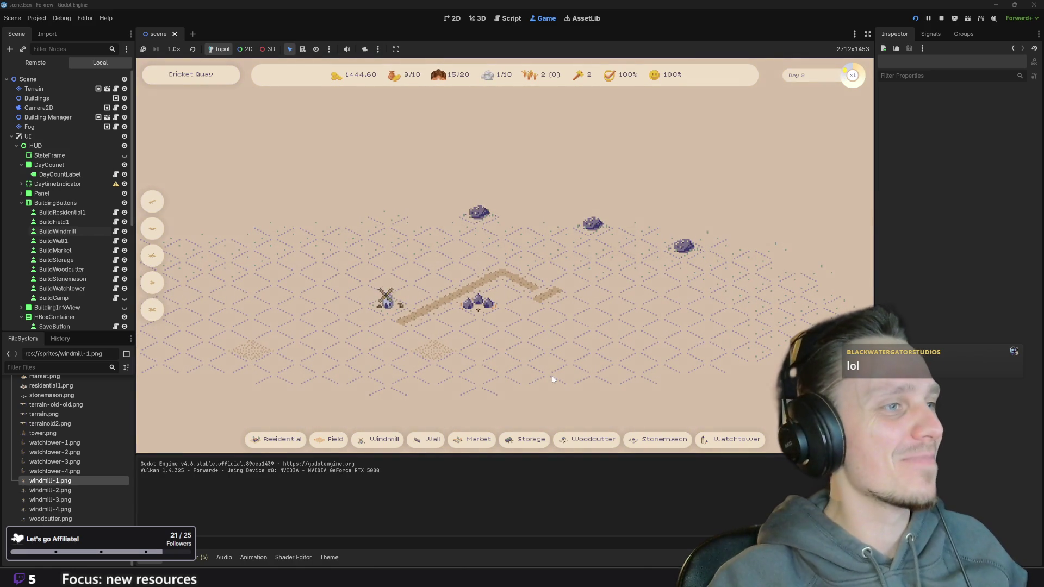
pyautogui.scroll(-2, 595, 327)
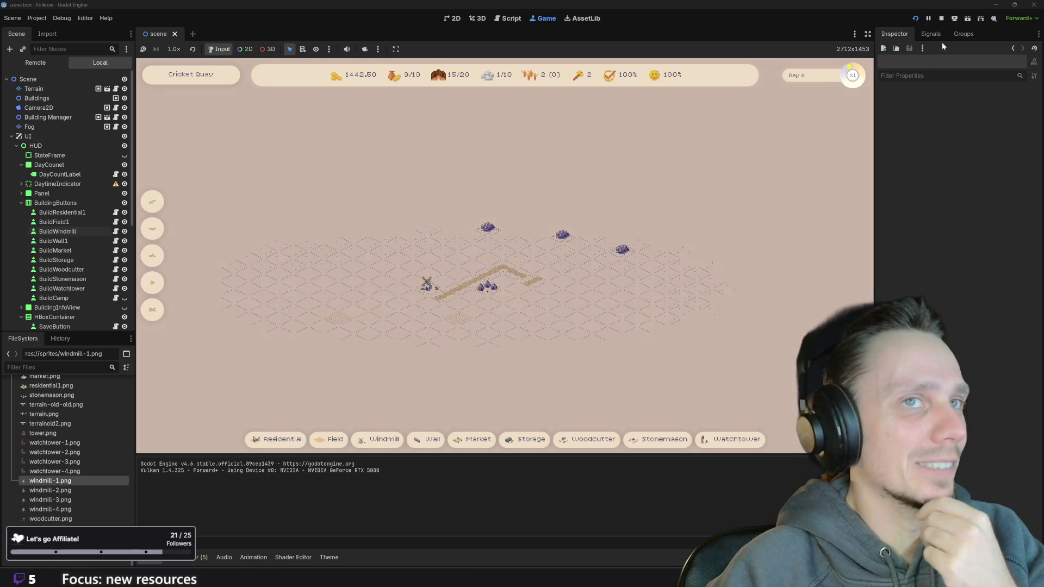
pyautogui.click(942, 18)
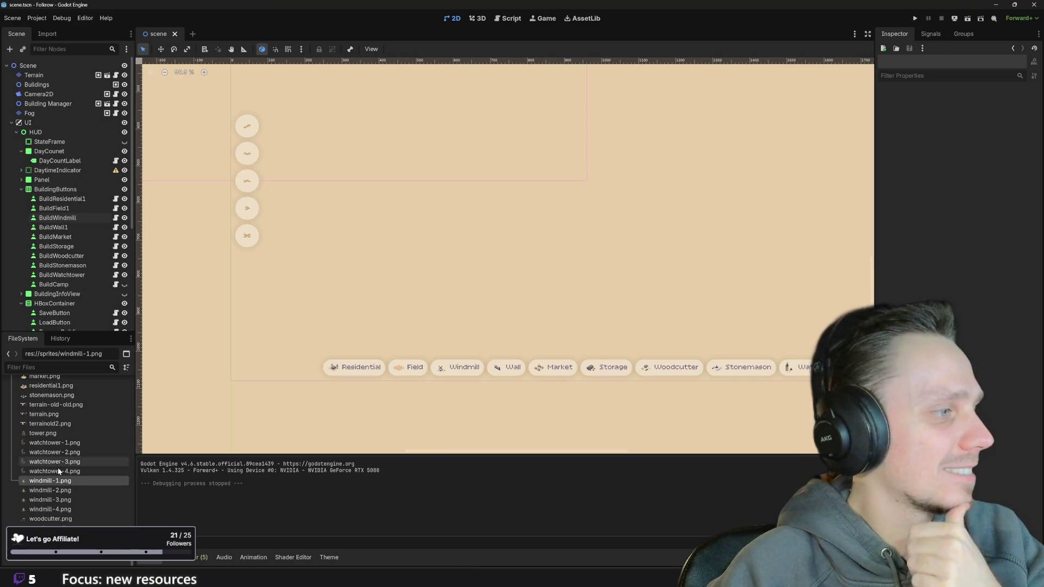
pyautogui.scroll(5, 57, 473)
pyautogui.scroll(10, 70, 495)
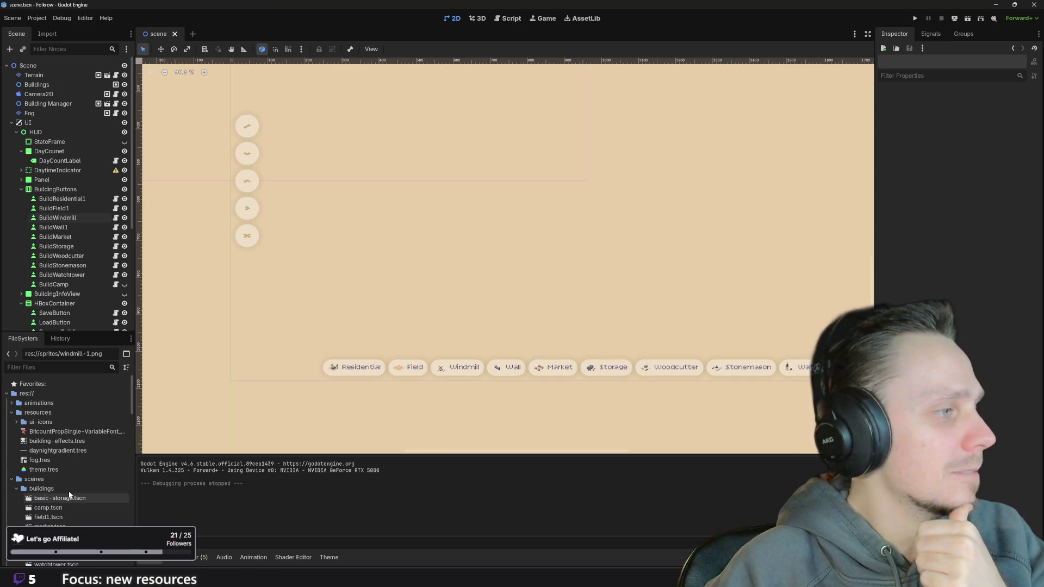
pyautogui.scroll(-4, 66, 502)
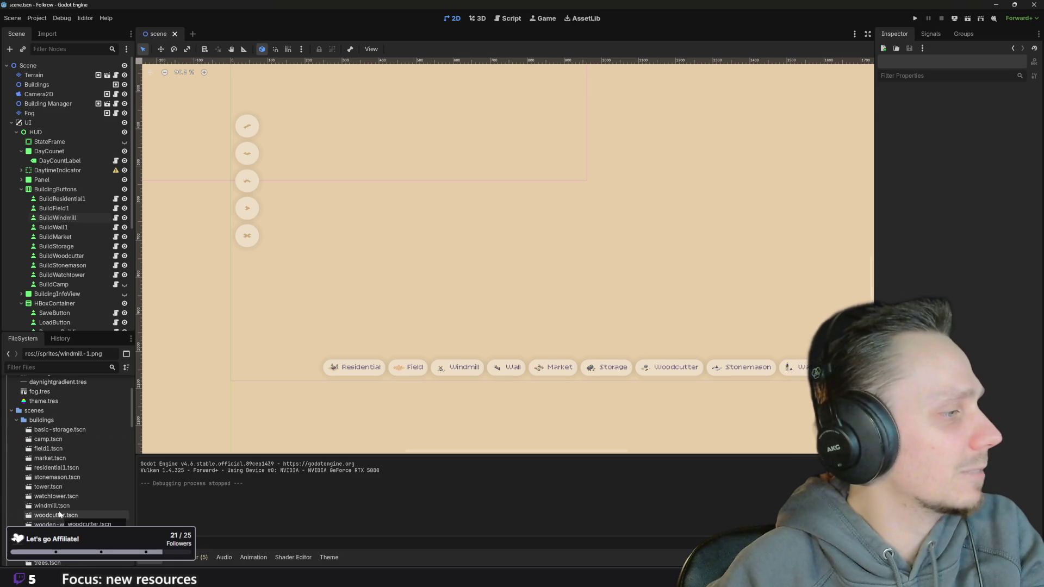
# Show windmill.tscn's AnimatedSprite2D with its four frames, then switch to Piskel.
pyautogui.doubleClick(52, 506)
pyautogui.click(23, 76)
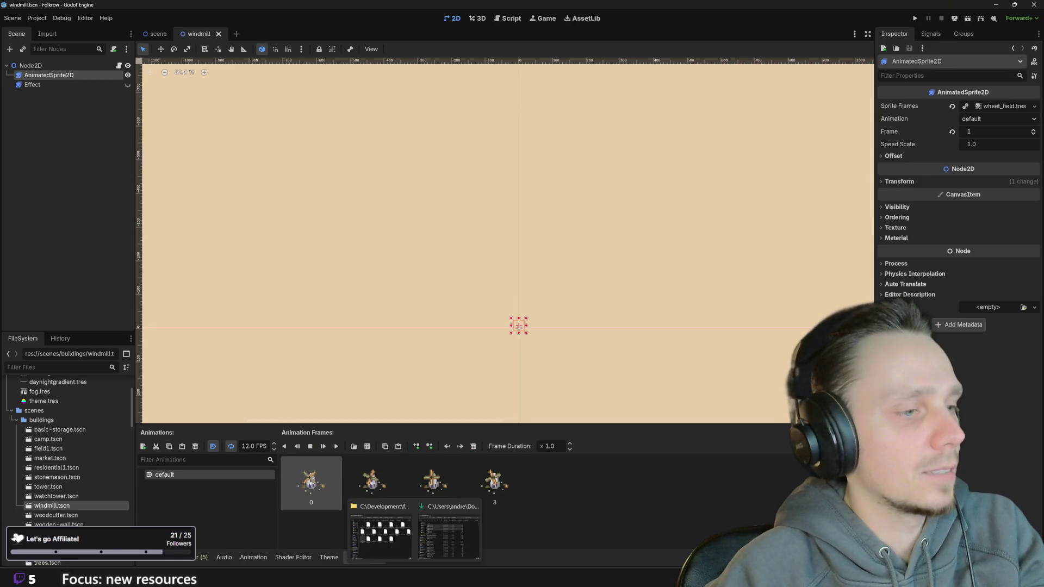
pyautogui.click(453, 535)
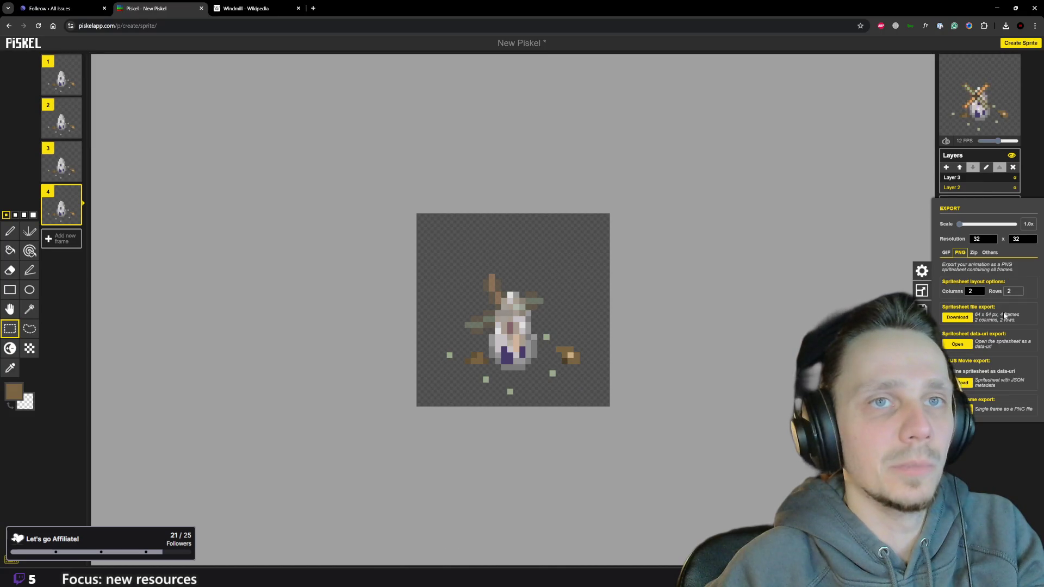
# Close Piskel's export panel to see the preview playing at 5 FPS, then return to Godot.
pyautogui.click(983, 445)
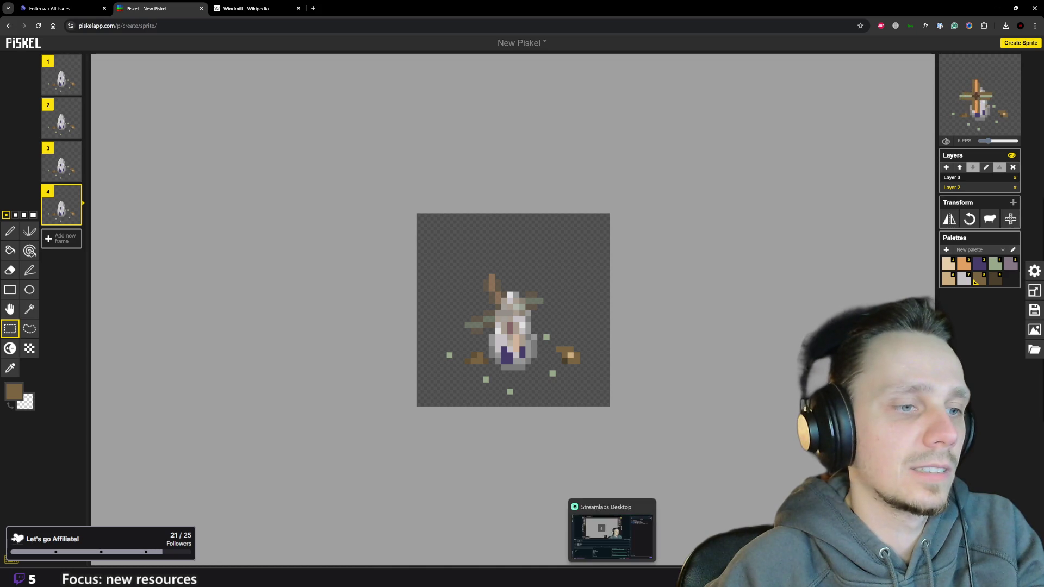
pyautogui.click(642, 578)
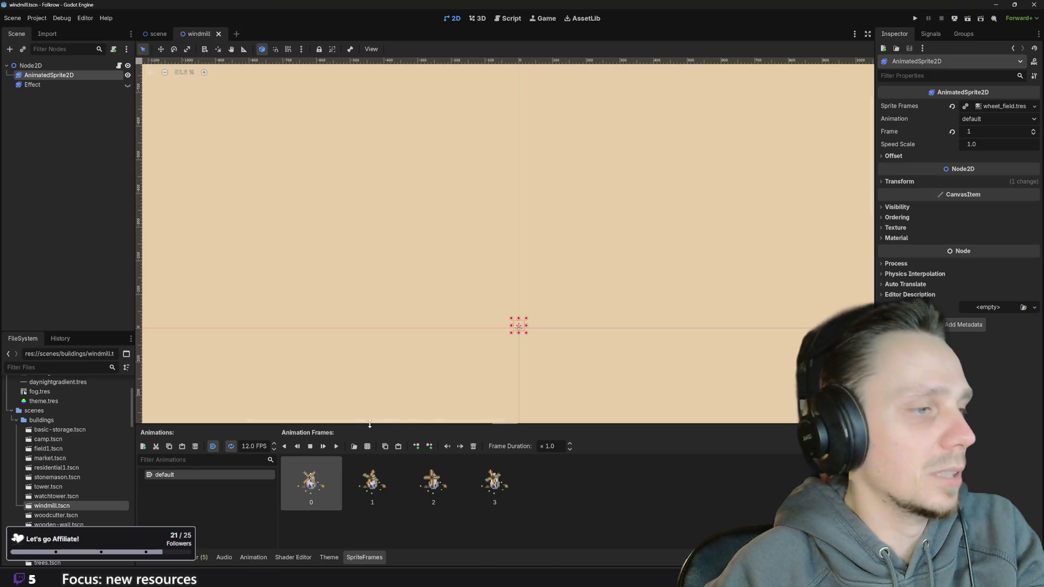
# Set the windmill SpriteFrames playback to 5 FPS, save the scene and run the game.
pyautogui.click(253, 446)
pyautogui.write('5')
pyautogui.press('Return')
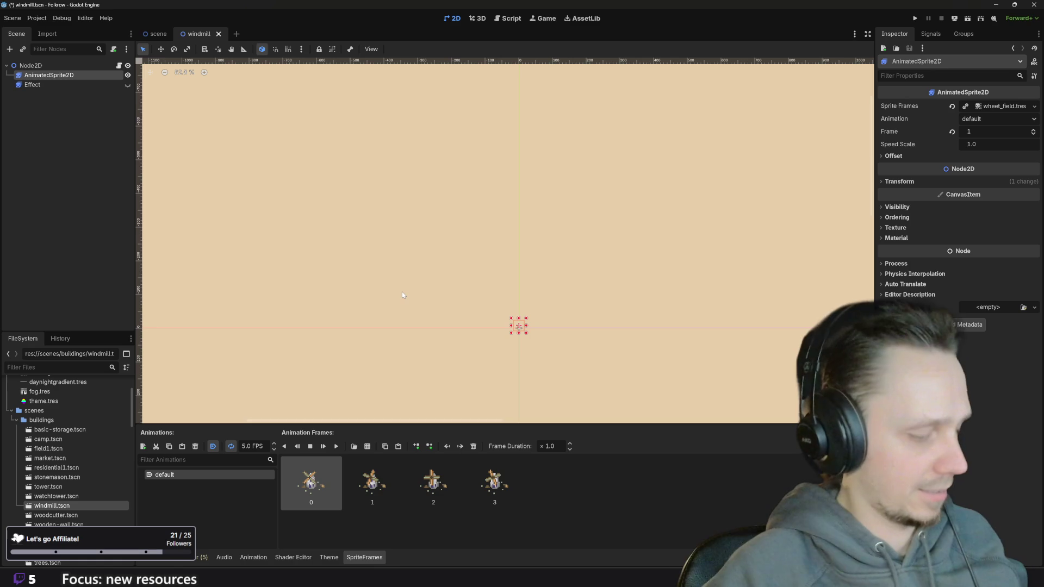
pyautogui.hotkey('ctrl', 's')
pyautogui.click(914, 18)
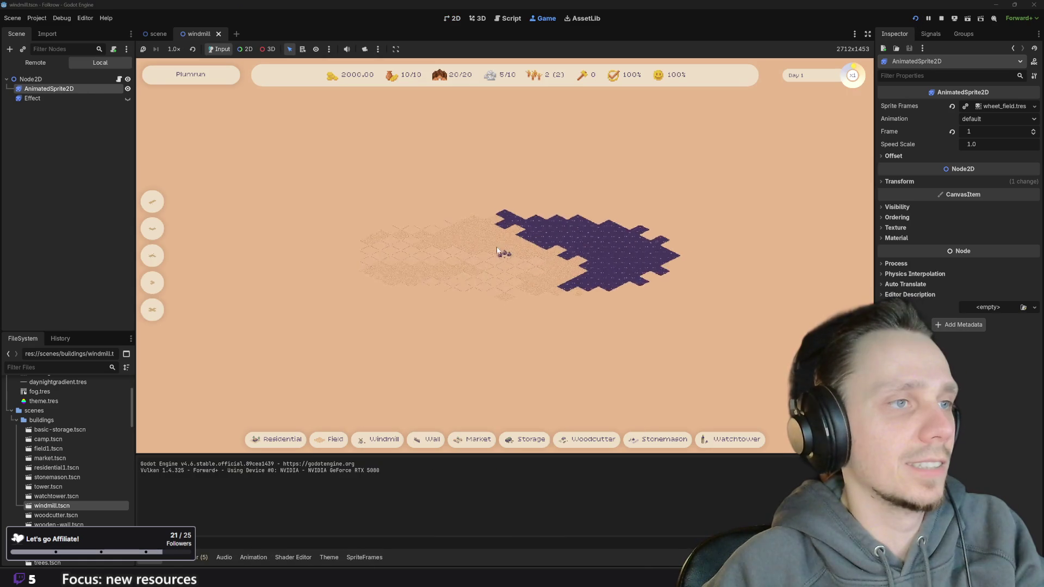
# Place a road segment and a windmill beside it, then bring up the save and load options.
pyautogui.press('2')
pyautogui.click(514, 302)
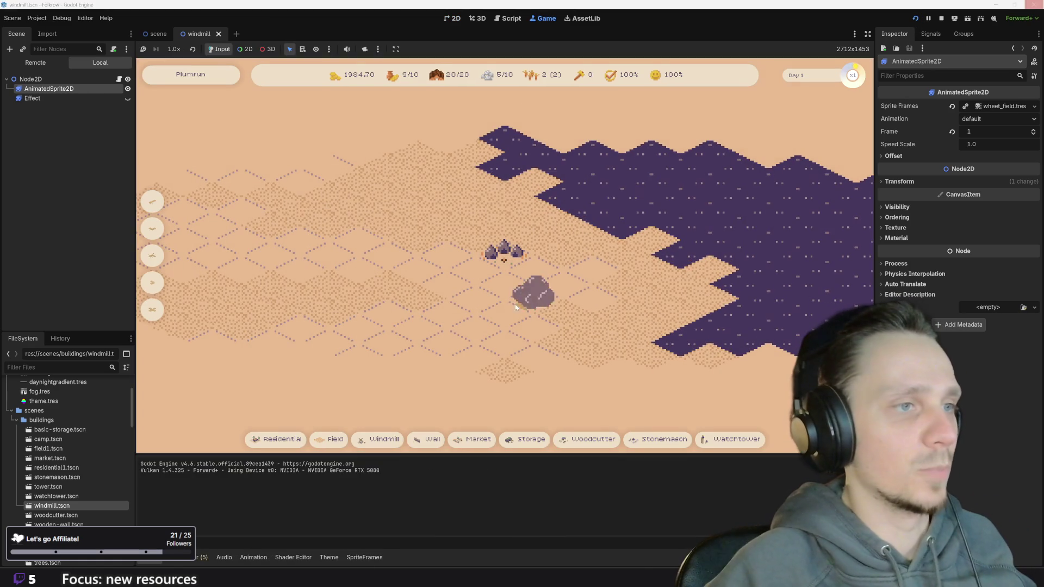
pyautogui.click(554, 288)
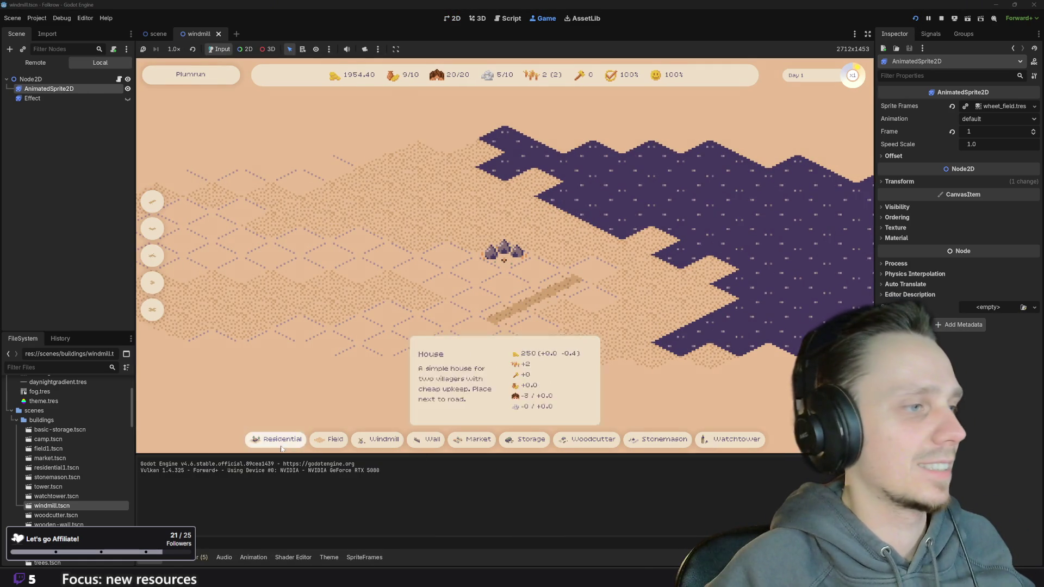
pyautogui.click(389, 442)
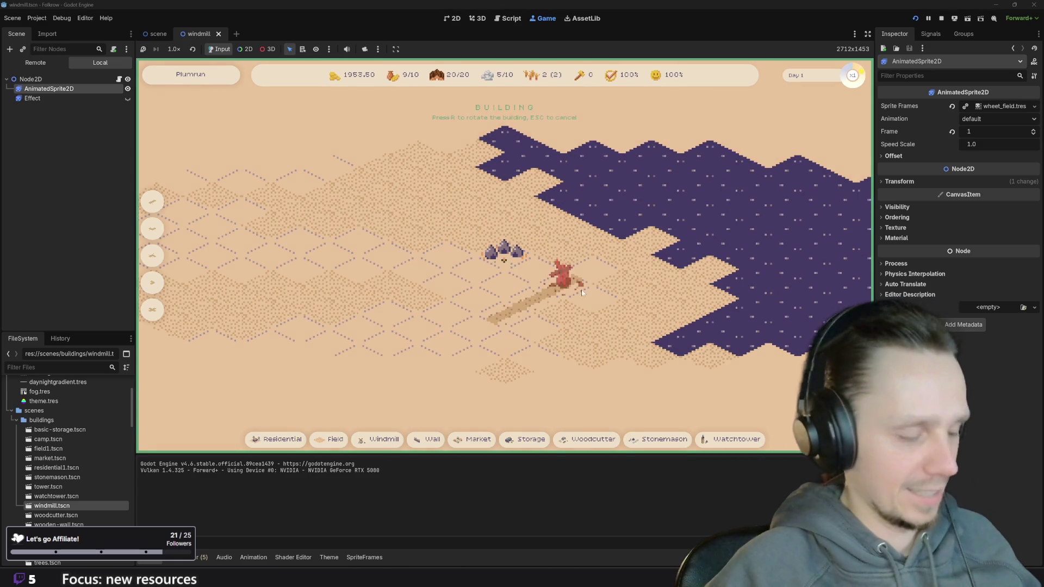
pyautogui.click(590, 275)
pyautogui.scroll(-2, 577, 321)
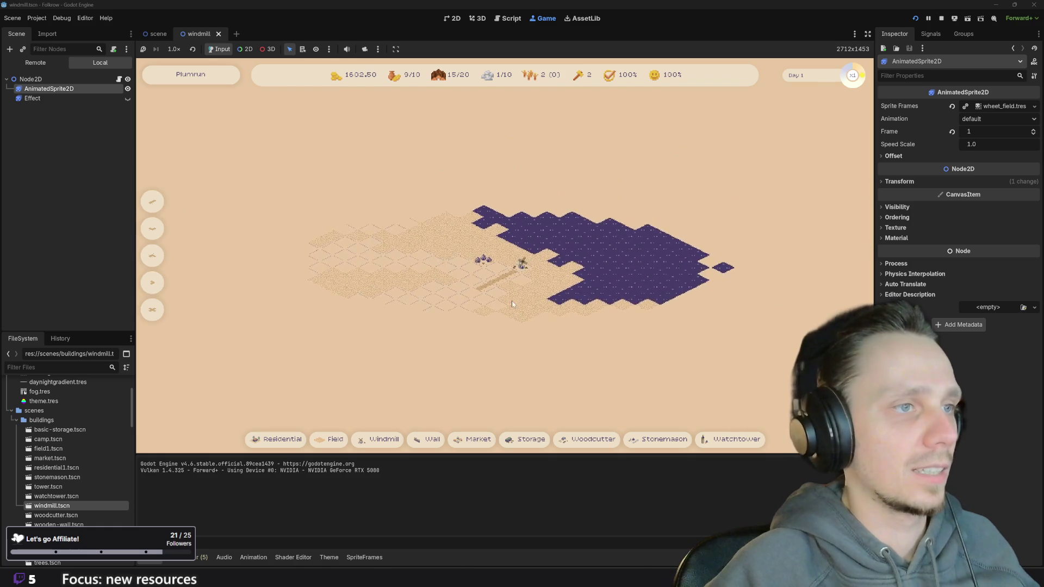
pyautogui.scroll(2, 563, 334)
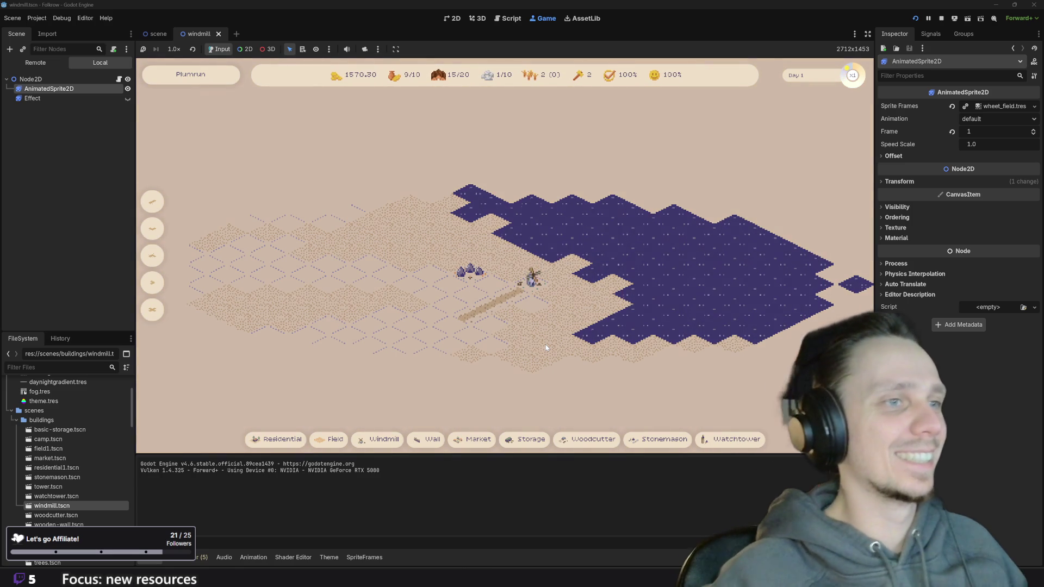
pyautogui.press('Escape')
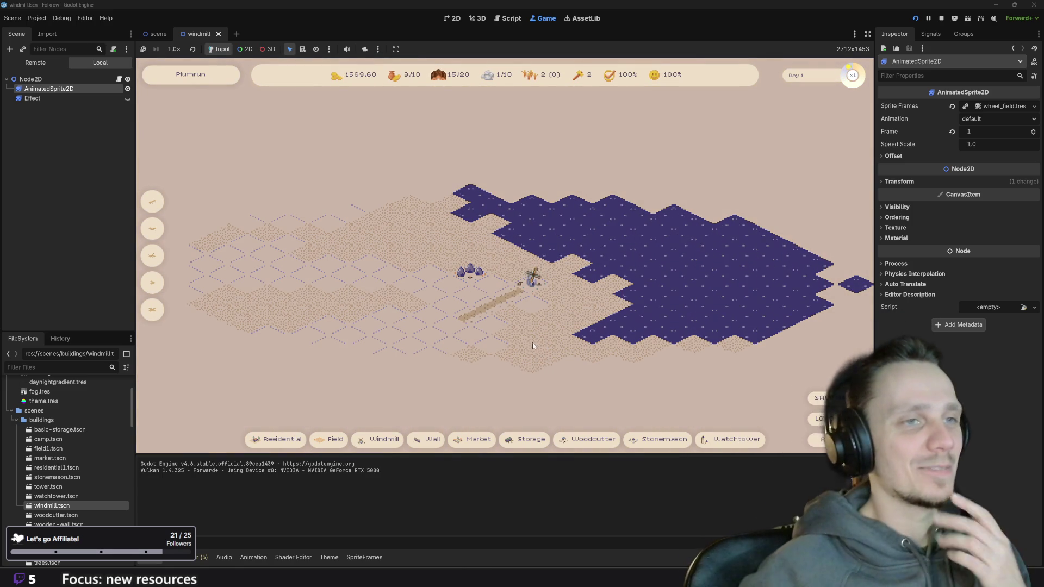
pyautogui.scroll(2, 530, 346)
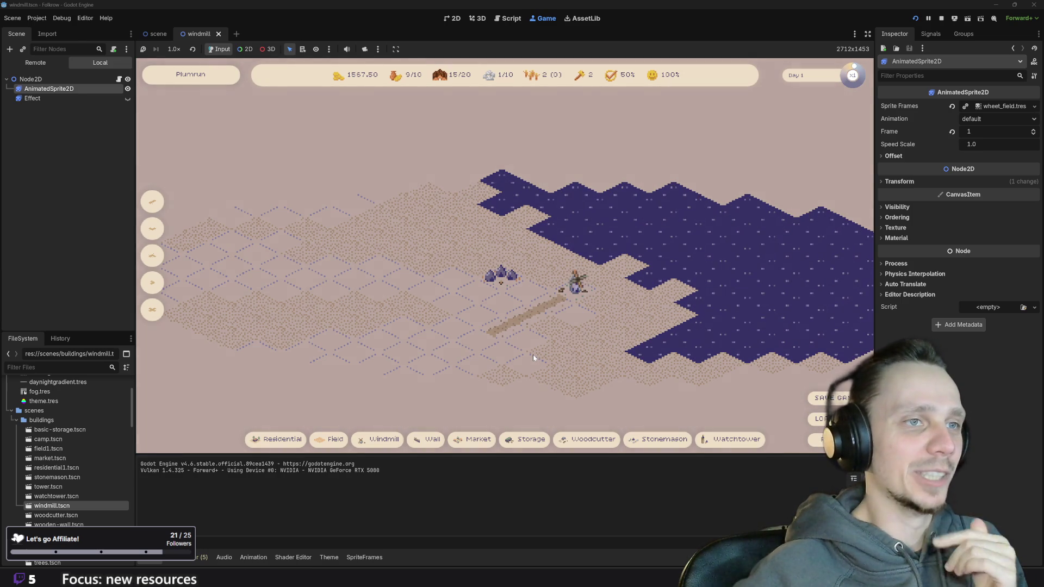
pyautogui.scroll(-2, 532, 355)
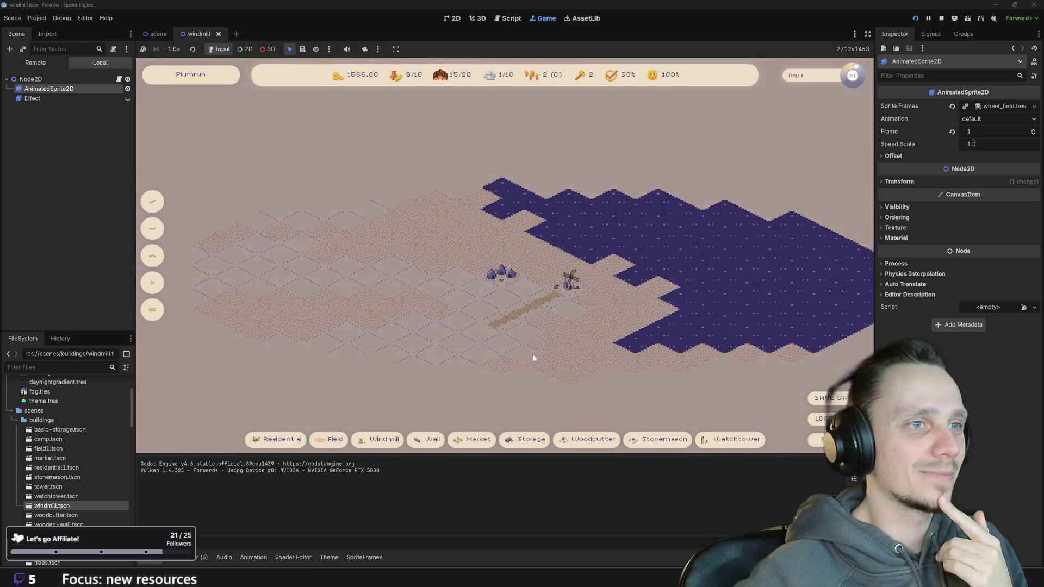
pyautogui.scroll(2, 533, 355)
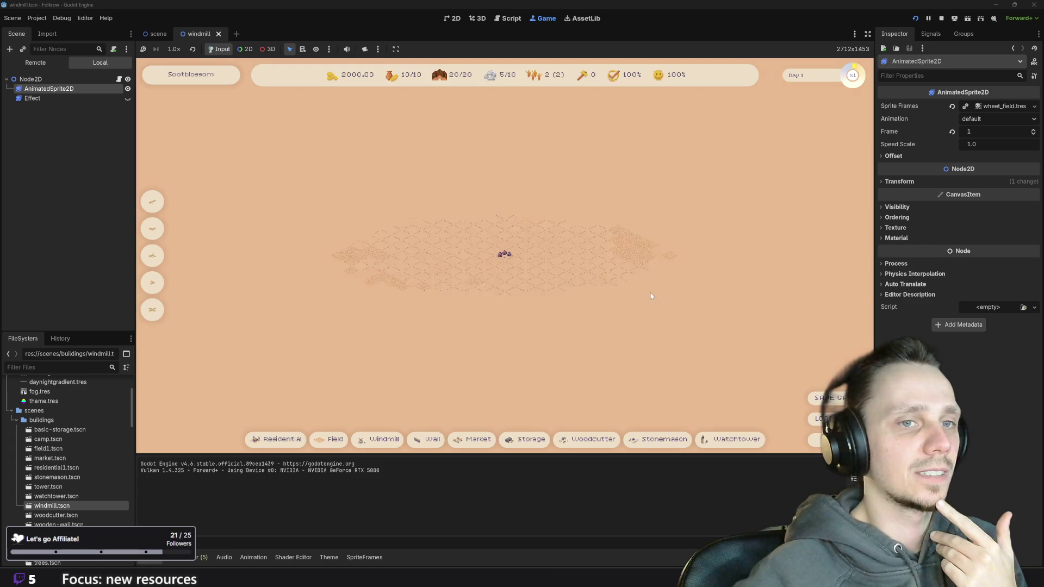
pyautogui.click(820, 418)
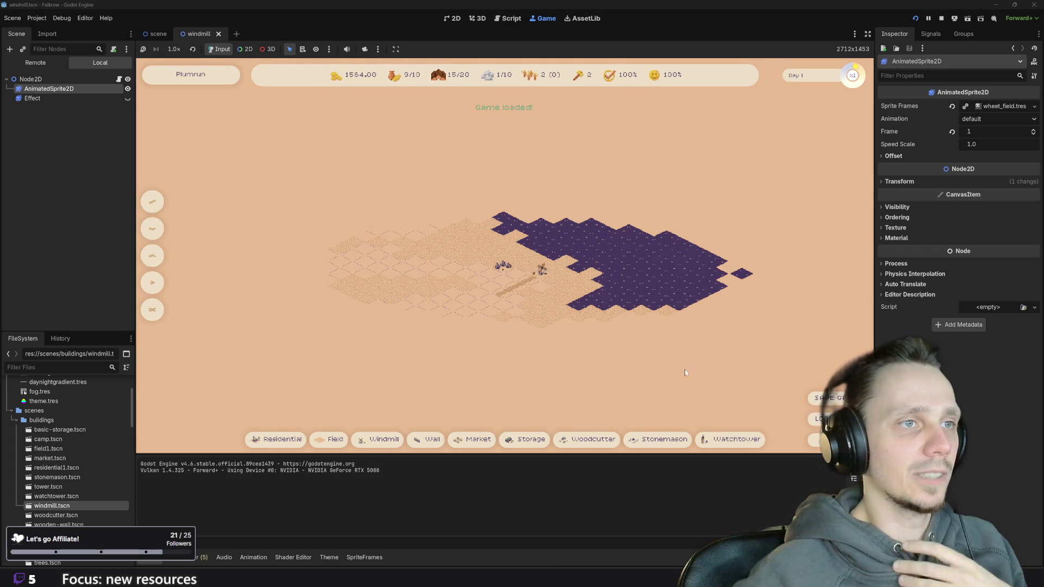
pyautogui.scroll(5, 538, 297)
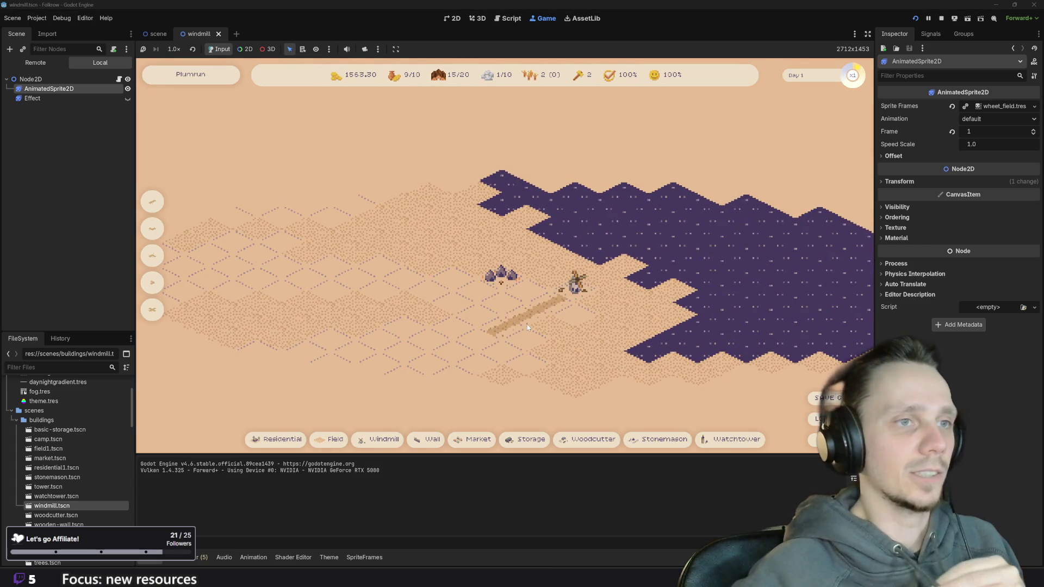
pyautogui.scroll(-5, 538, 327)
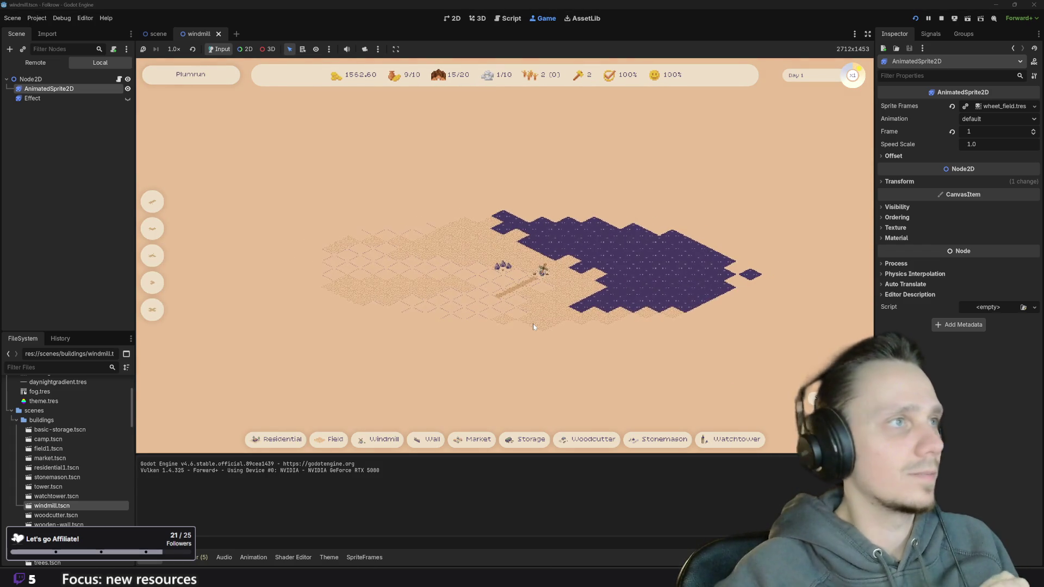
pyautogui.moveTo(532, 324); pyautogui.dragTo(523, 329)
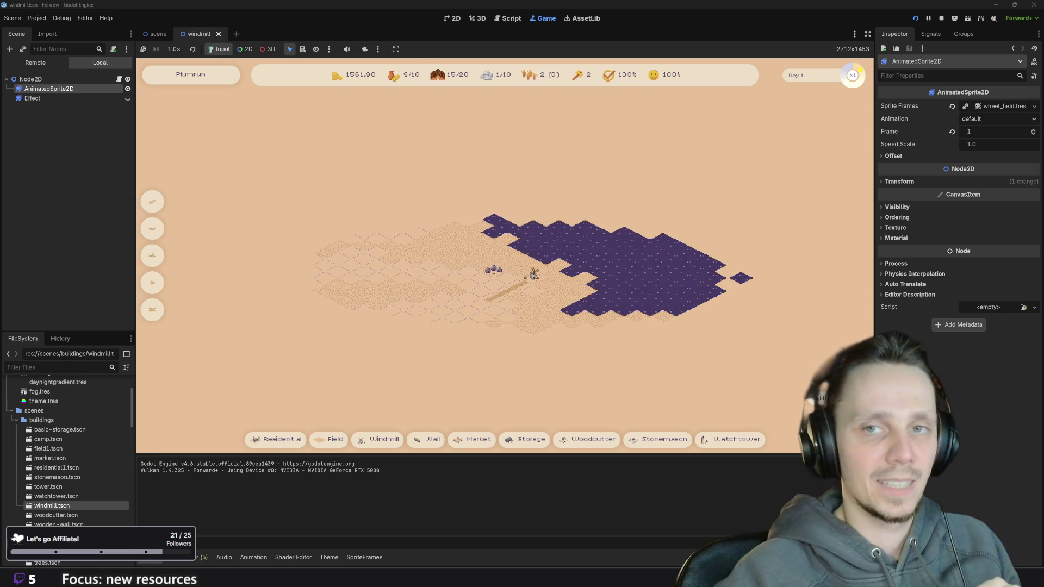
pyautogui.scroll(5, 617, 348)
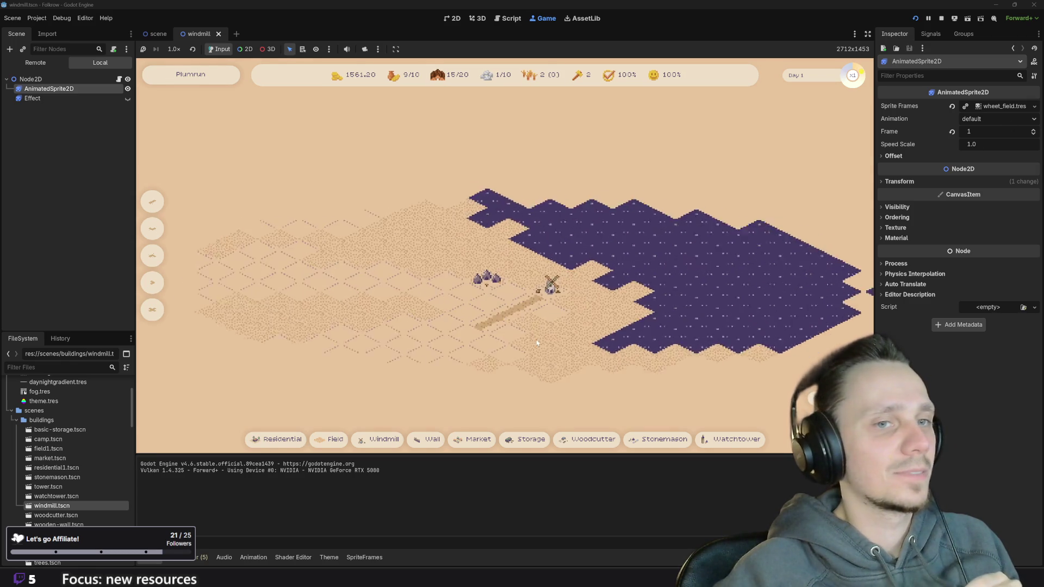
pyautogui.moveTo(616, 348); pyautogui.dragTo(585, 358)
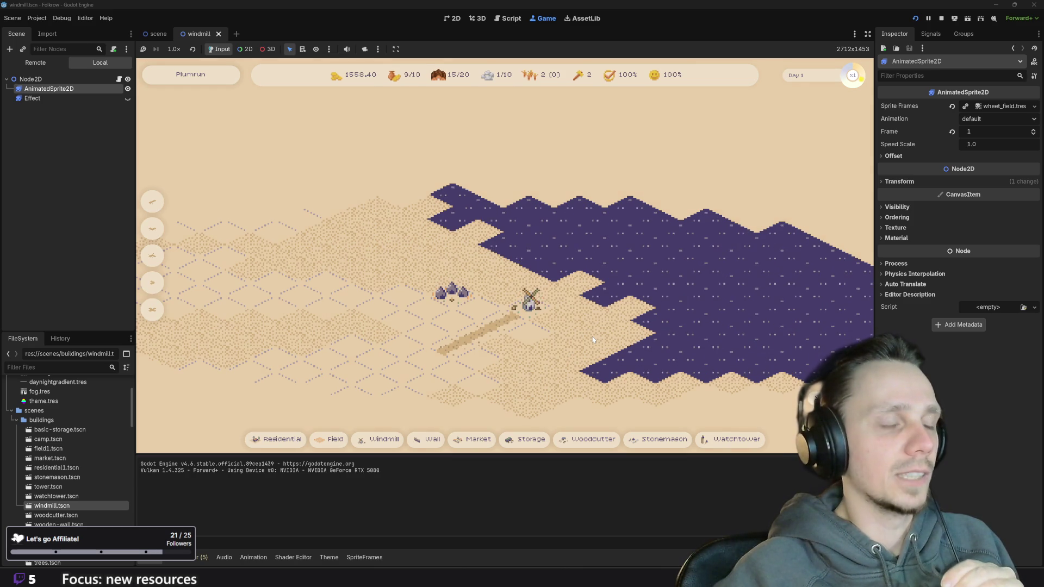
pyautogui.scroll(-2, 592, 338)
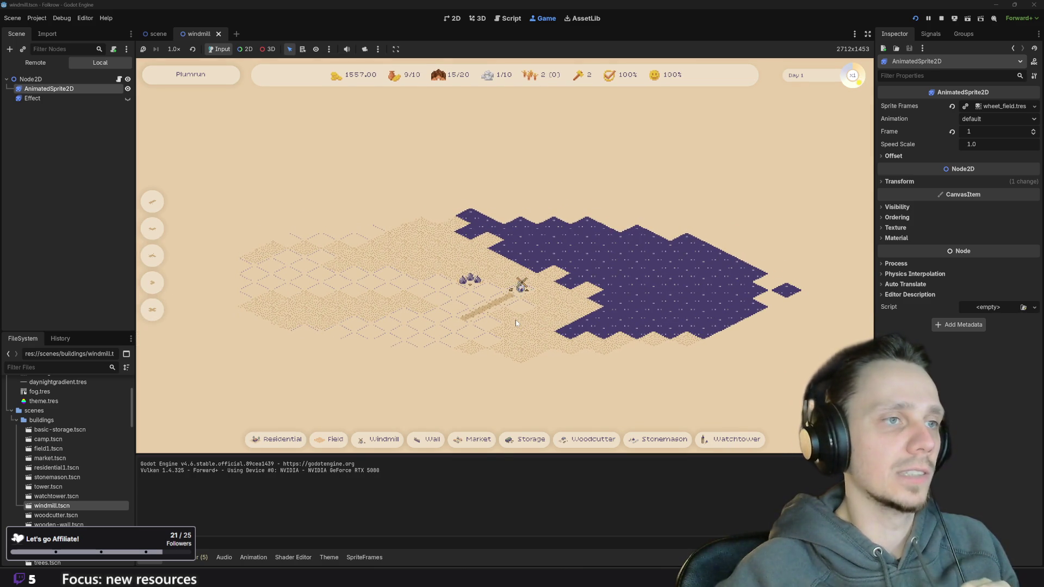
pyautogui.click(325, 442)
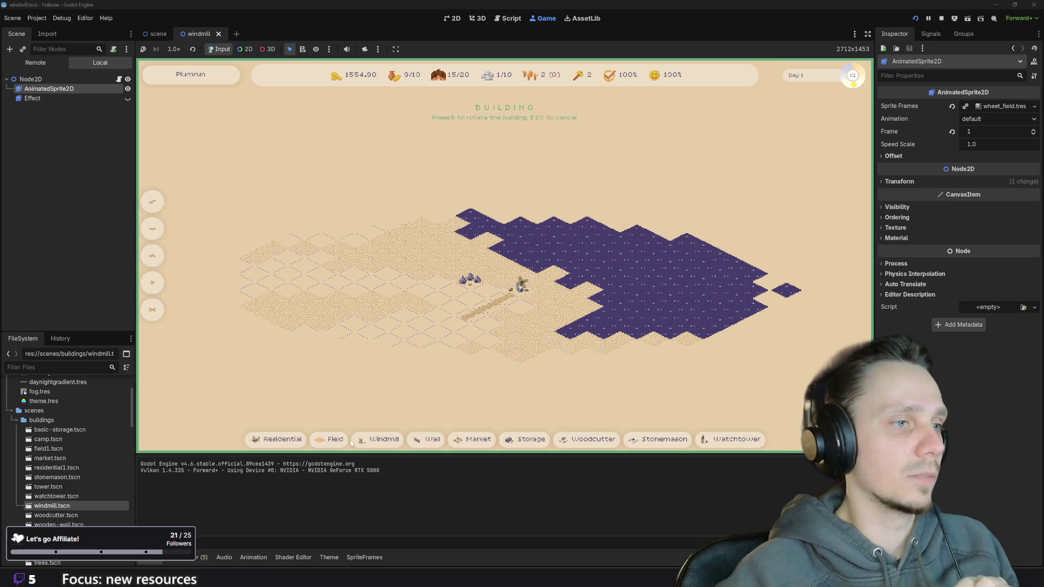
pyautogui.press('Escape')
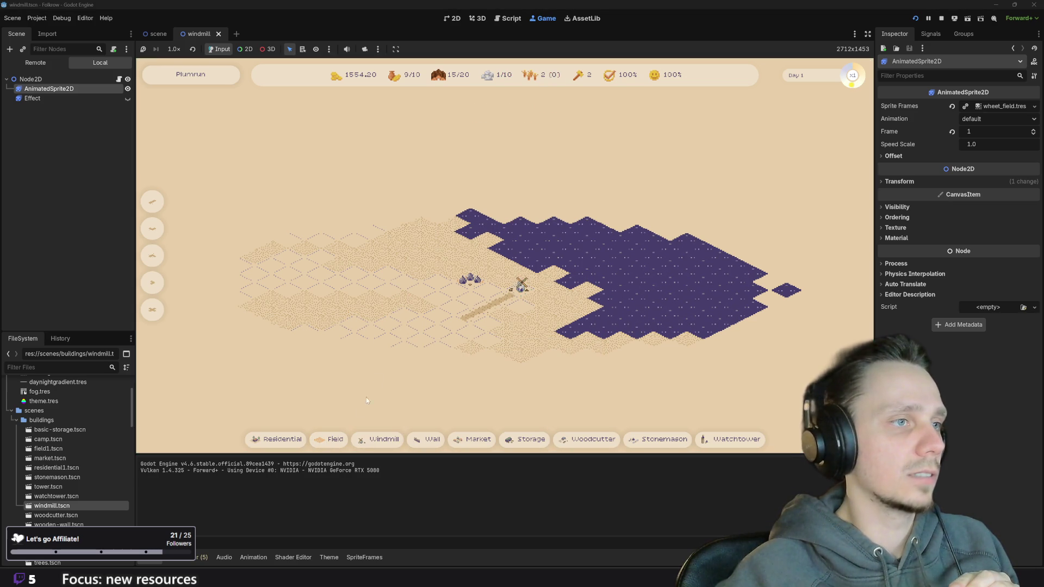
pyautogui.click(329, 440)
pyautogui.press('Escape')
pyautogui.click(940, 18)
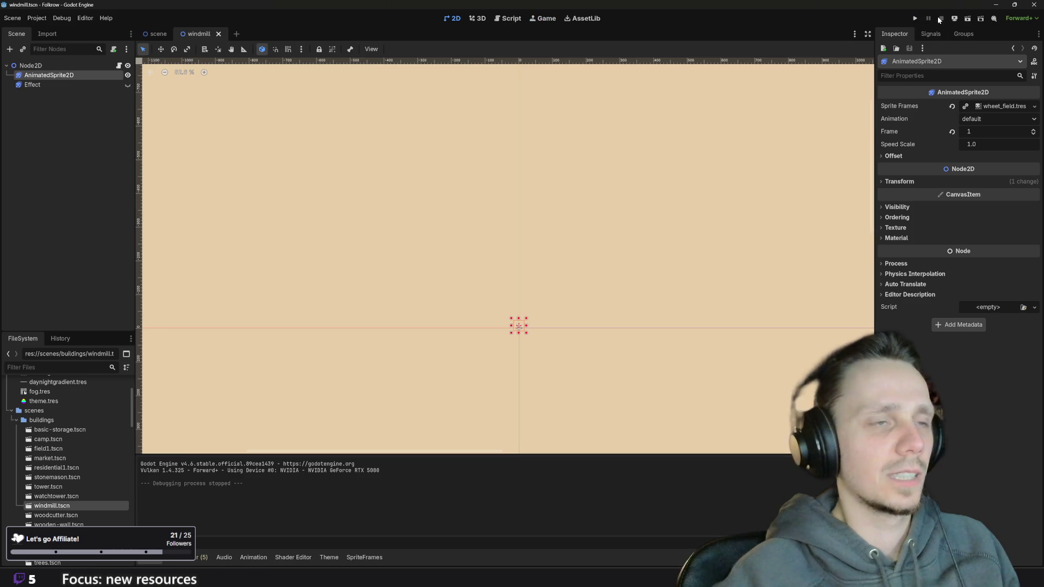
# Assign field1.tscn as the BuildField1 button's Building and save the main scene.
pyautogui.click(158, 33)
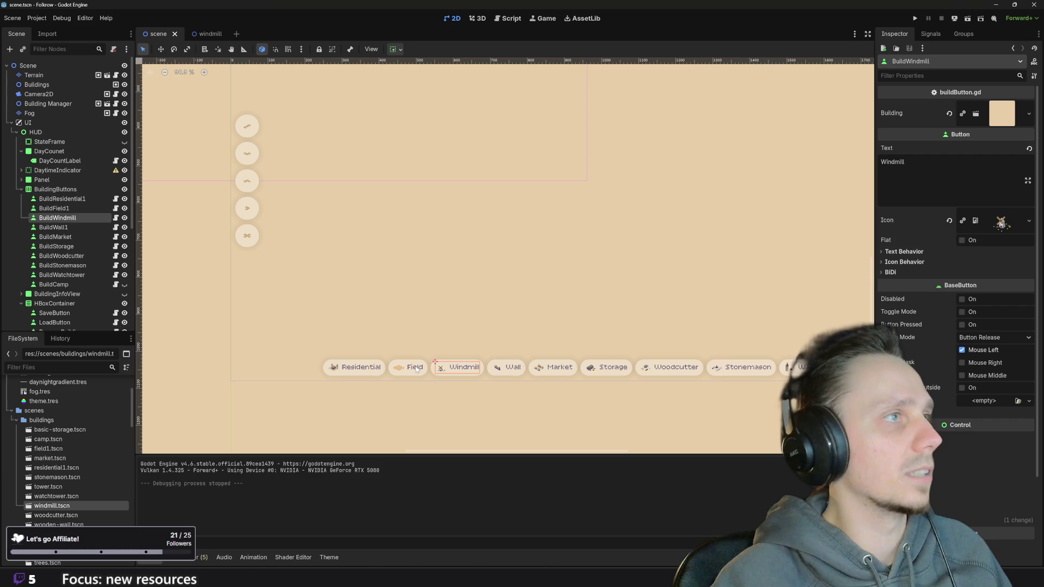
pyautogui.click(392, 363)
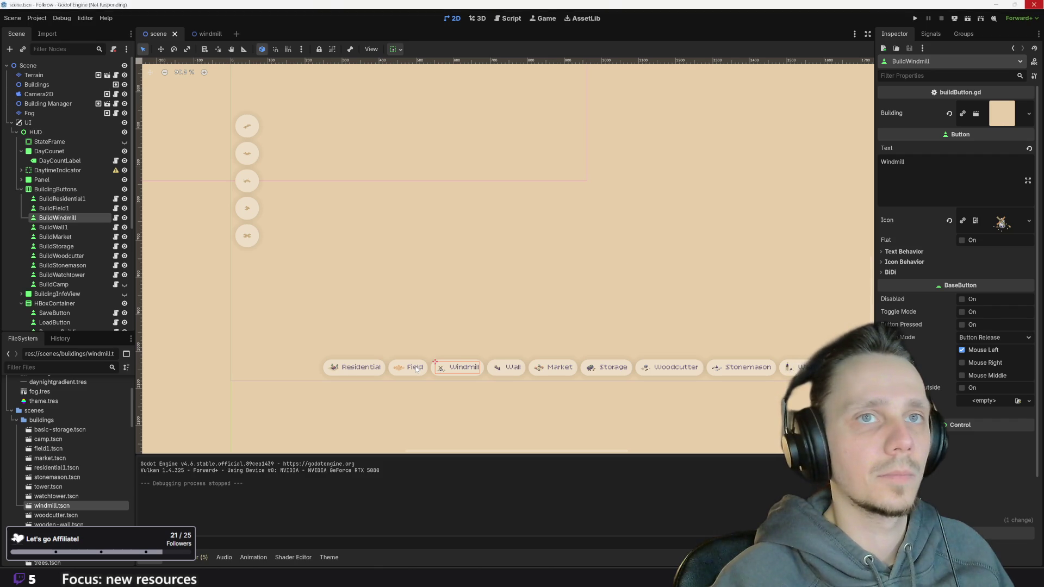
pyautogui.scroll(5, 416, 368)
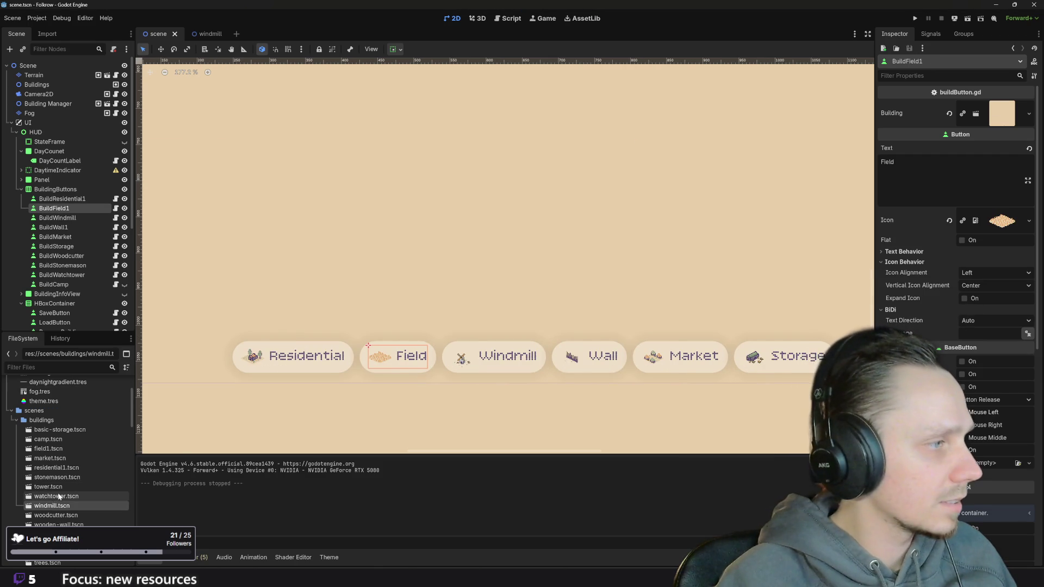
pyautogui.click(49, 449)
pyautogui.moveTo(50, 451); pyautogui.dragTo(999, 108)
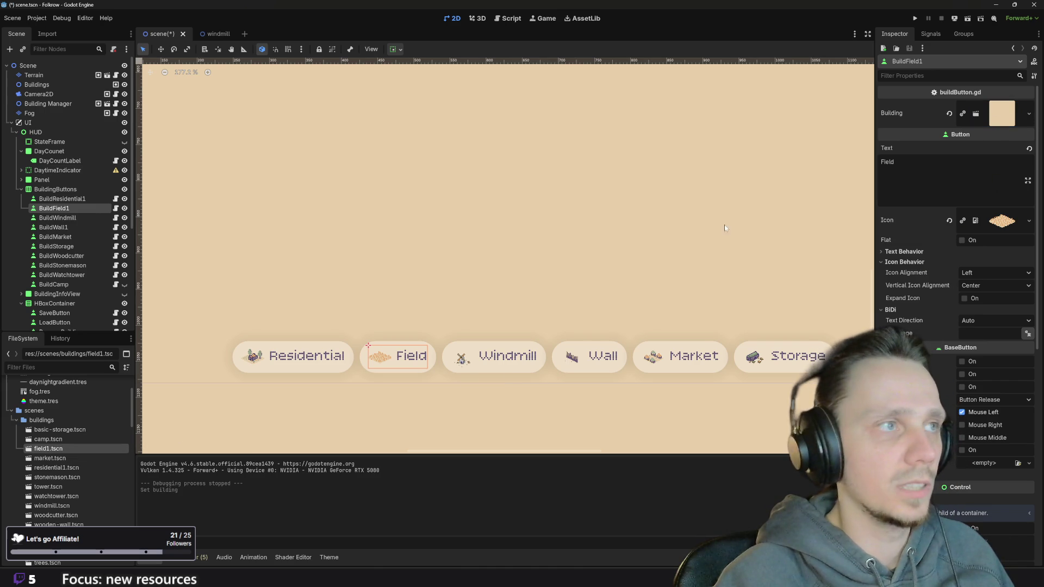
pyautogui.hotkey('ctrl', 's')
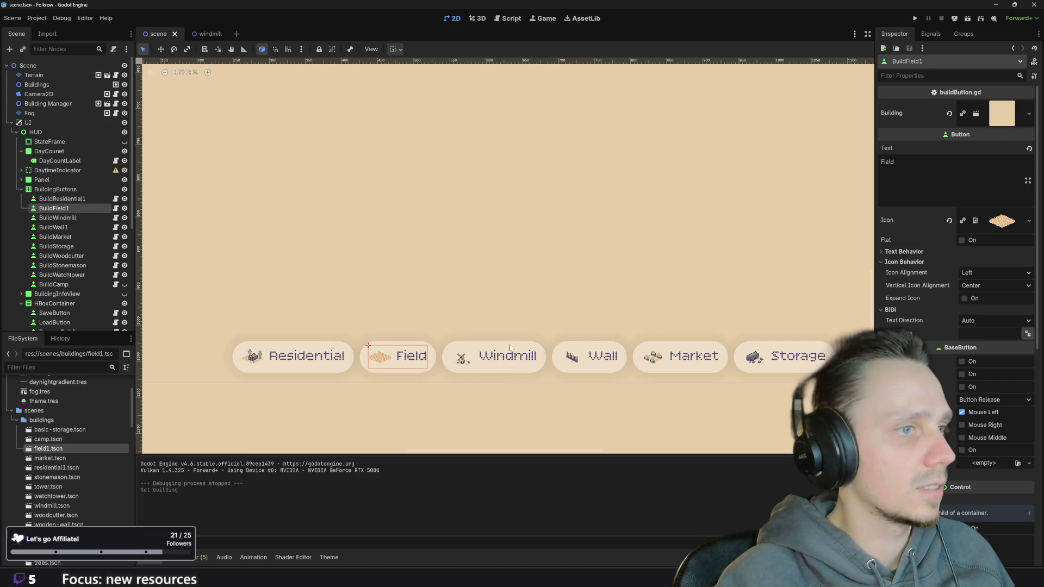
# Compare the Windmill and Field build buttons' settings, then run the project with F5.
pyautogui.click(482, 351)
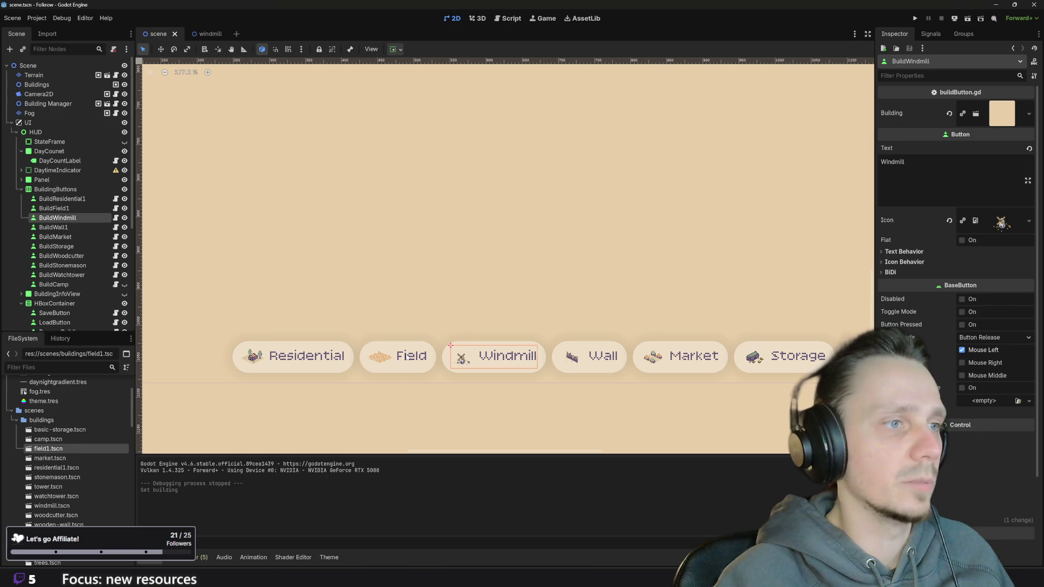
pyautogui.click(400, 355)
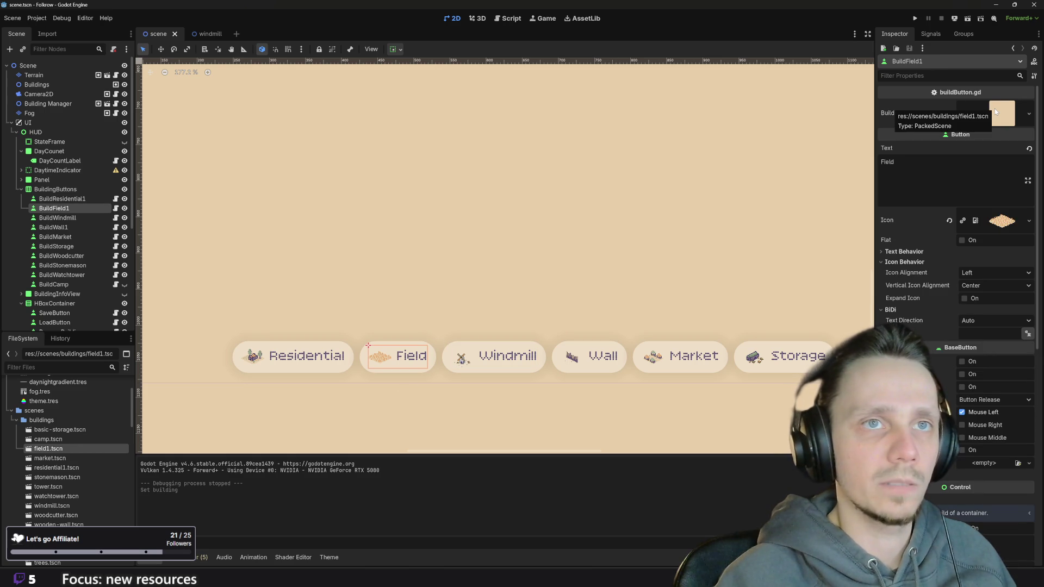
pyautogui.press('F5')
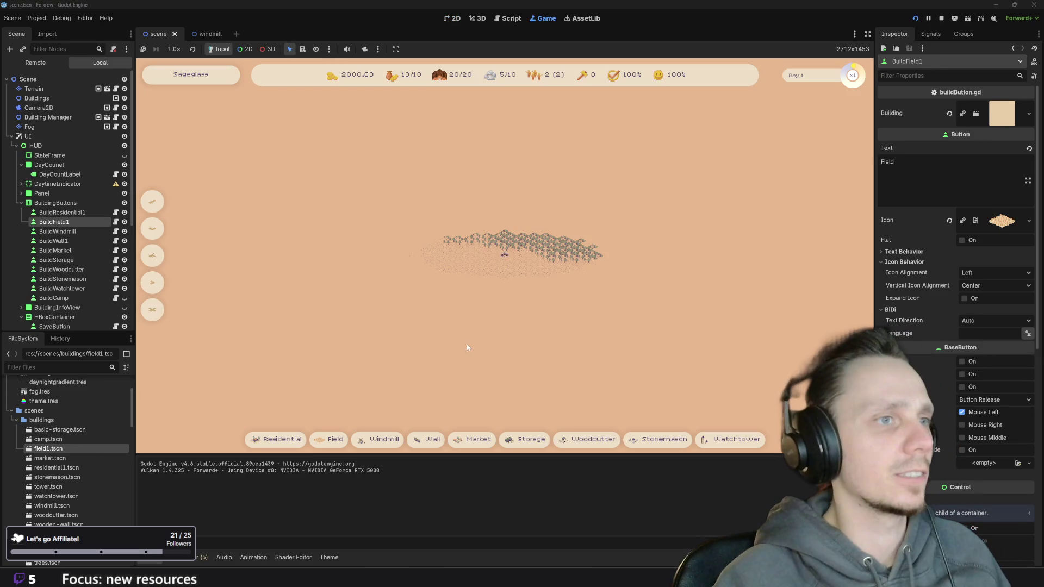
pyautogui.scroll(3, 491, 305)
pyautogui.click(336, 439)
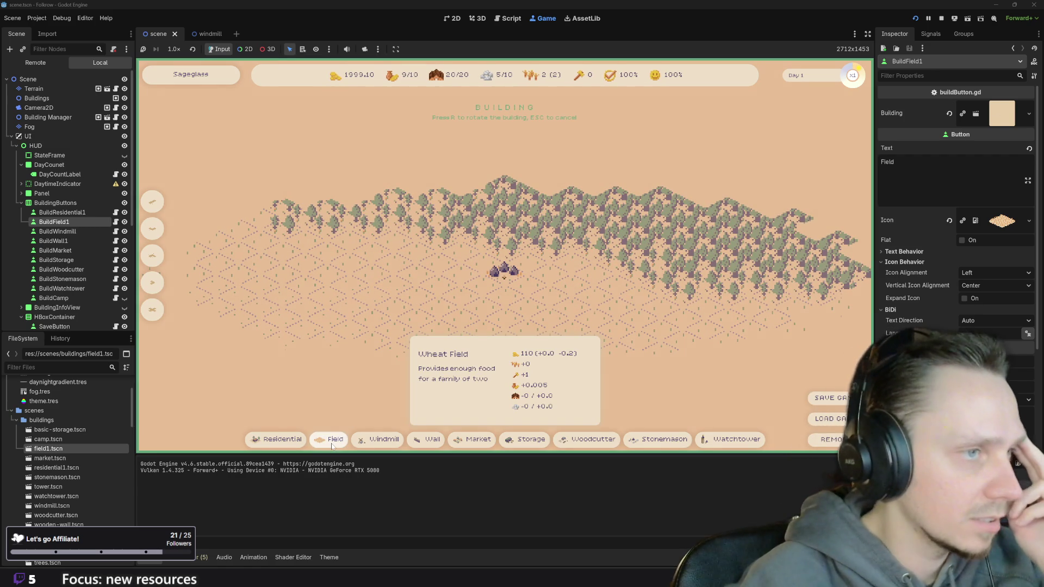
pyautogui.press('Escape')
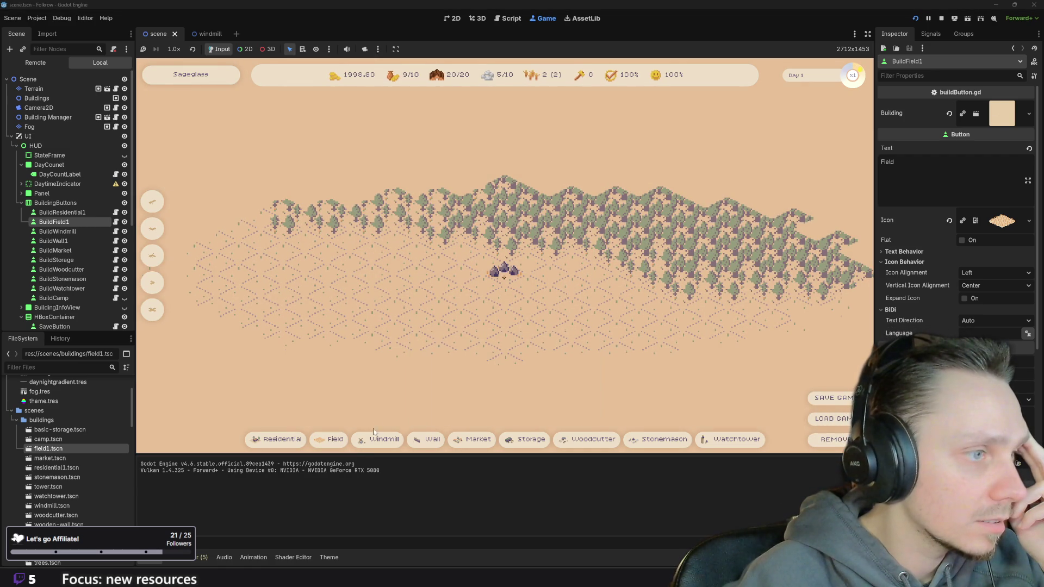
pyautogui.click(380, 438)
pyautogui.press('Escape')
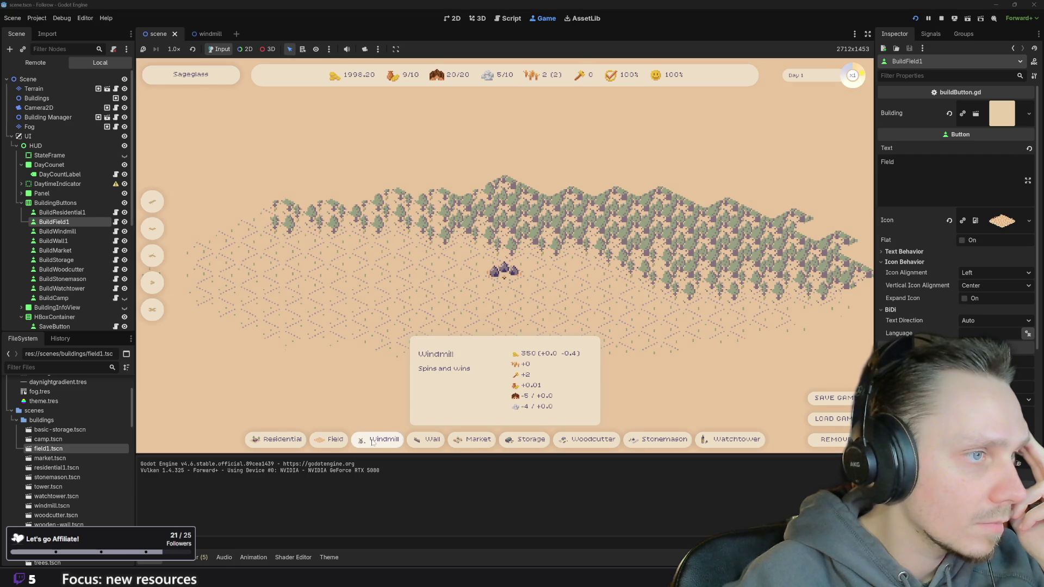
pyautogui.click(333, 440)
pyautogui.press('Escape')
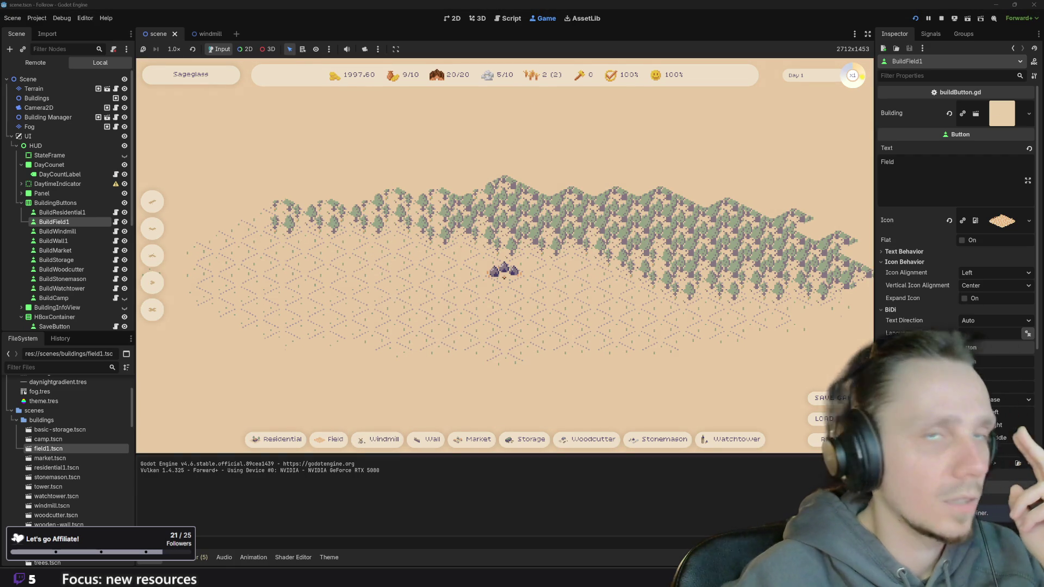
pyautogui.click(942, 19)
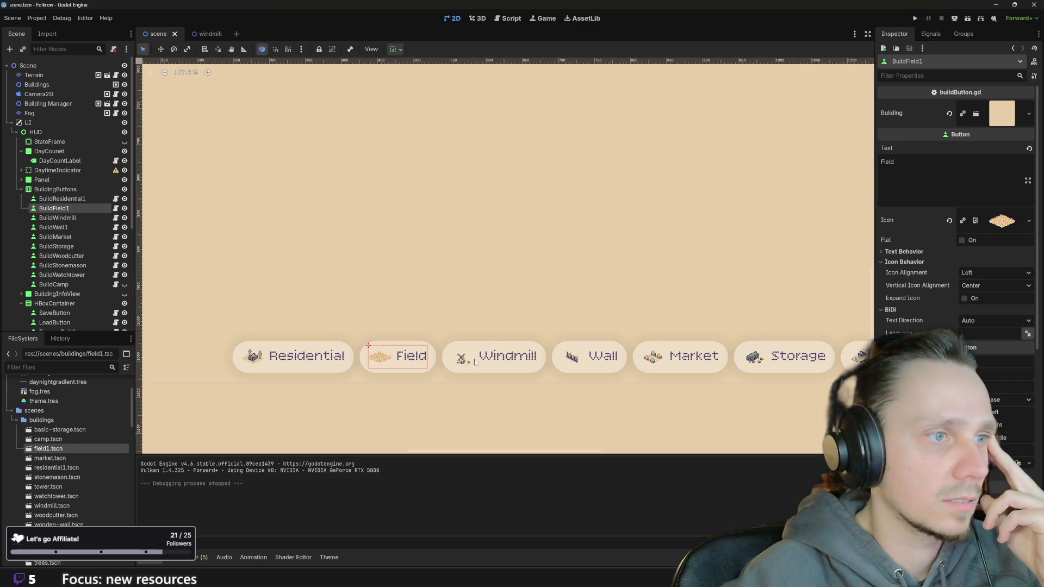
# Compare the BuildWindmill and BuildField1 Inspector settings, then open field1.tscn for editing.
pyautogui.click(450, 346)
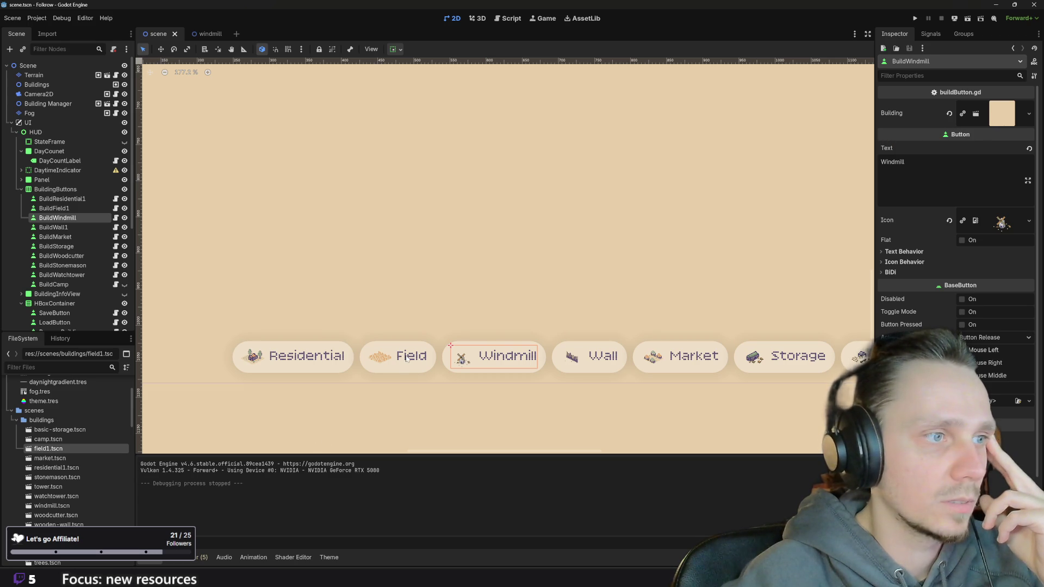
pyautogui.click(368, 346)
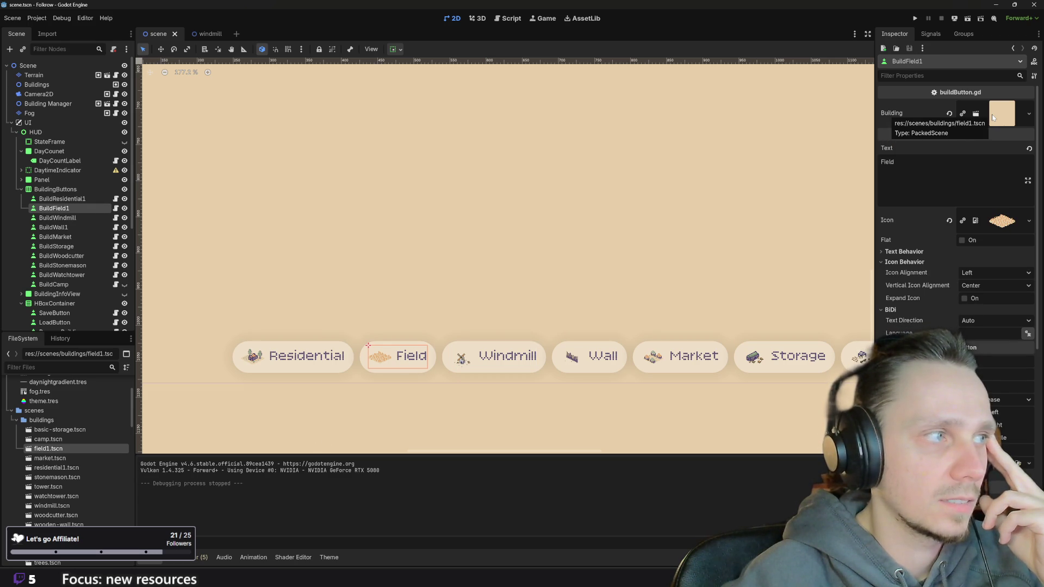
pyautogui.doubleClick(63, 452)
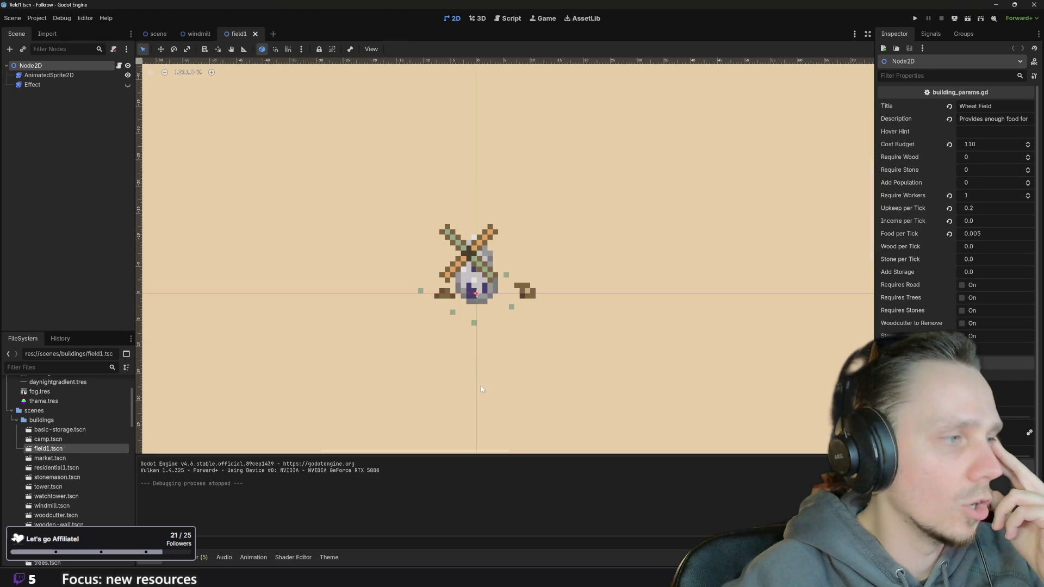
pyautogui.scroll(-3, 450, 340)
pyautogui.scroll(-2, 424, 351)
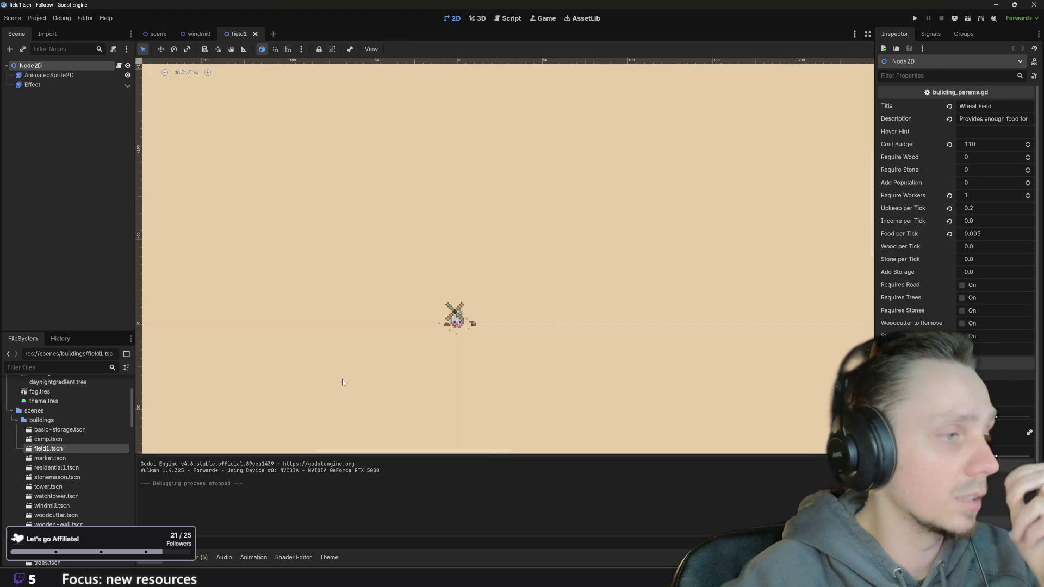
# Add field1.png as the field1 sprite's only frame, deleting the leftover windmill frames.
pyautogui.click(71, 75)
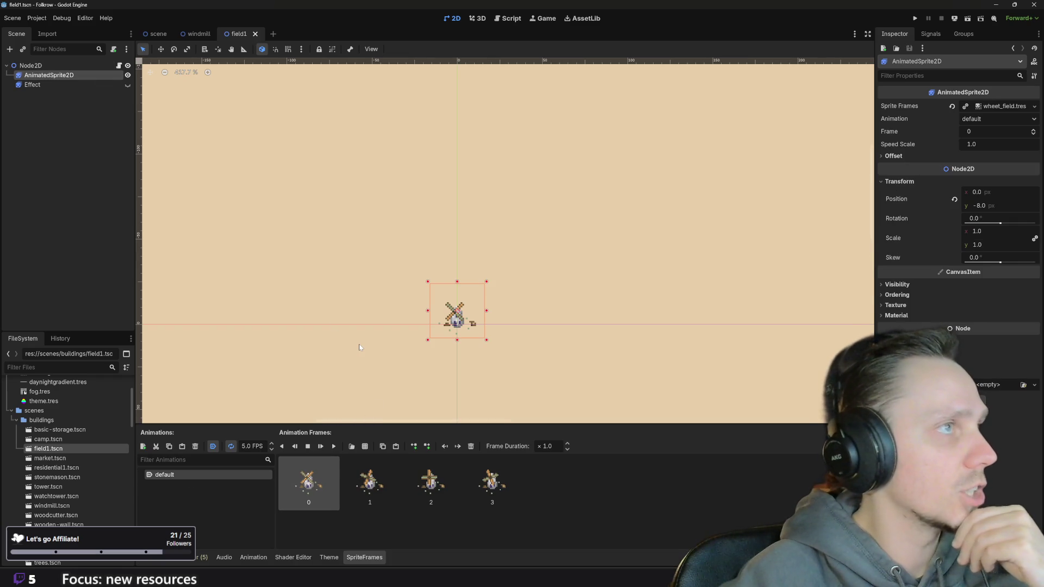
pyautogui.scroll(-3, 95, 478)
pyautogui.scroll(-2, 95, 480)
pyautogui.scroll(-3, 95, 481)
pyautogui.scroll(-2, 87, 525)
pyautogui.scroll(-2, 88, 525)
pyautogui.scroll(-2, 87, 526)
pyautogui.scroll(-2, 86, 526)
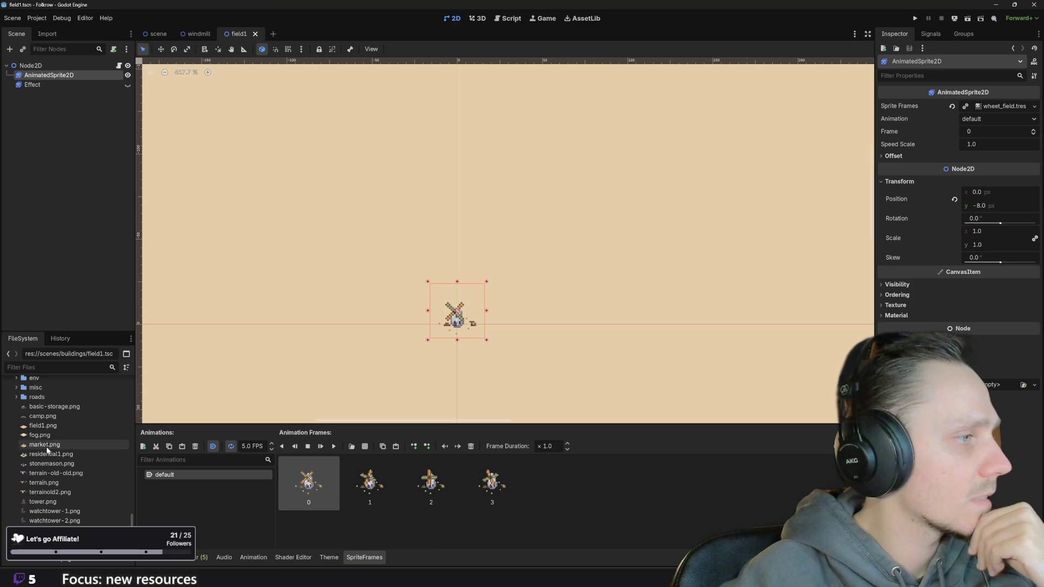
pyautogui.click(49, 427)
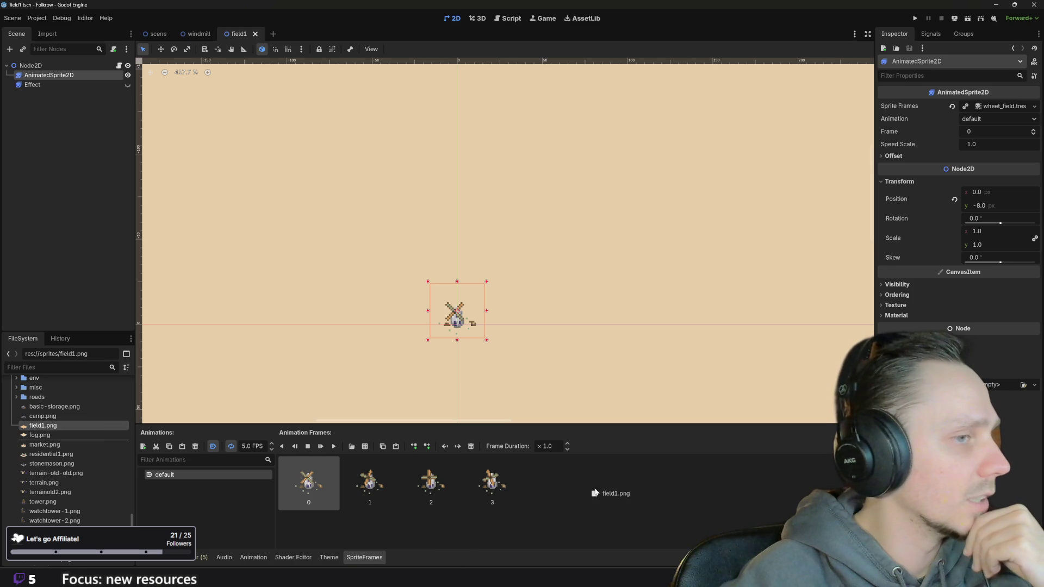
pyautogui.moveTo(33, 426); pyautogui.dragTo(571, 488)
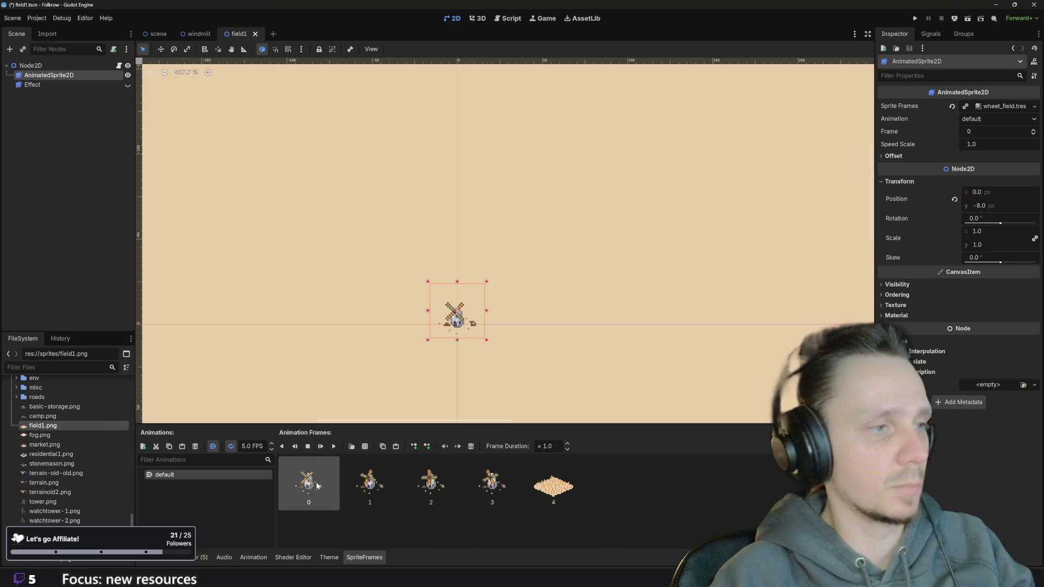
pyautogui.press('Delete')
pyautogui.press('Delete')
pyautogui.press('Delete')
pyautogui.press('Delete')
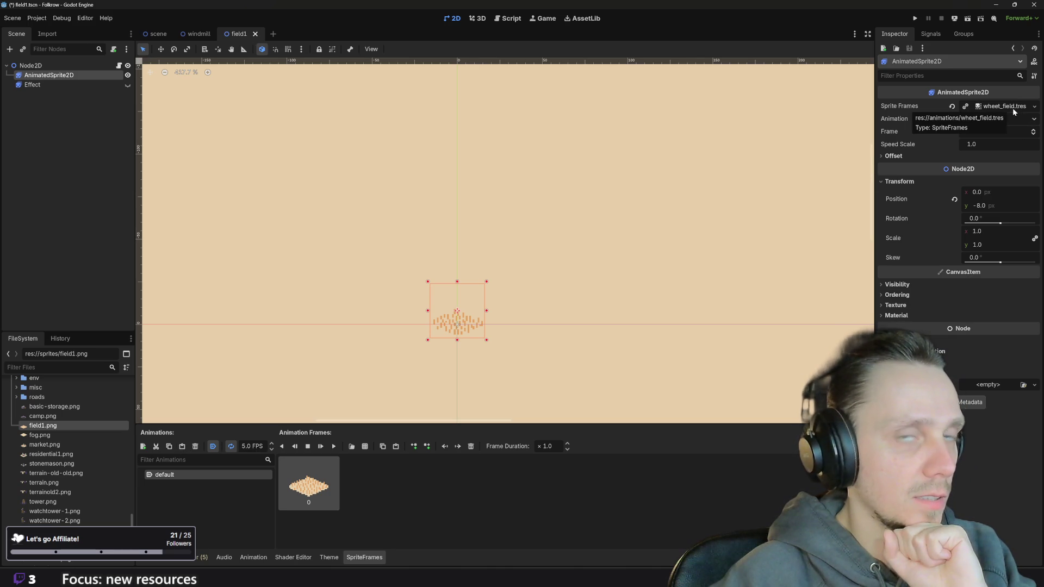
pyautogui.click(1035, 107)
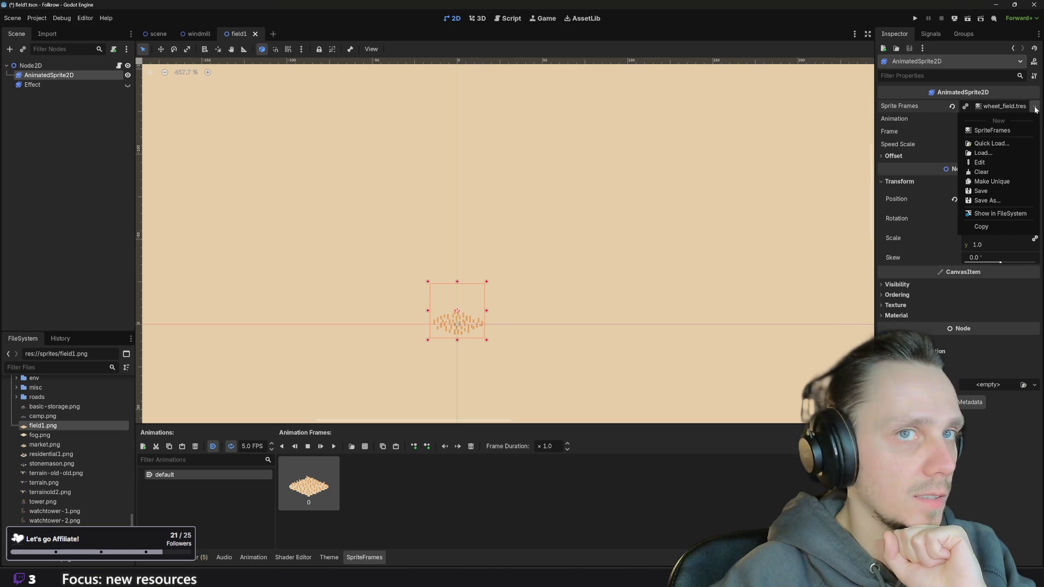
# Start Save As for the sprite frames and navigate to the res://animations folder.
pyautogui.click(987, 200)
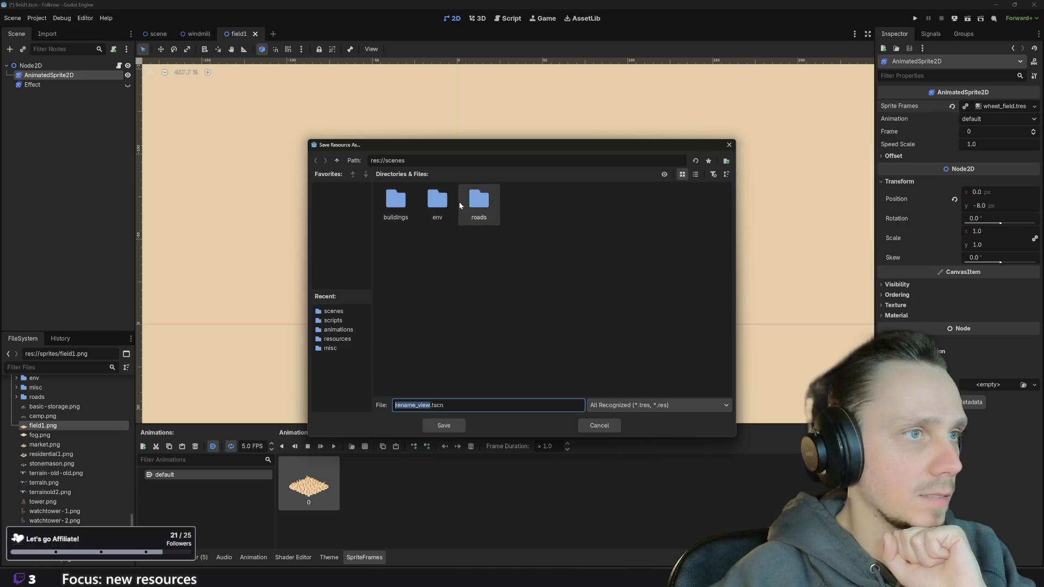
pyautogui.click(337, 160)
pyautogui.doubleClick(438, 204)
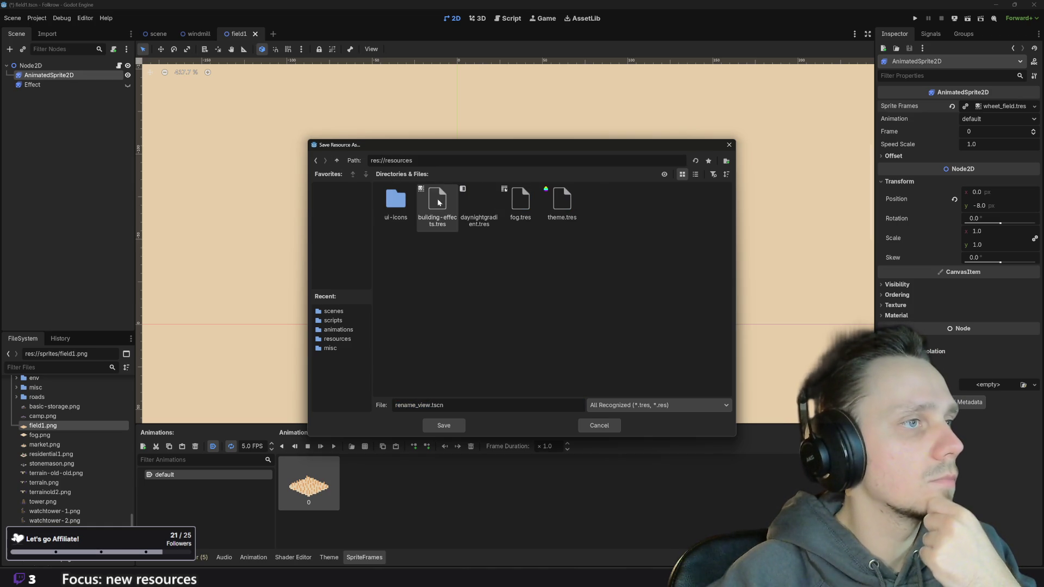
pyautogui.click(337, 160)
pyautogui.doubleClick(407, 199)
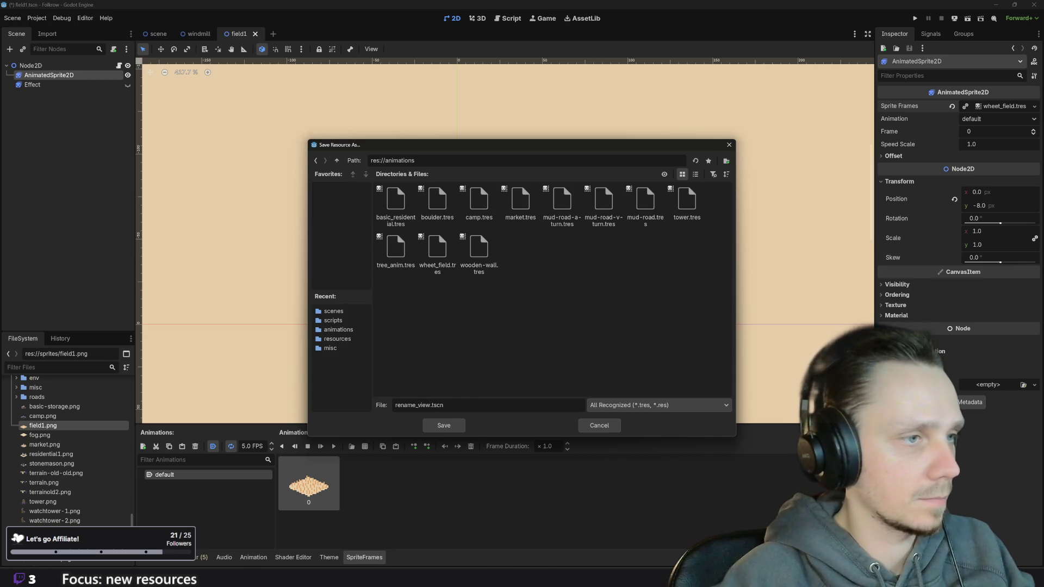
pyautogui.write('field')
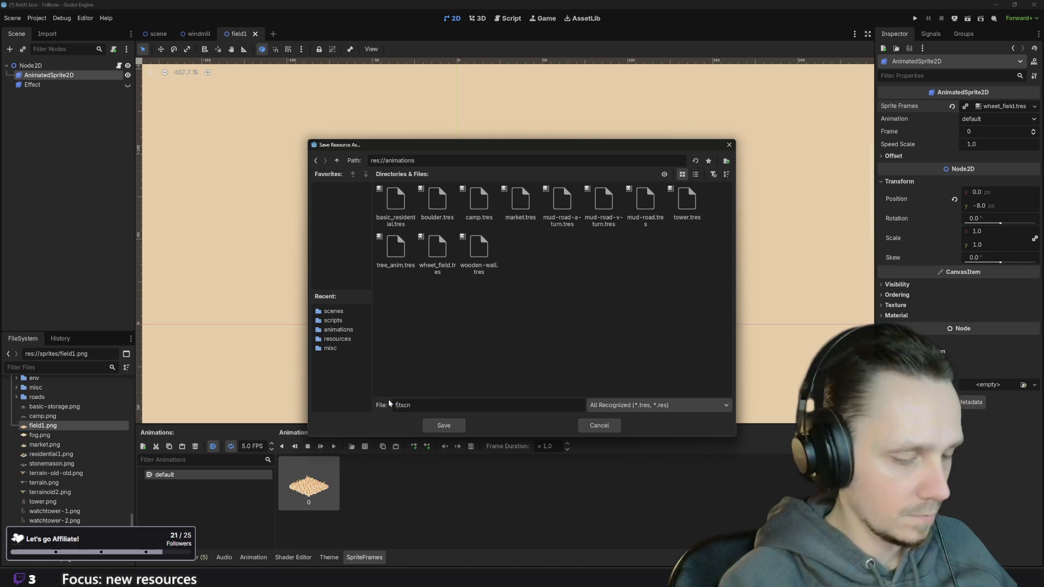
# Save the frames as a separate field.tres resource after a file-name warning, then save field1.
pyautogui.click(443, 427)
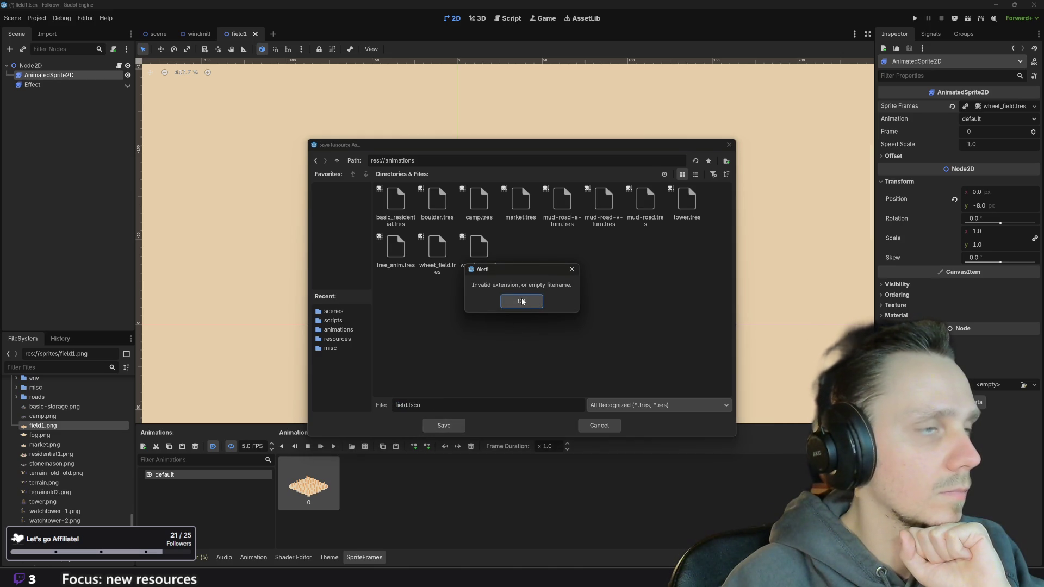
pyautogui.click(522, 302)
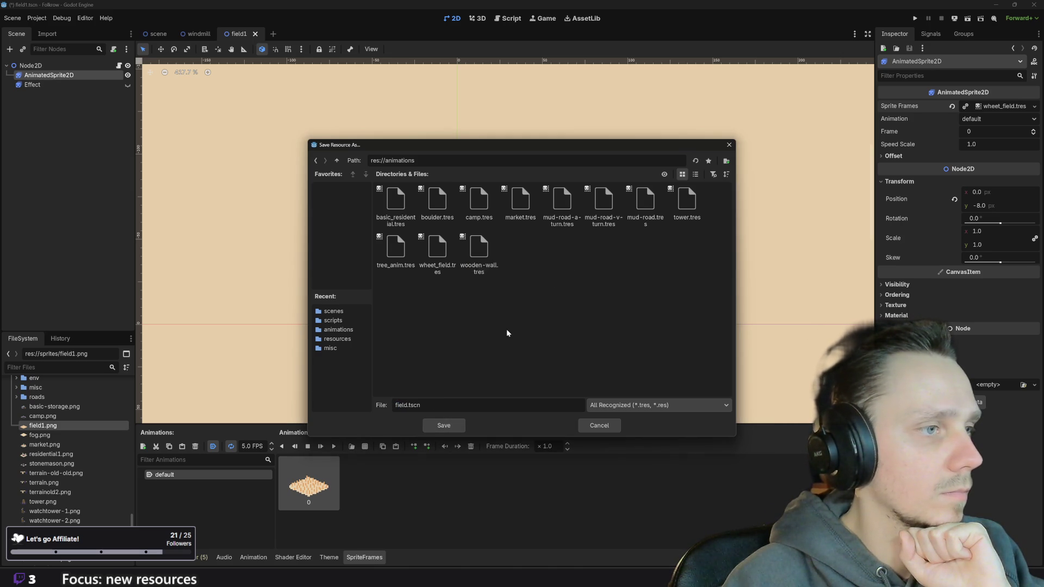
pyautogui.click(447, 272)
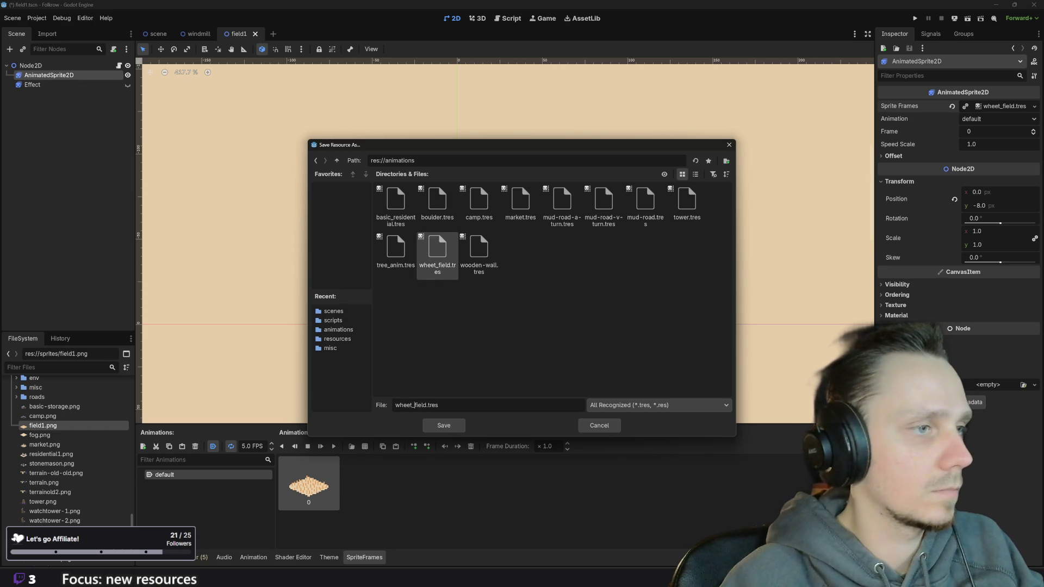
pyautogui.click(454, 430)
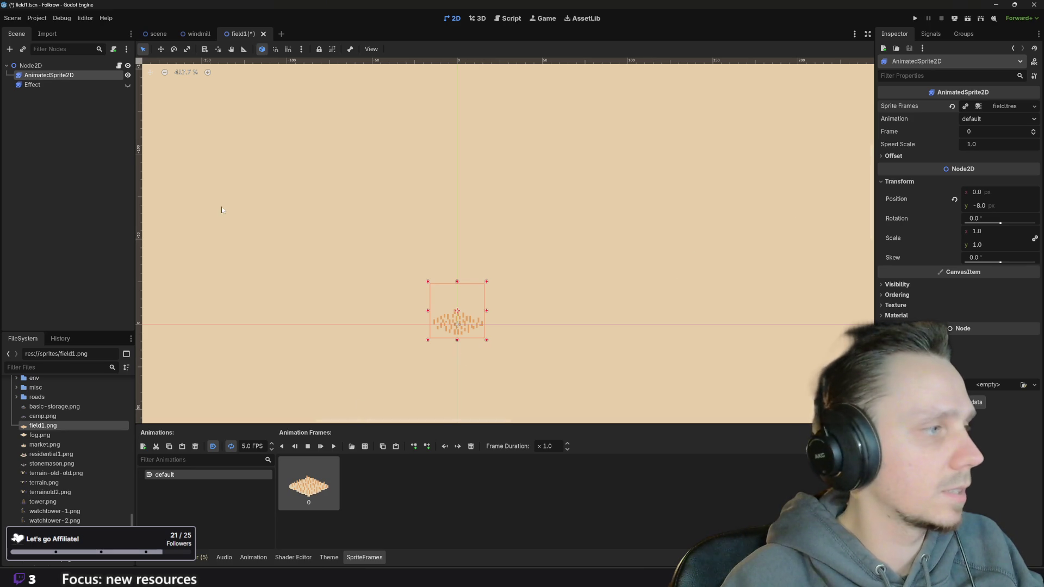
pyautogui.hotkey('ctrl', 's')
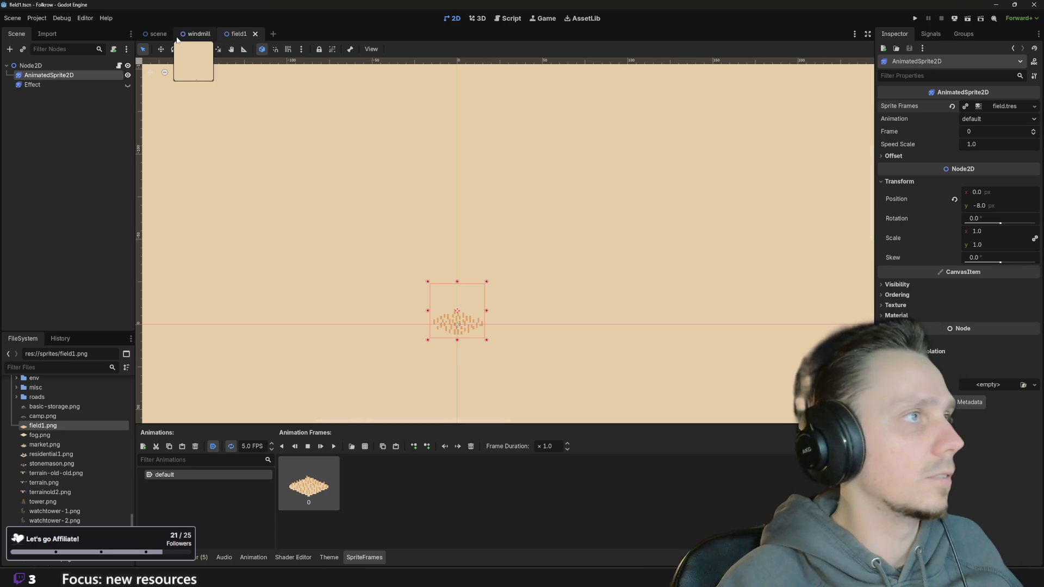
# Quick-load wheet_field.tres as the windmill's Sprite Frames and save the windmill scene.
pyautogui.click(178, 36)
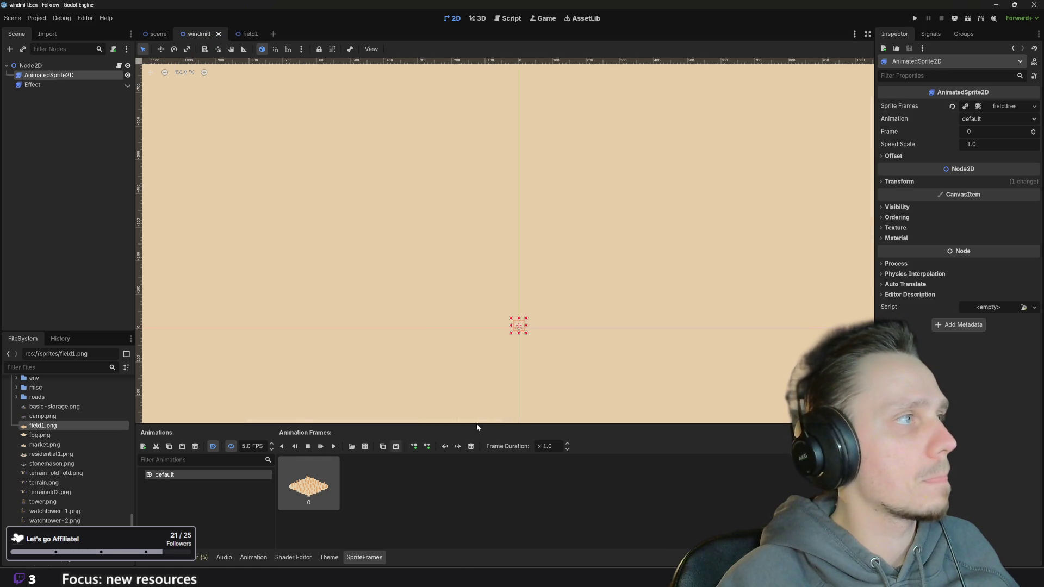
pyautogui.click(1009, 107)
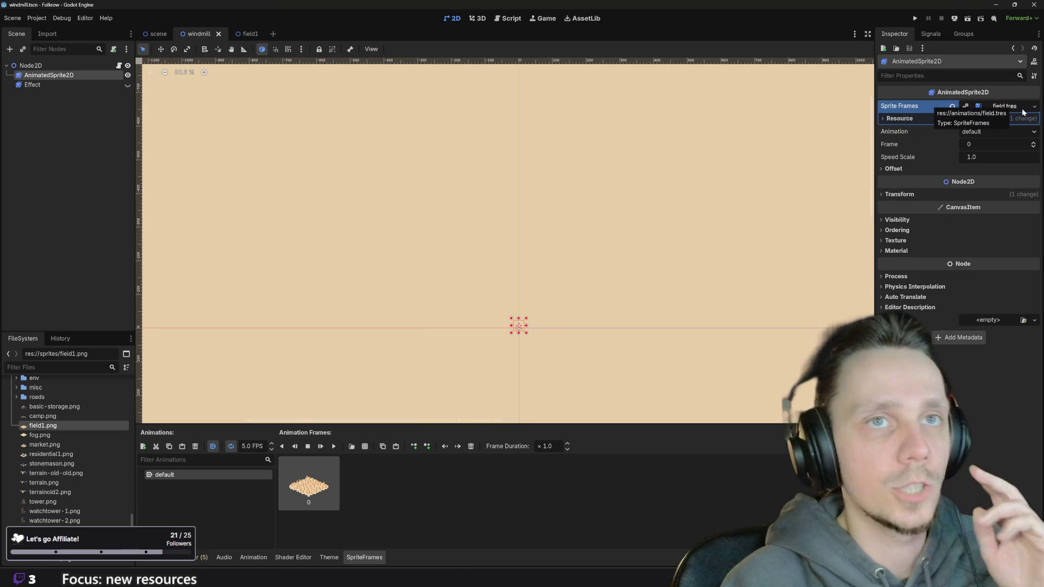
pyautogui.click(1034, 107)
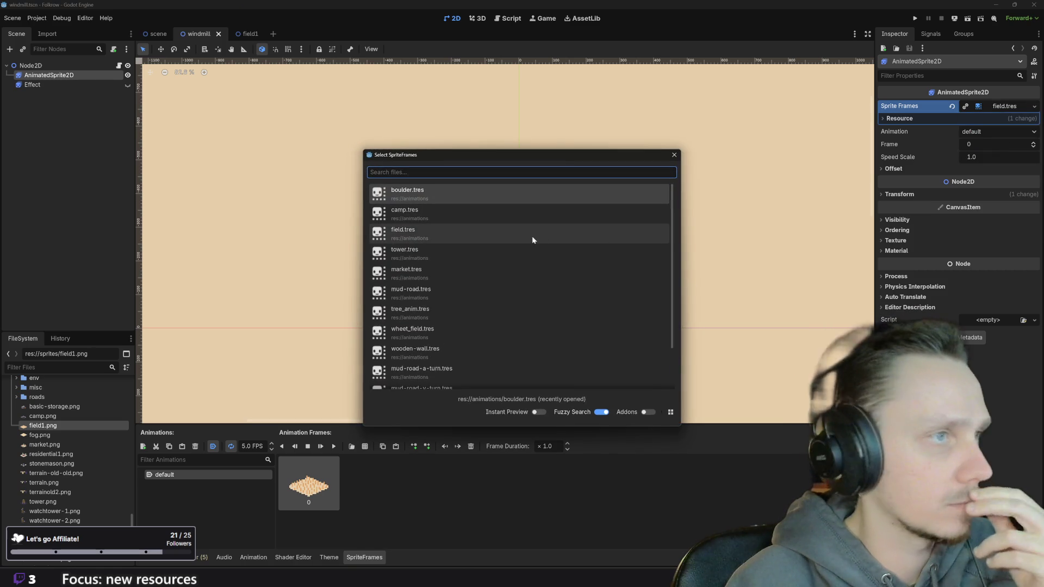
pyautogui.scroll(-1, 466, 332)
pyautogui.scroll(-1, 466, 334)
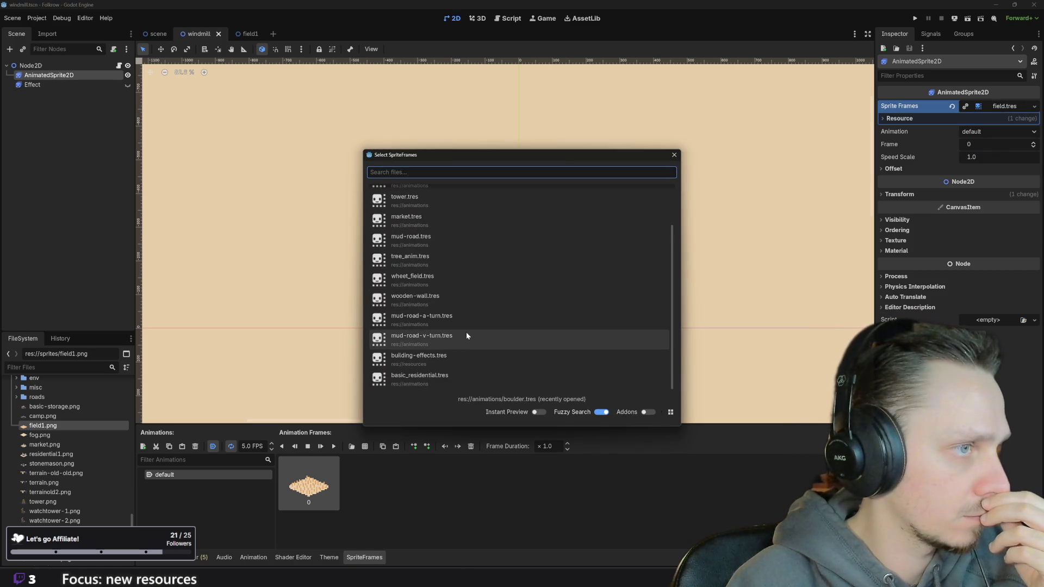
pyautogui.doubleClick(420, 279)
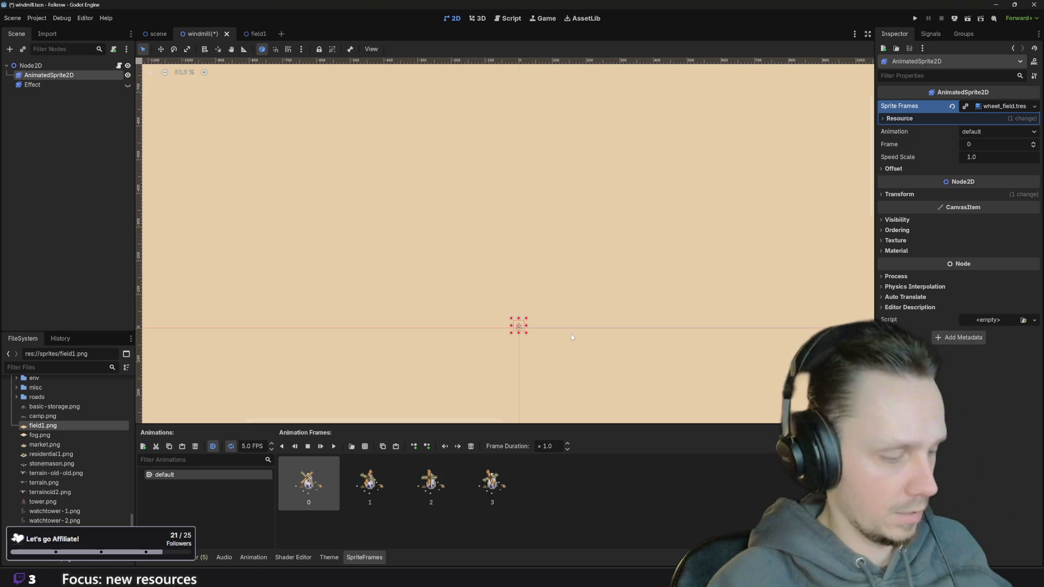
pyautogui.hotkey('ctrl', 's')
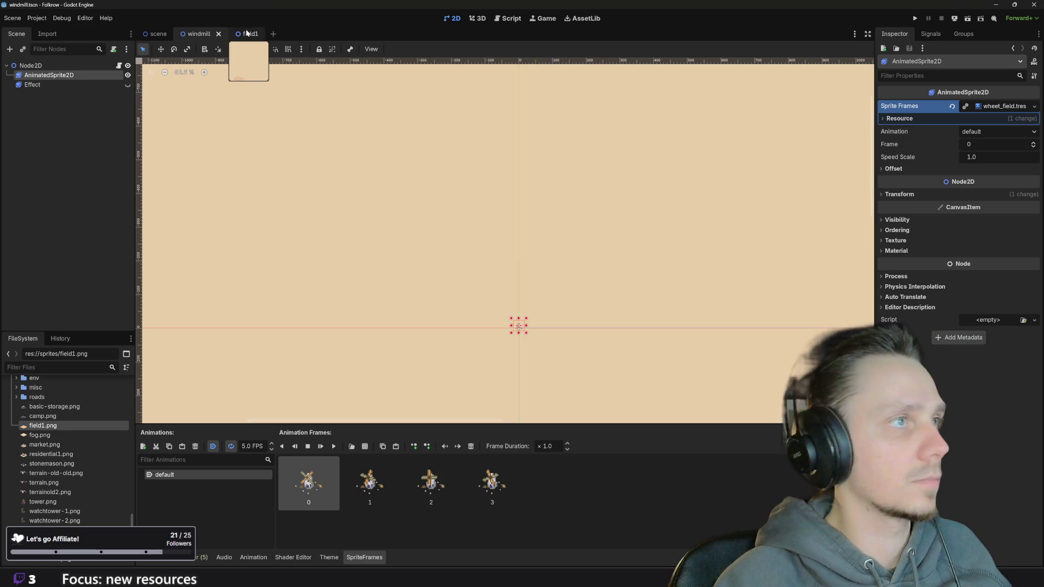
# Check field1 still keeps its own frames, then run the game.
pyautogui.click(246, 34)
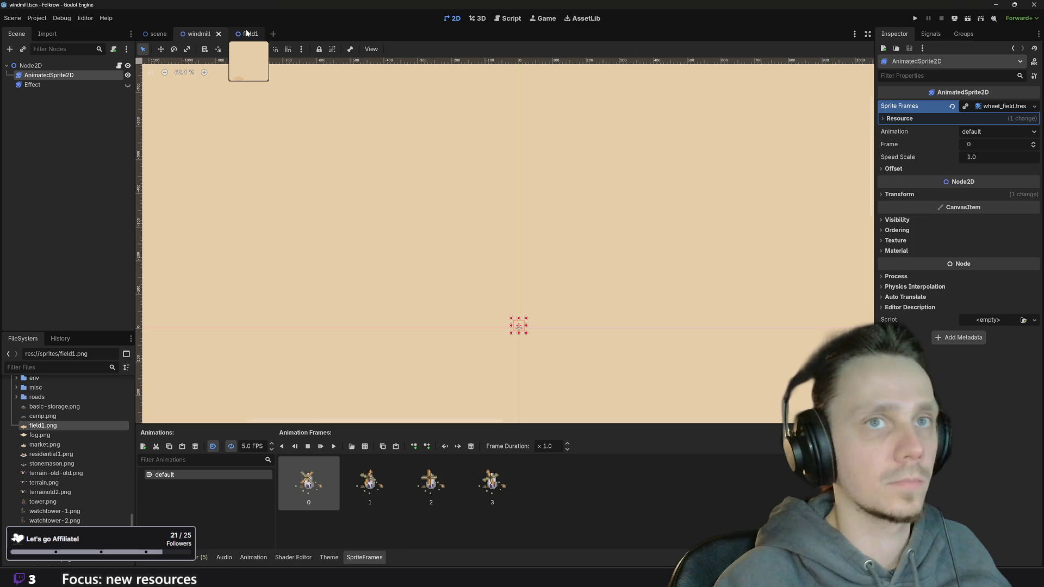
pyautogui.click(196, 35)
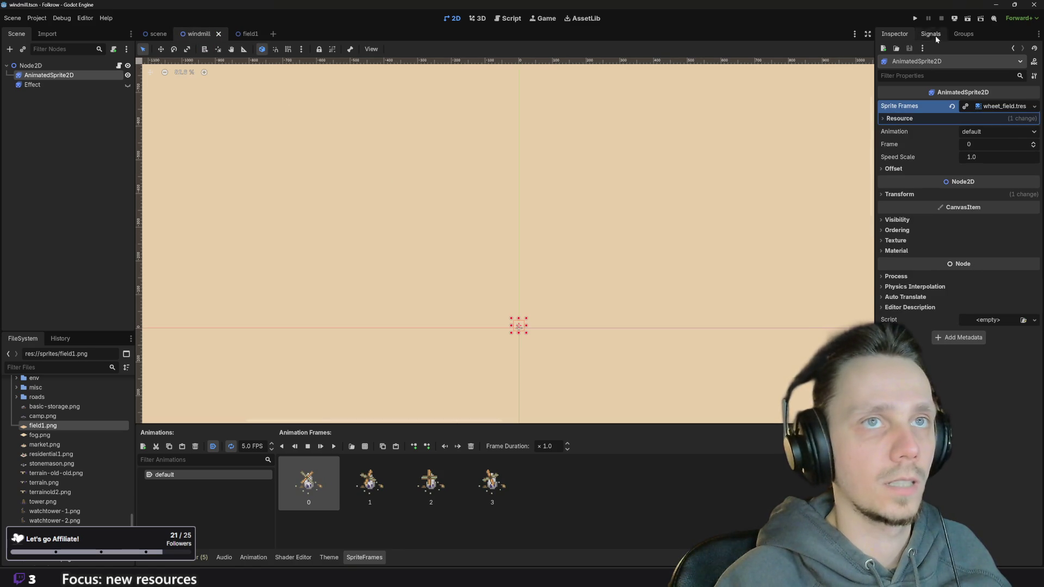
pyautogui.click(917, 19)
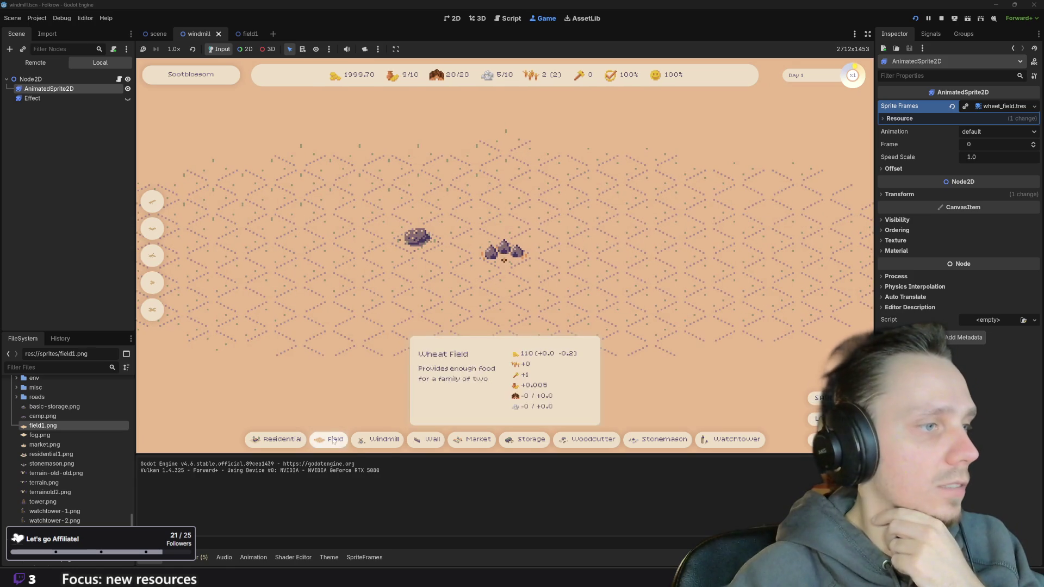
# Place two fields on the map and cancel a first windmill placement.
pyautogui.click(330, 439)
pyautogui.click(341, 295)
pyautogui.click(333, 439)
pyautogui.click(447, 341)
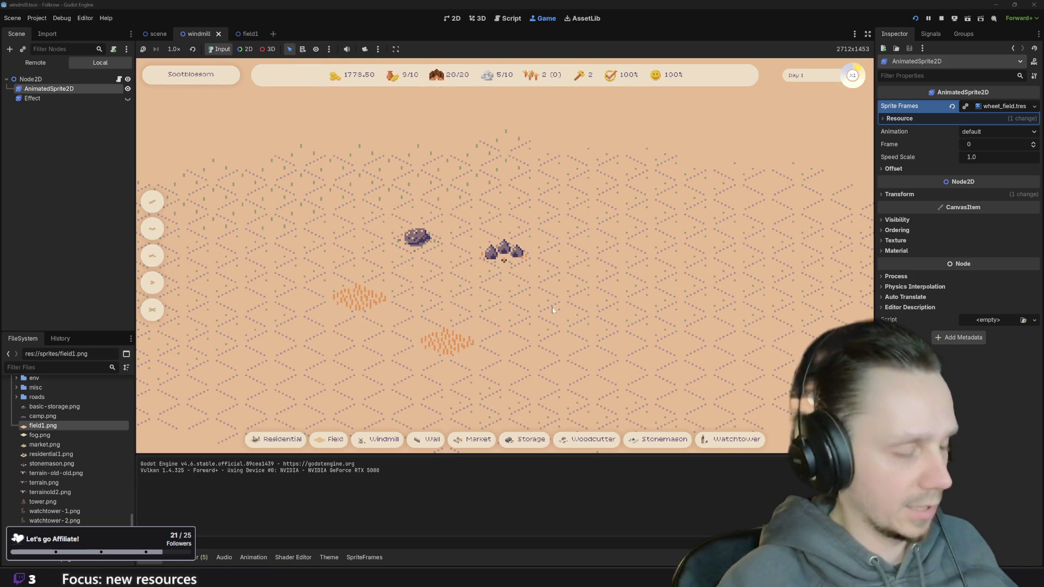
pyautogui.click(384, 439)
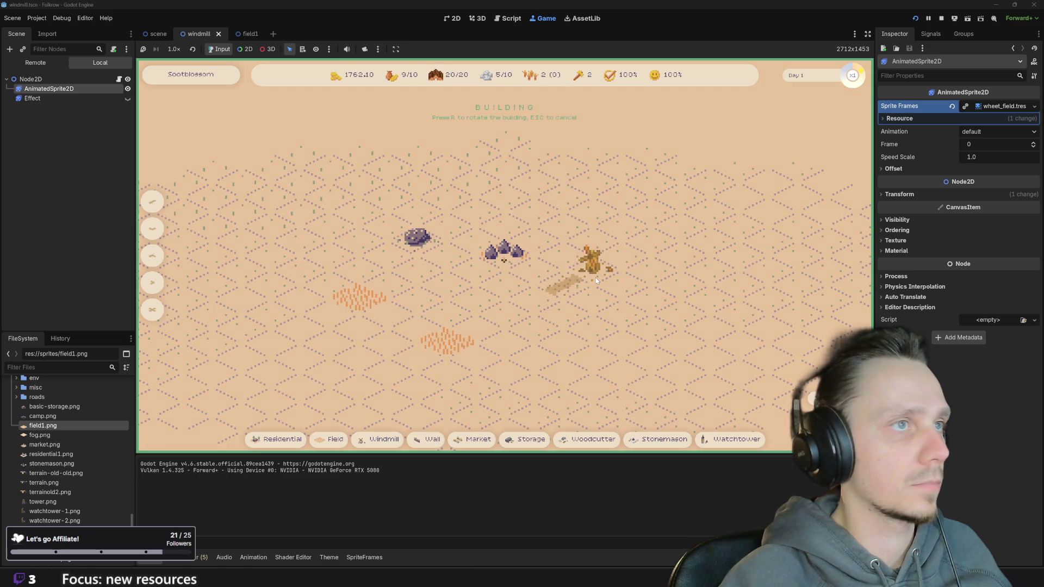
pyautogui.press('Escape')
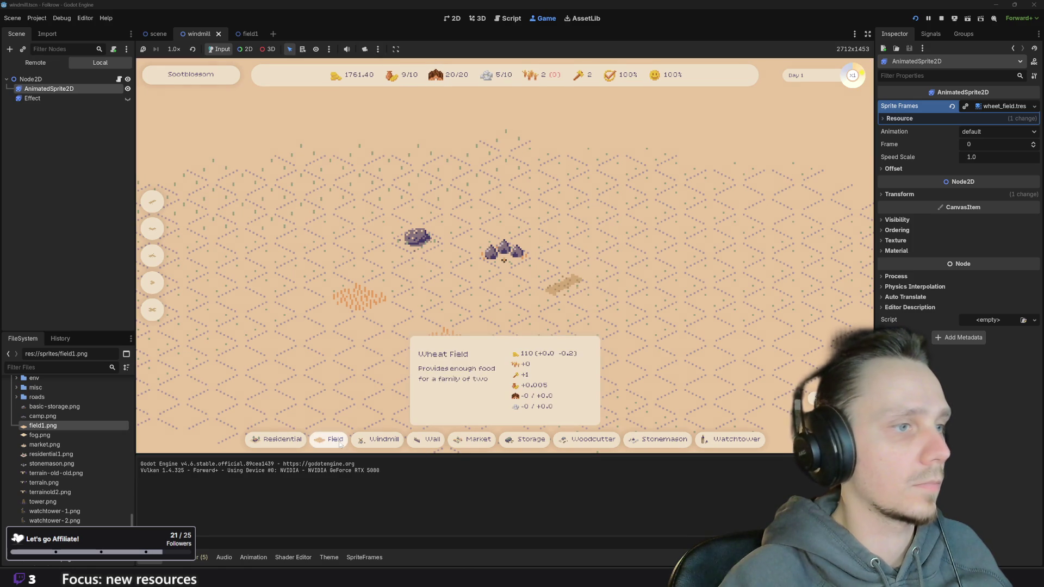
# Place a residential building near the rocks and the windmill, then switch to Piskel.
pyautogui.click(277, 438)
pyautogui.click(532, 267)
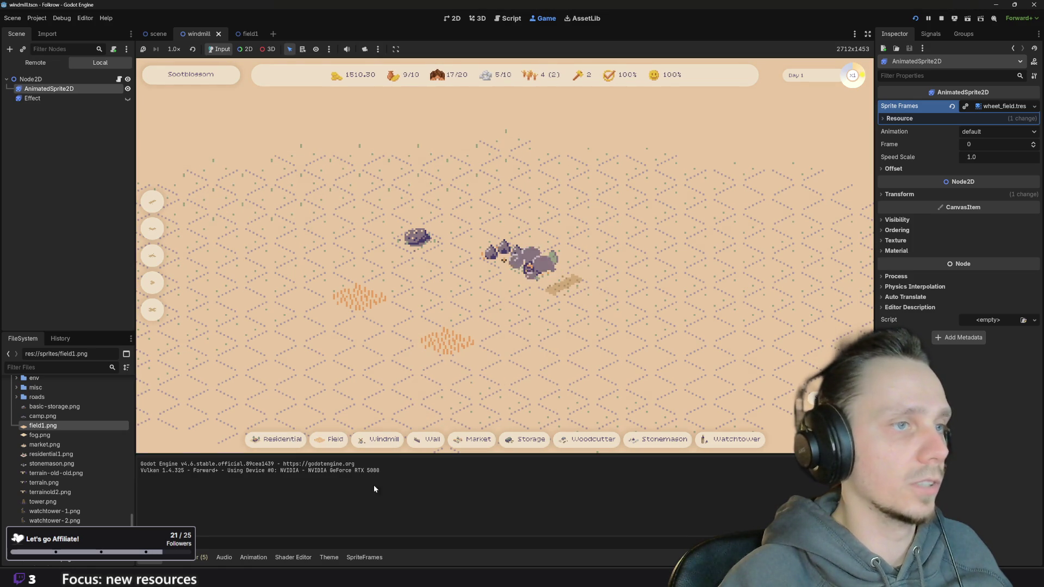
pyautogui.click(400, 439)
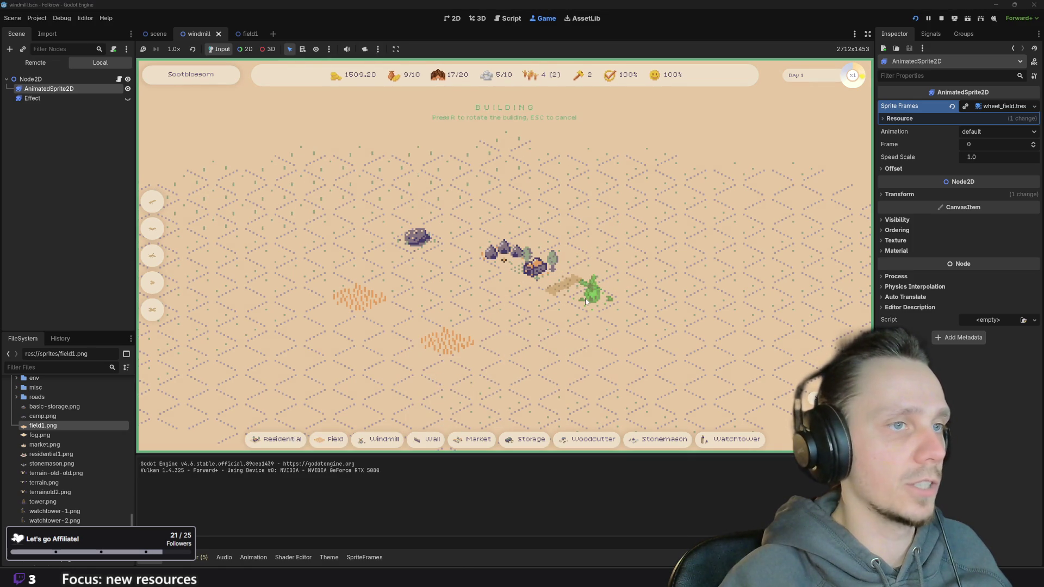
pyautogui.click(594, 298)
pyautogui.scroll(-2, 534, 330)
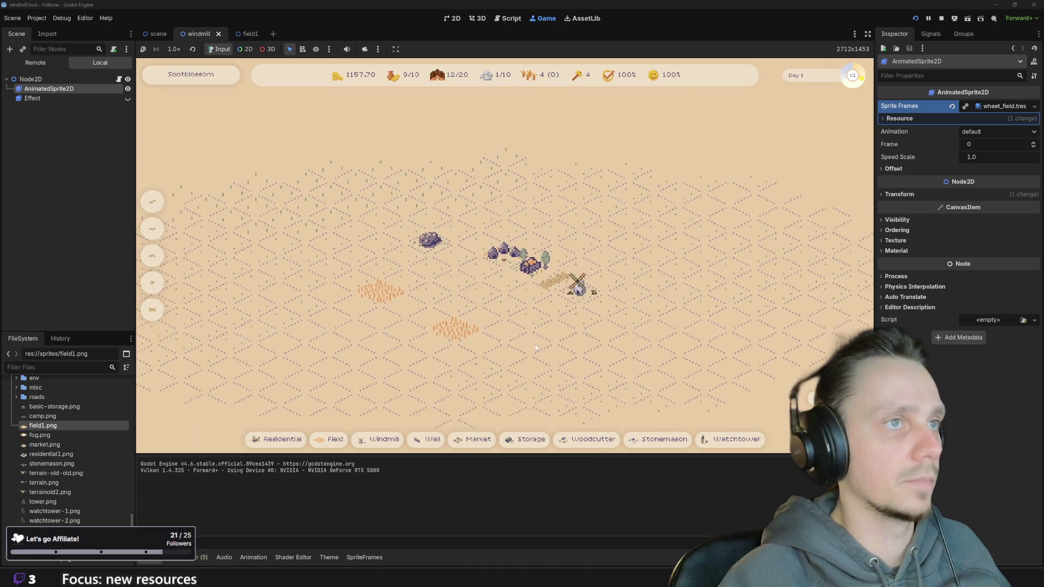
pyautogui.scroll(2, 531, 324)
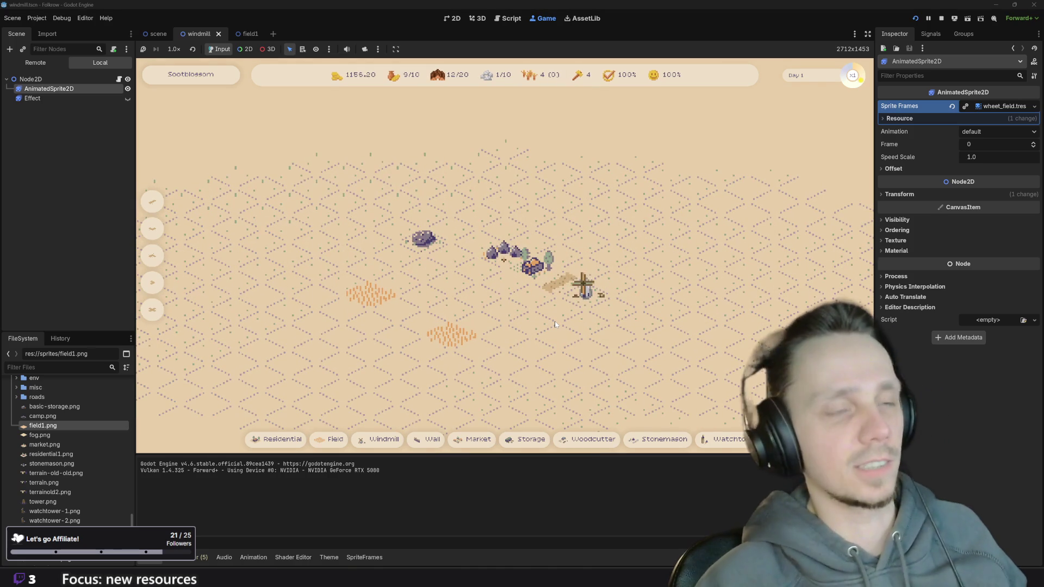
pyautogui.scroll(-3, 547, 335)
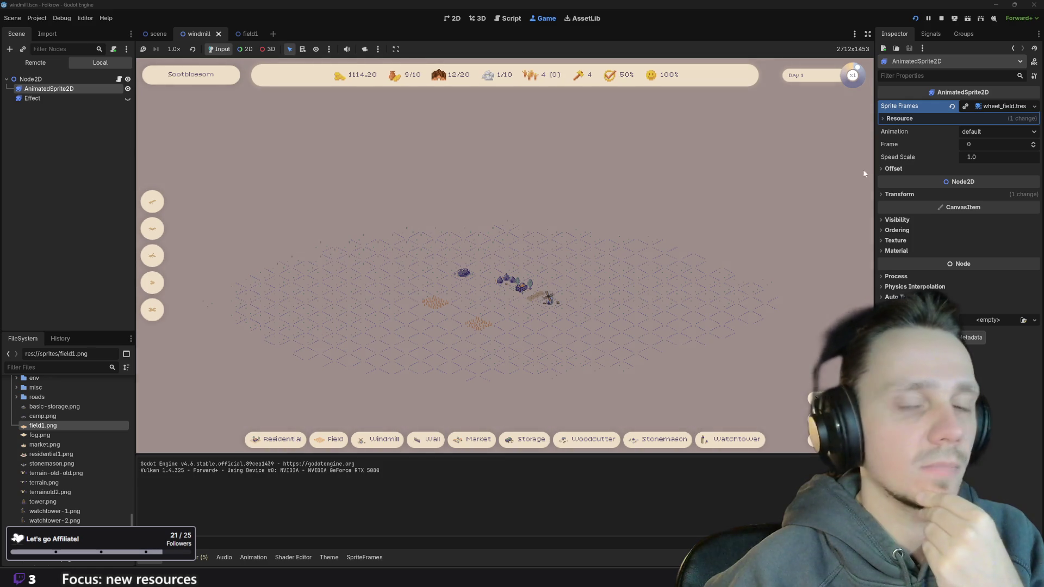
pyautogui.scroll(3, 553, 317)
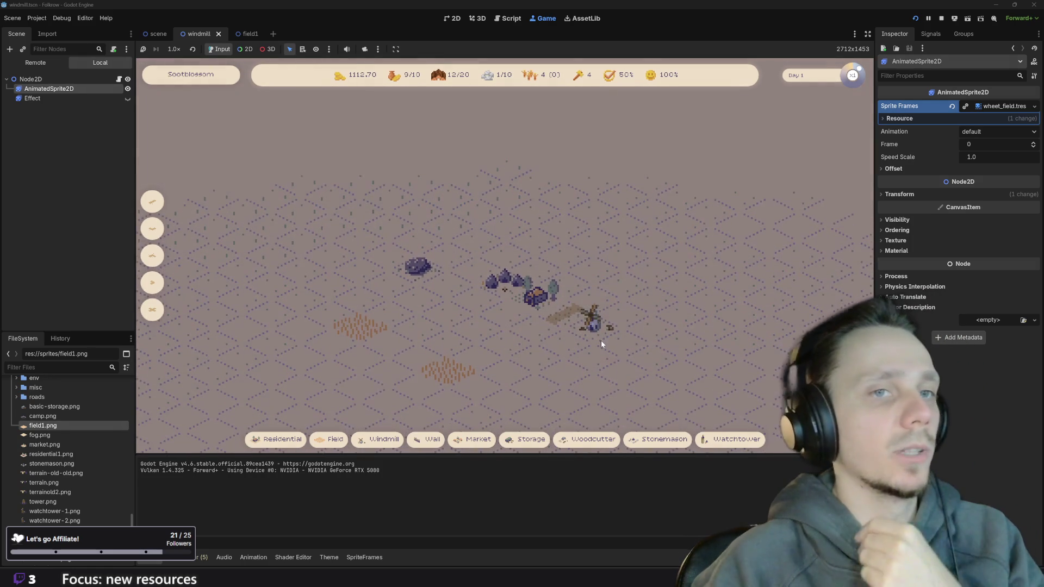
pyautogui.scroll(-5, 601, 342)
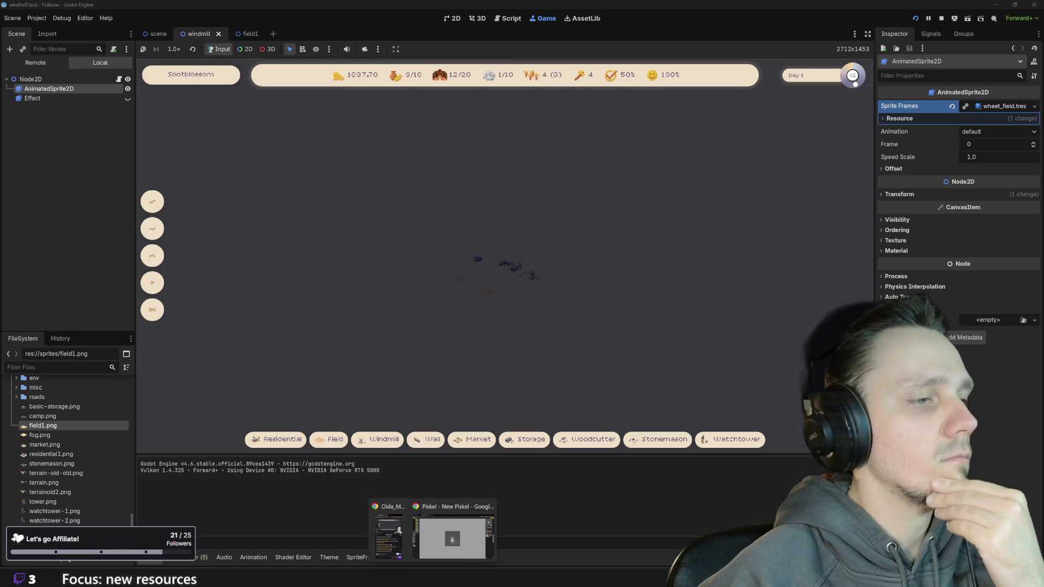
pyautogui.click(445, 530)
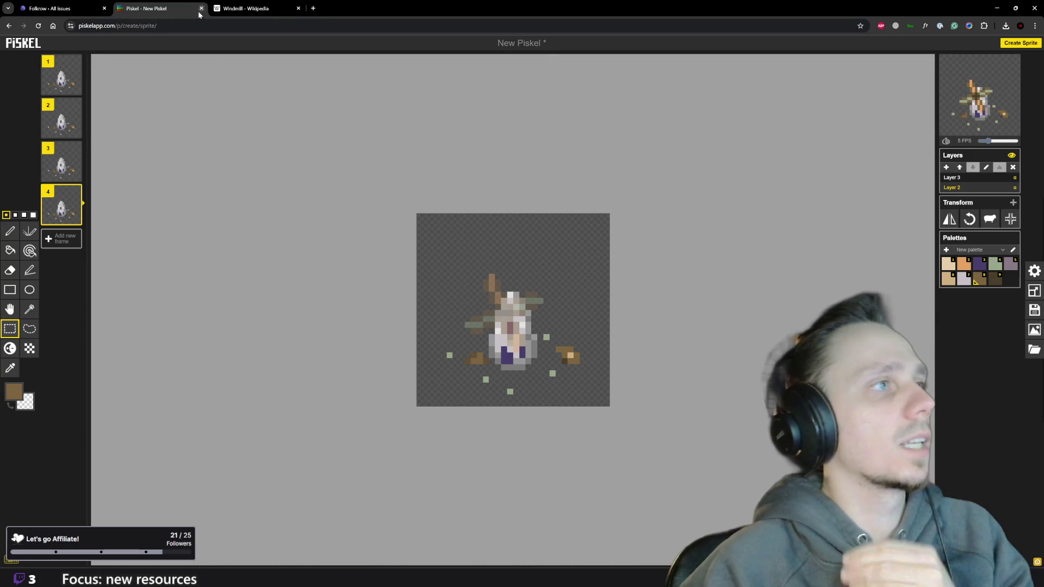
# Leave the Piskel page and move the windmill food-chain issue to Done in Linear.
pyautogui.click(200, 8)
pyautogui.click(559, 78)
pyautogui.click(57, 8)
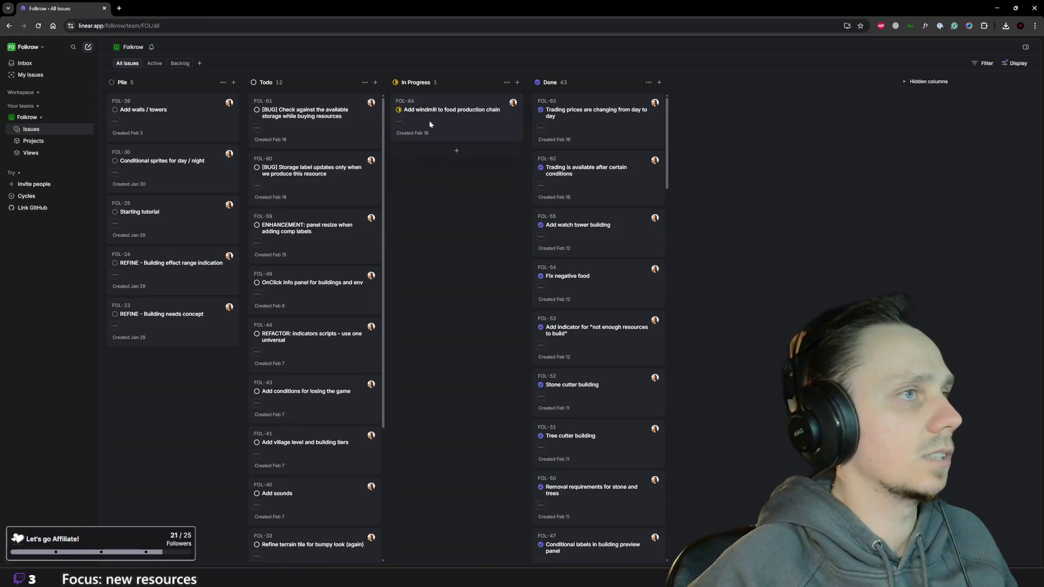
pyautogui.moveTo(429, 120); pyautogui.dragTo(591, 220)
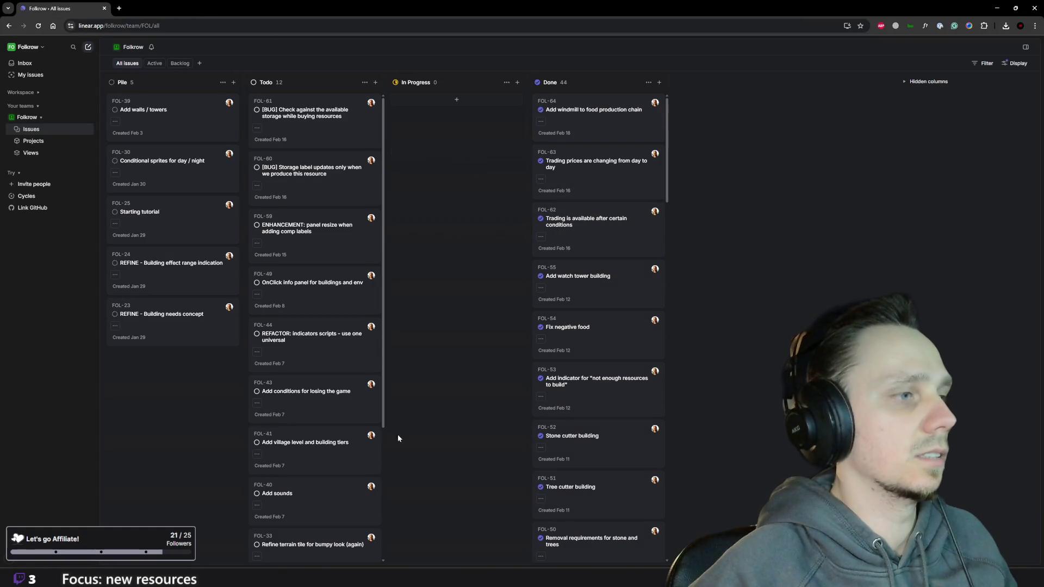
pyautogui.scroll(-3, 329, 477)
# Create a Todo issue titled '[ENHANCE] - Windmill should require fields'.
pyautogui.click(309, 549)
pyautogui.write('[')
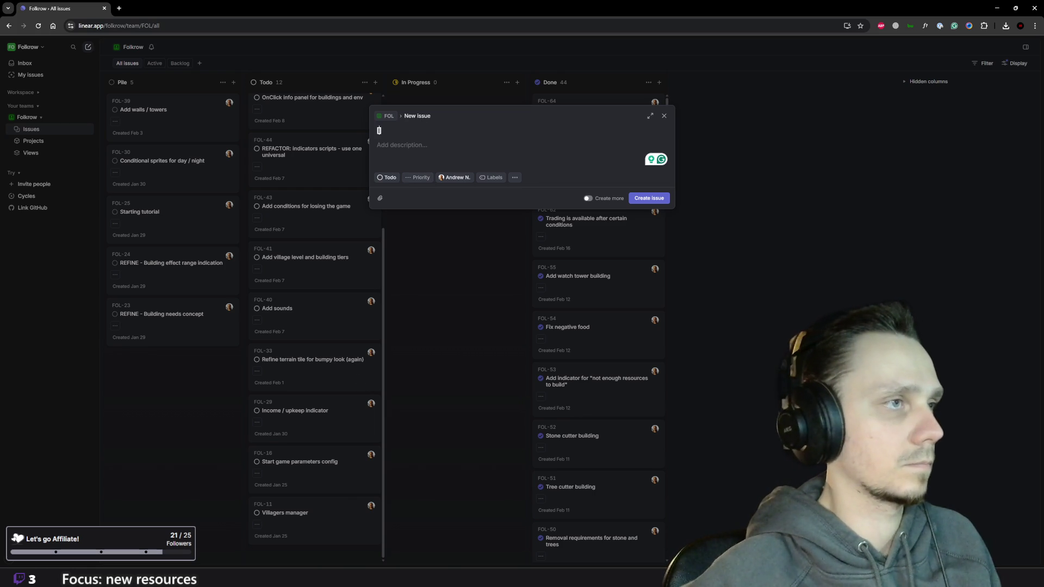
pyautogui.write('ENHA')
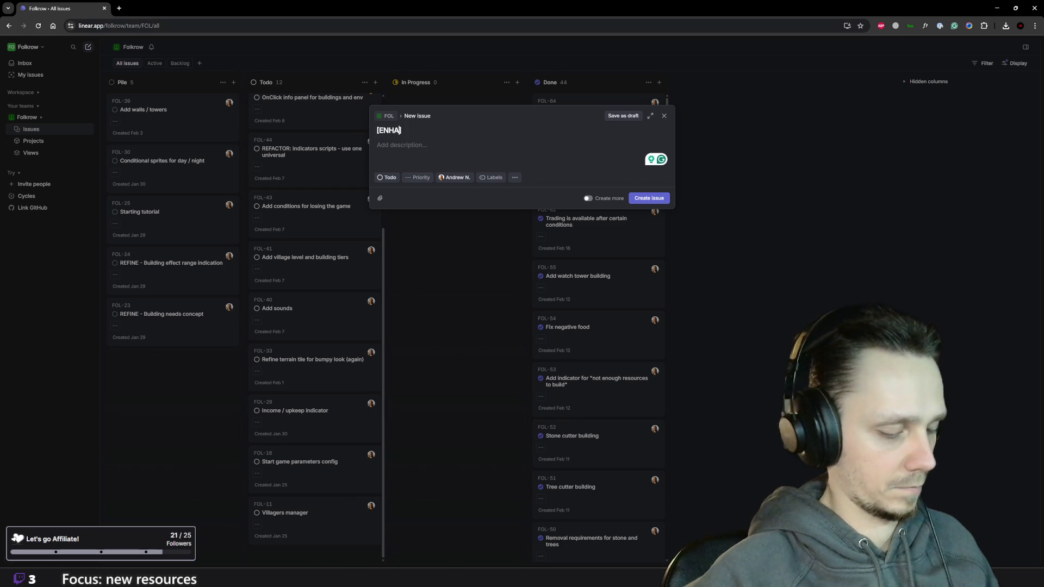
pyautogui.write('NCE] ')
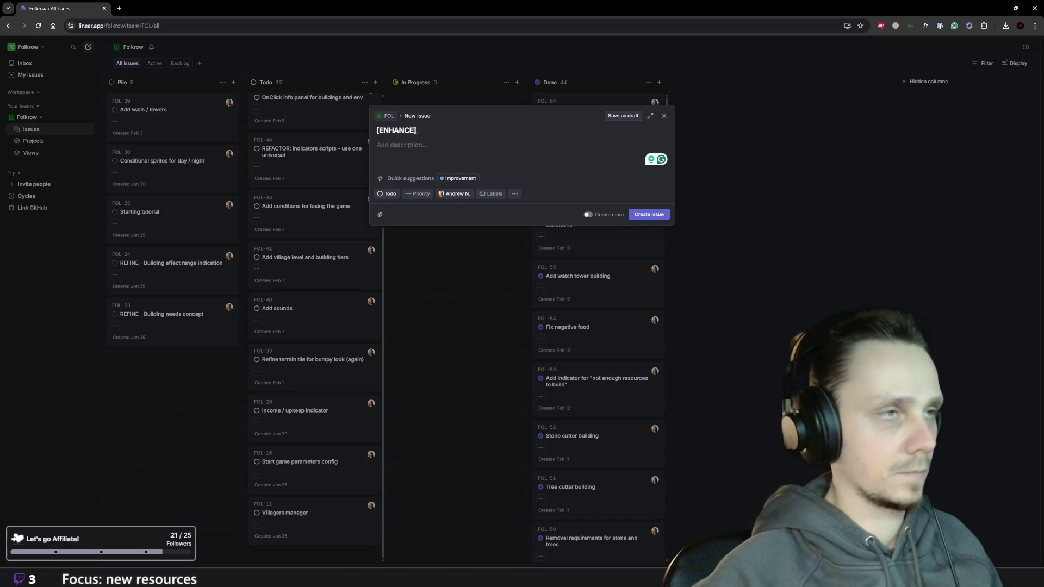
pyautogui.write('- Windmill shou')
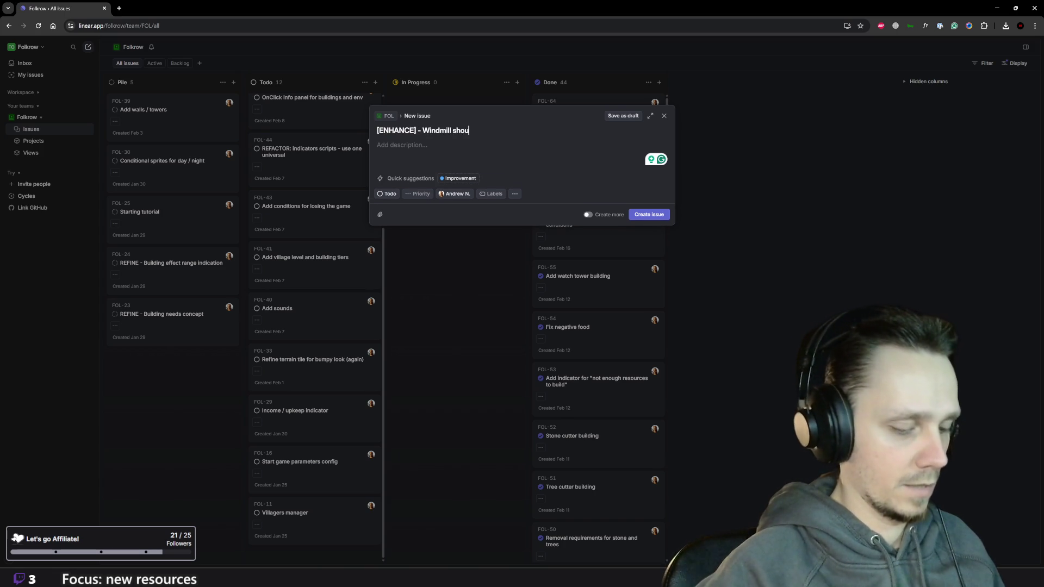
pyautogui.write('ld require fields')
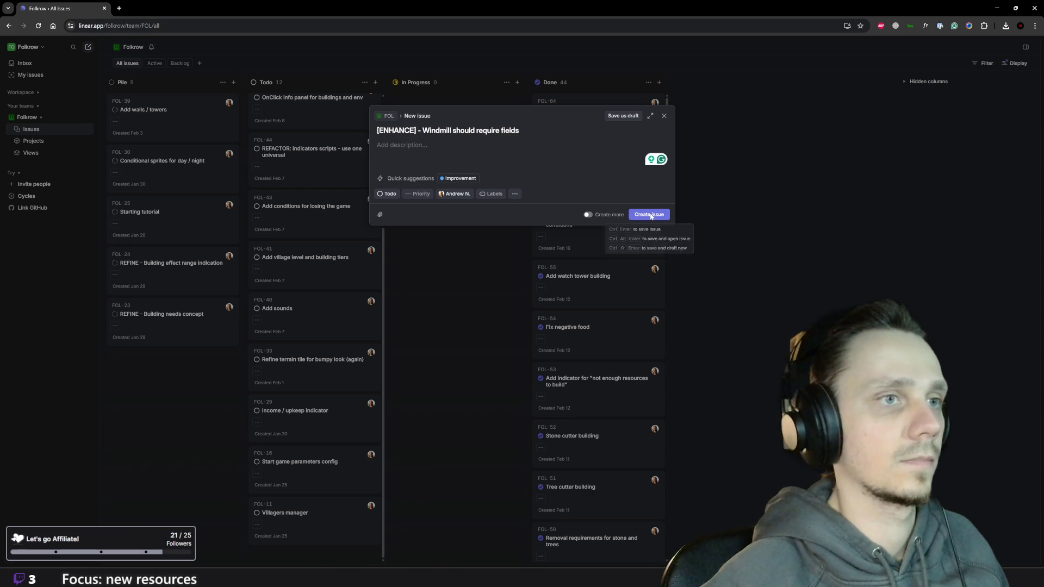
pyautogui.click(651, 215)
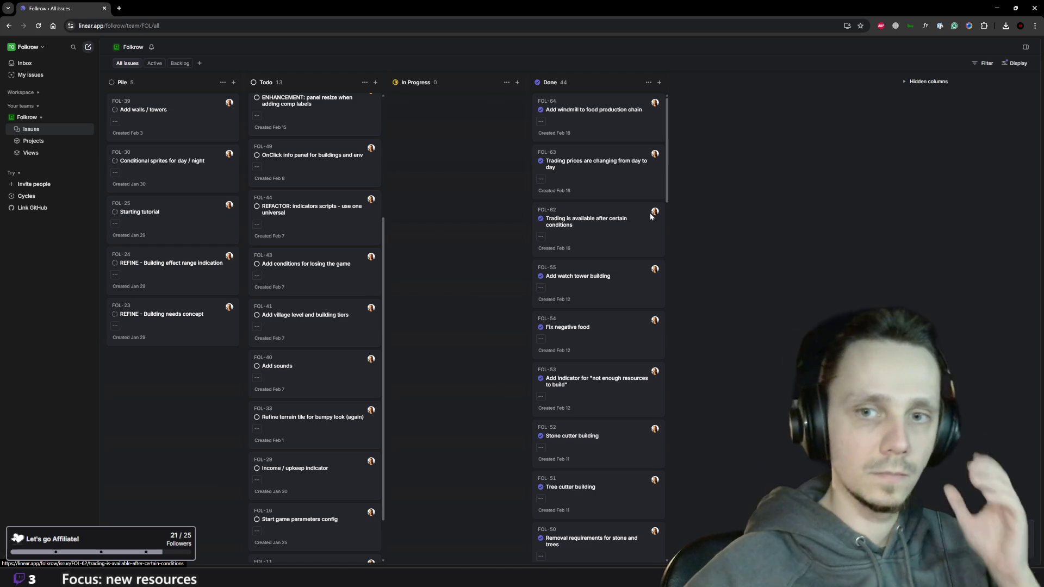
pyautogui.scroll(1, 283, 195)
pyautogui.scroll(3, 283, 195)
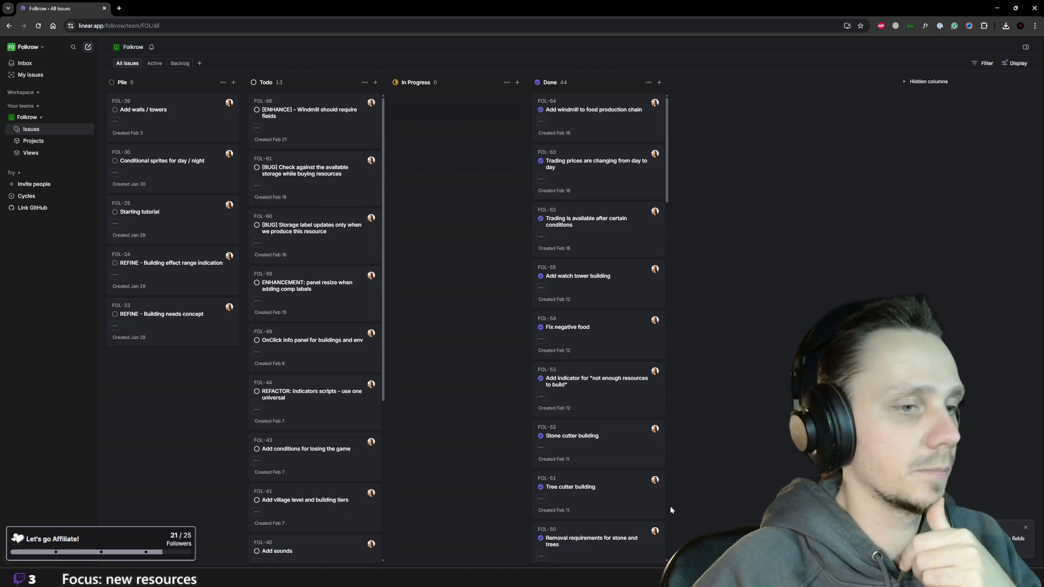
# Return to the running Folkrow game and briefly view the Rename Village dialog (Sootblossom).
pyautogui.click(649, 538)
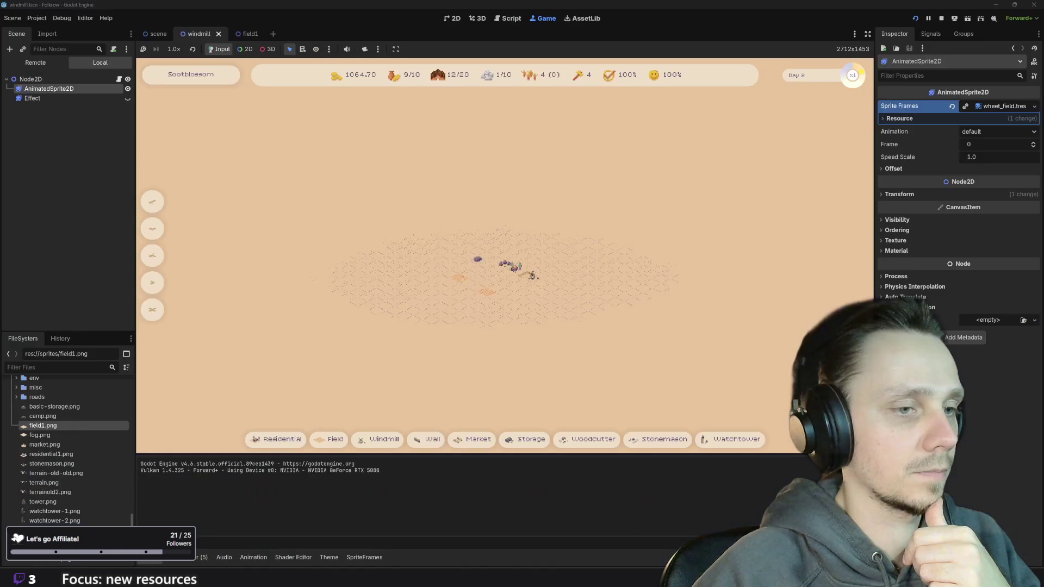
pyautogui.scroll(2, 545, 251)
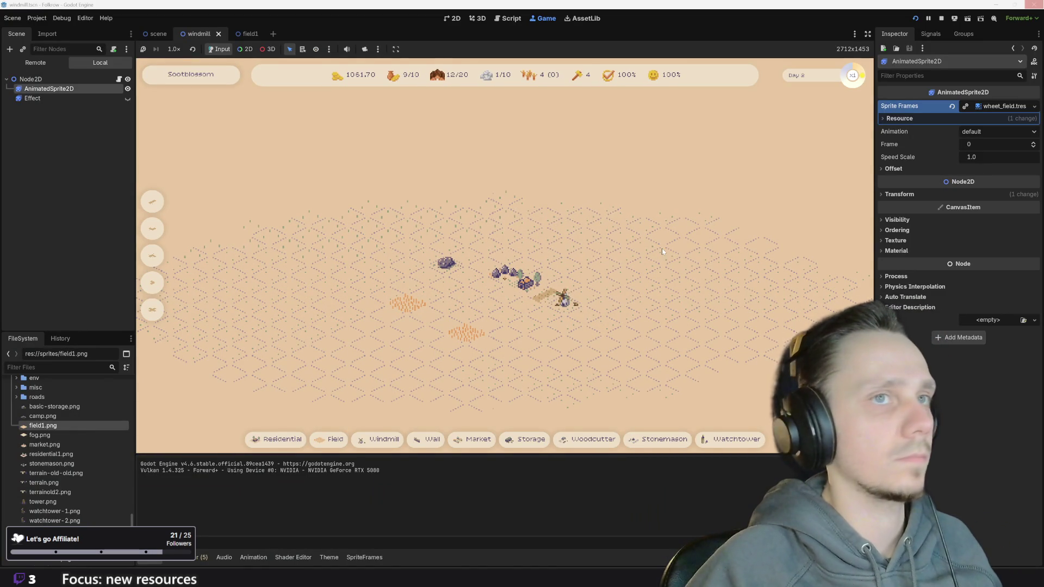
pyautogui.click(193, 75)
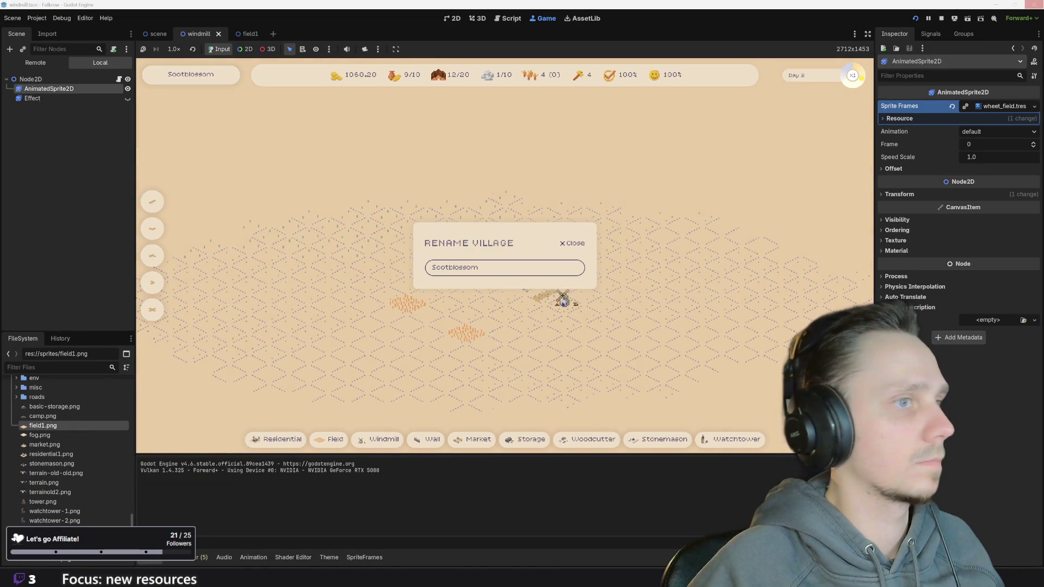
pyautogui.click(571, 244)
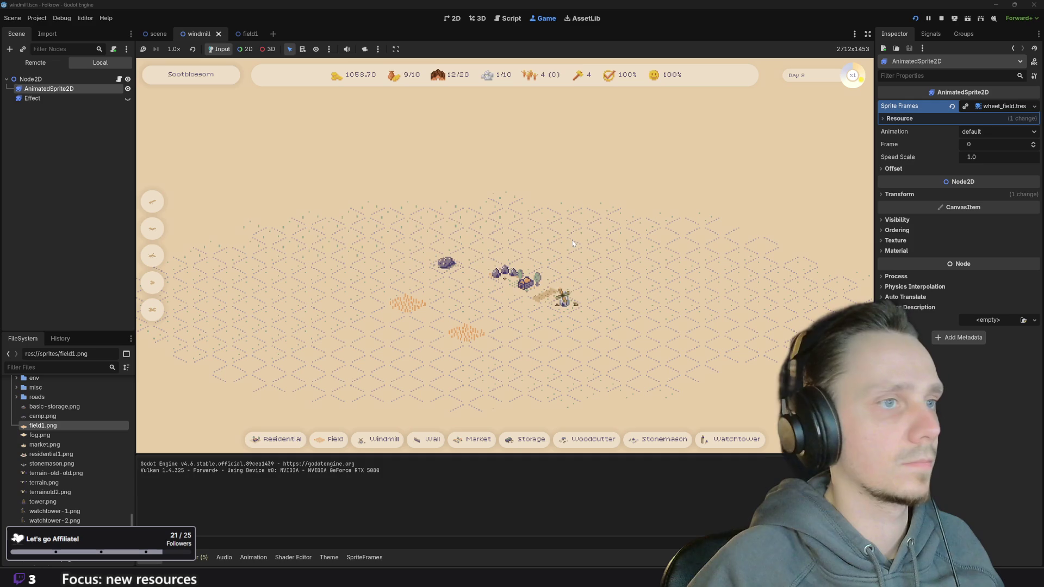
# Stop the game, close the windmill scene to show the main scene's build buttons, and switch to the browser.
pyautogui.click(941, 18)
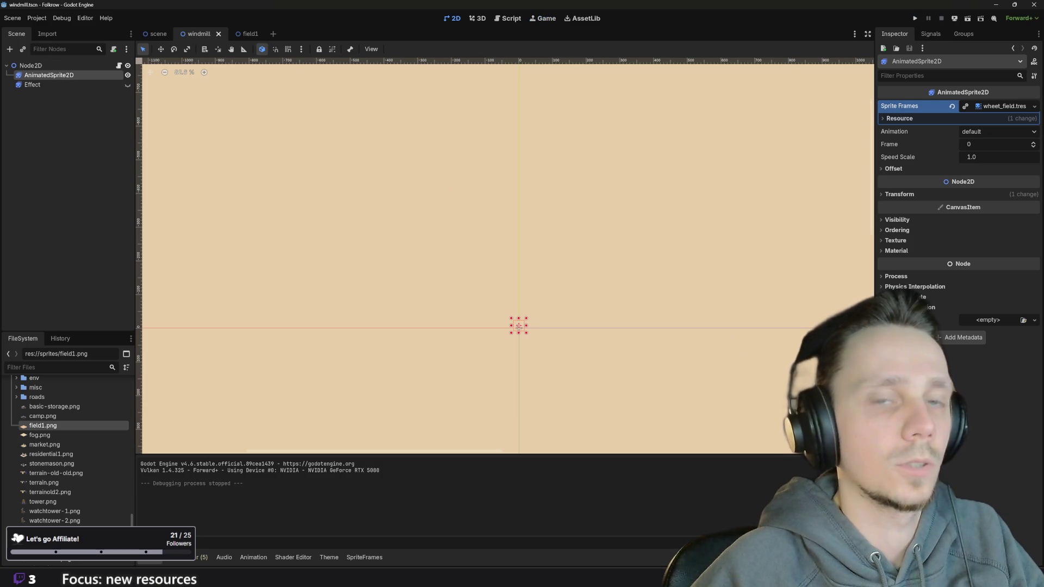
pyautogui.click(525, 347)
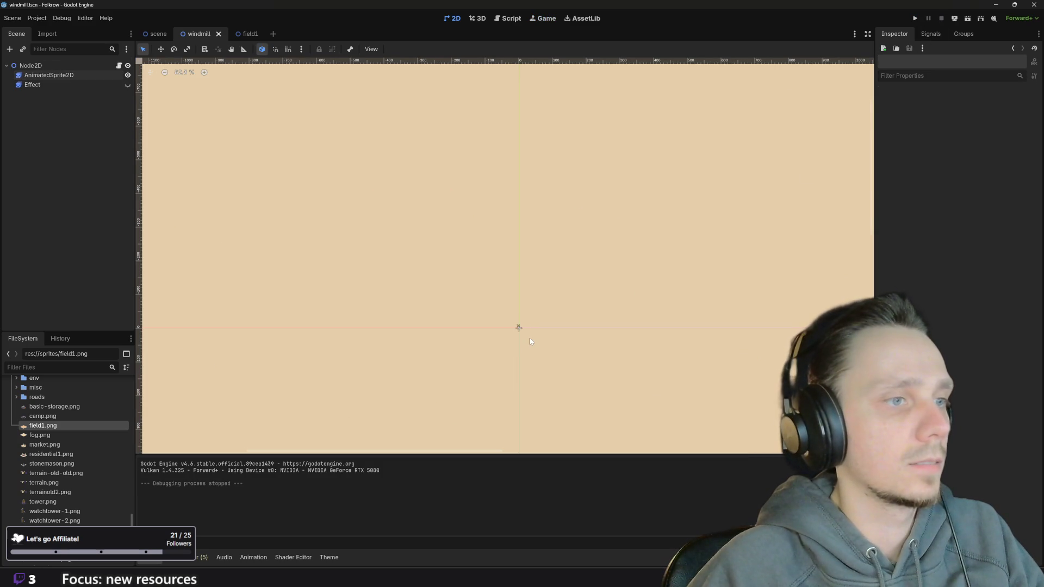
pyautogui.scroll(3, 530, 341)
pyautogui.scroll(10, 499, 310)
pyautogui.scroll(1, 499, 310)
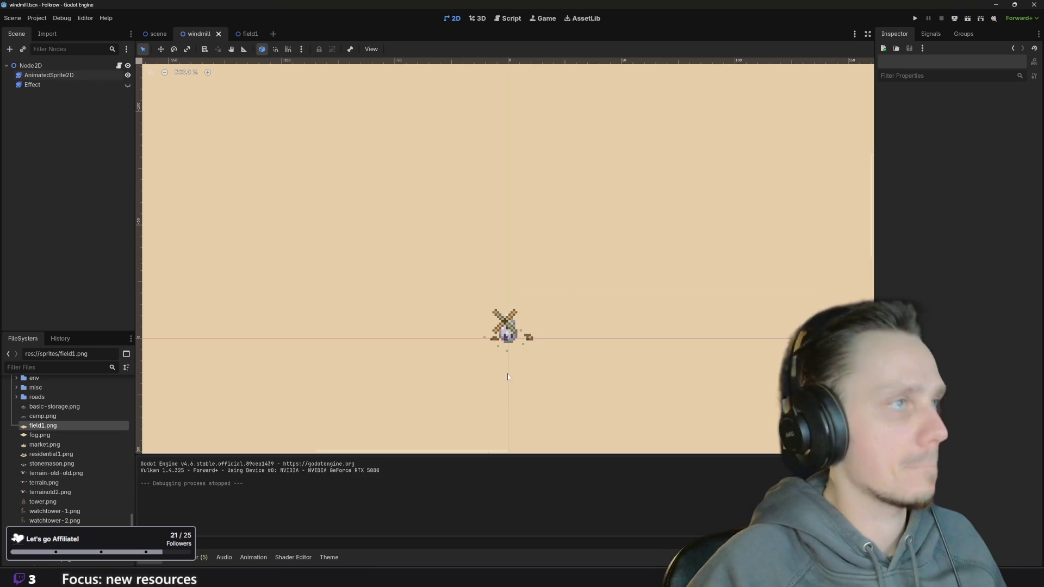
pyautogui.click(218, 34)
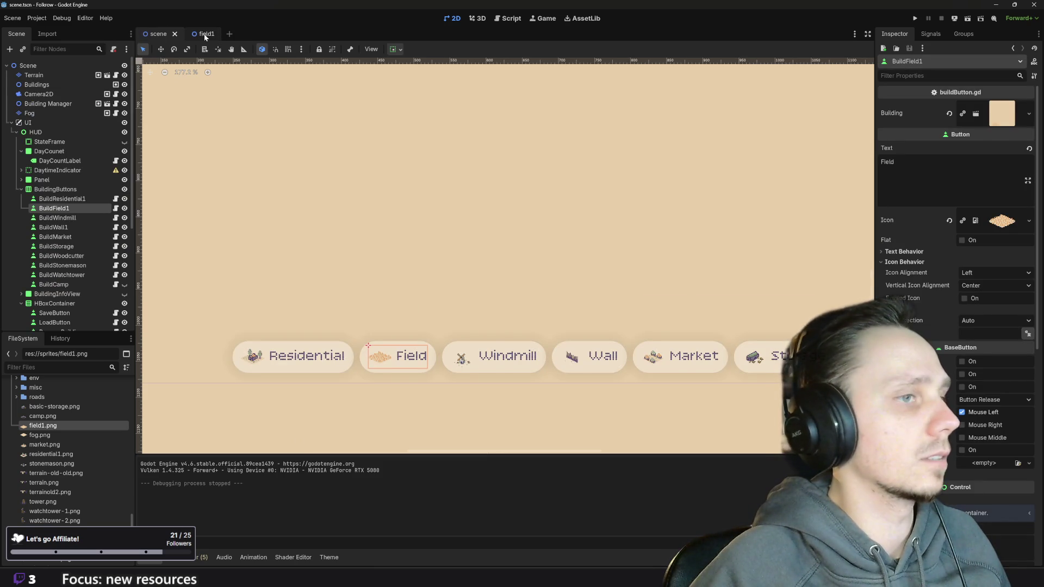
pyautogui.scroll(-3, 462, 183)
pyautogui.scroll(-2, 463, 184)
pyautogui.scroll(4, 593, 322)
pyautogui.scroll(2, 593, 322)
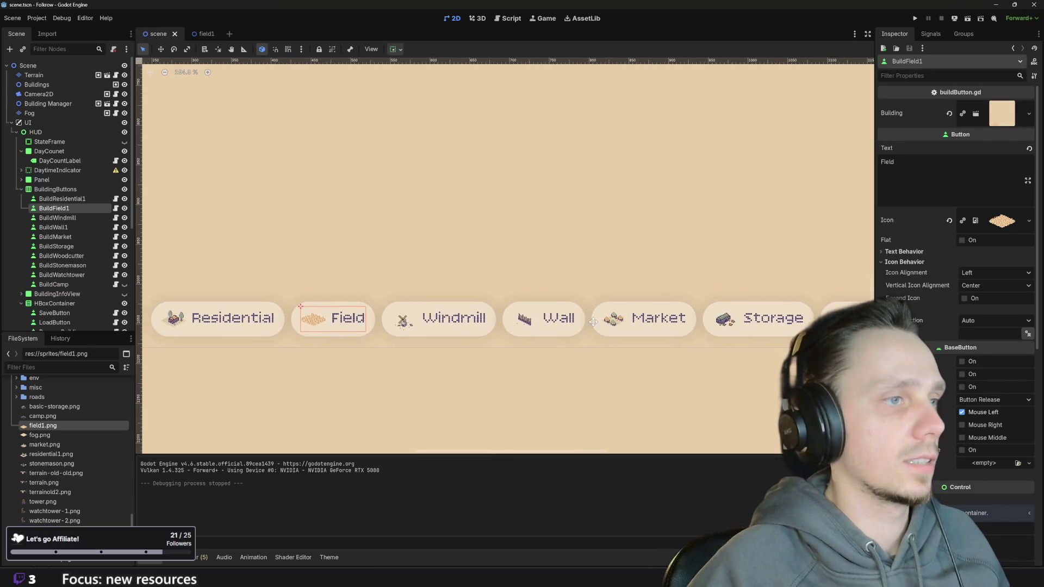
pyautogui.moveTo(593, 322); pyautogui.dragTo(694, 309)
pyautogui.moveTo(431, 567)
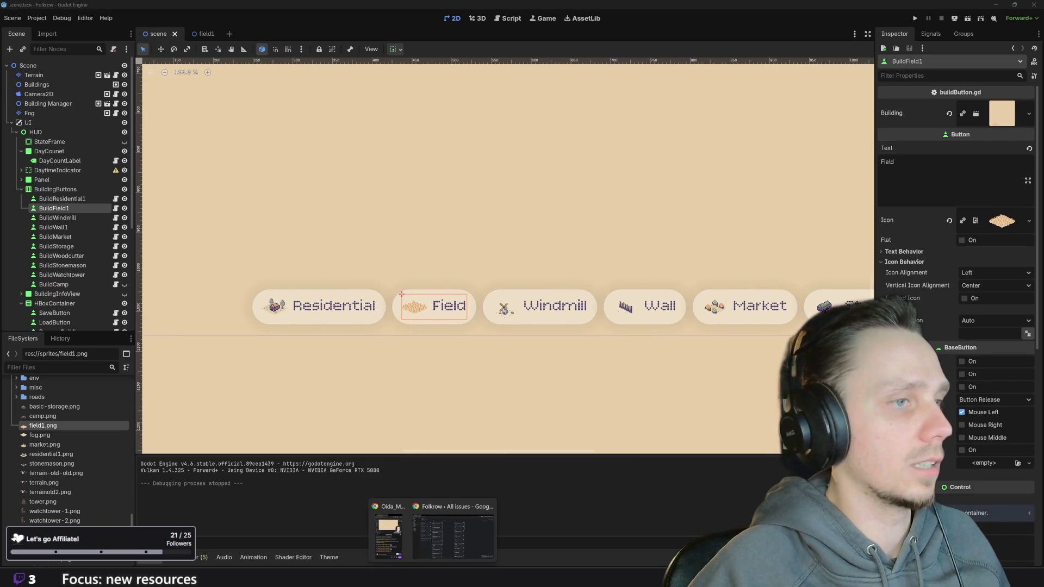
pyautogui.click(453, 531)
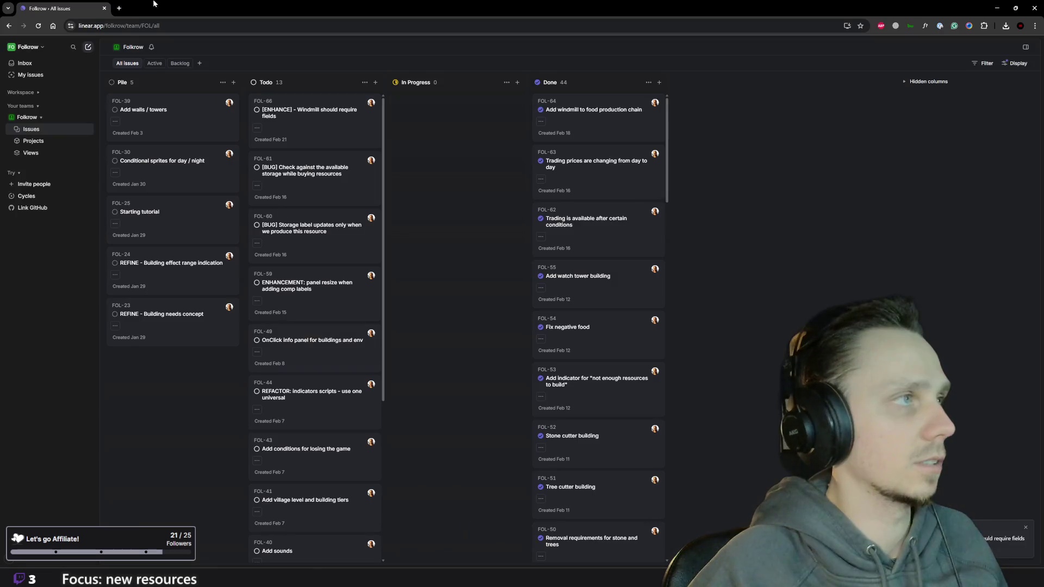
# Start a new Piskel sprite and resize its canvas to 32×32.
pyautogui.click(119, 8)
pyautogui.write('pis')
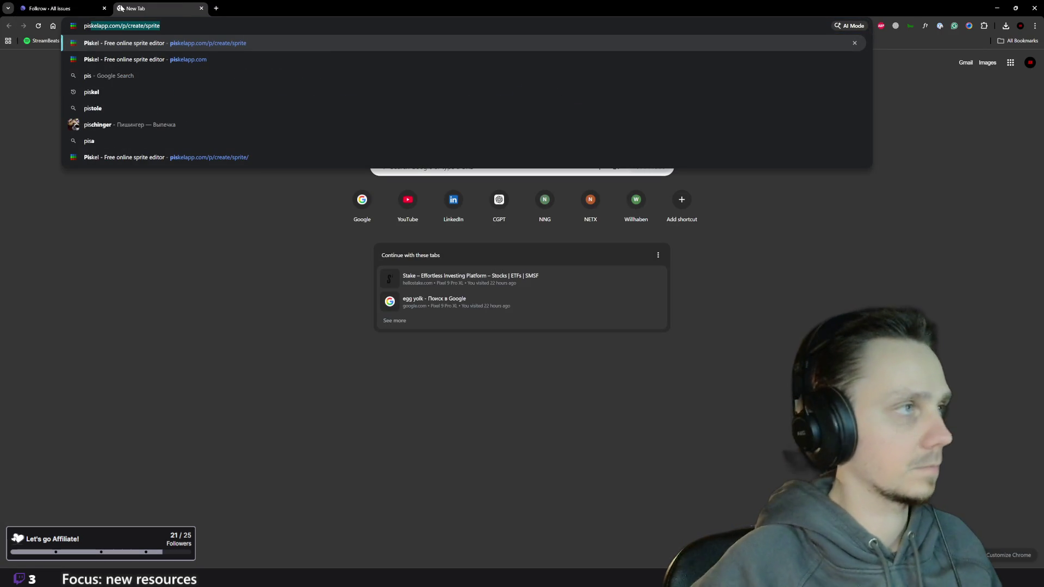
pyautogui.press('Return')
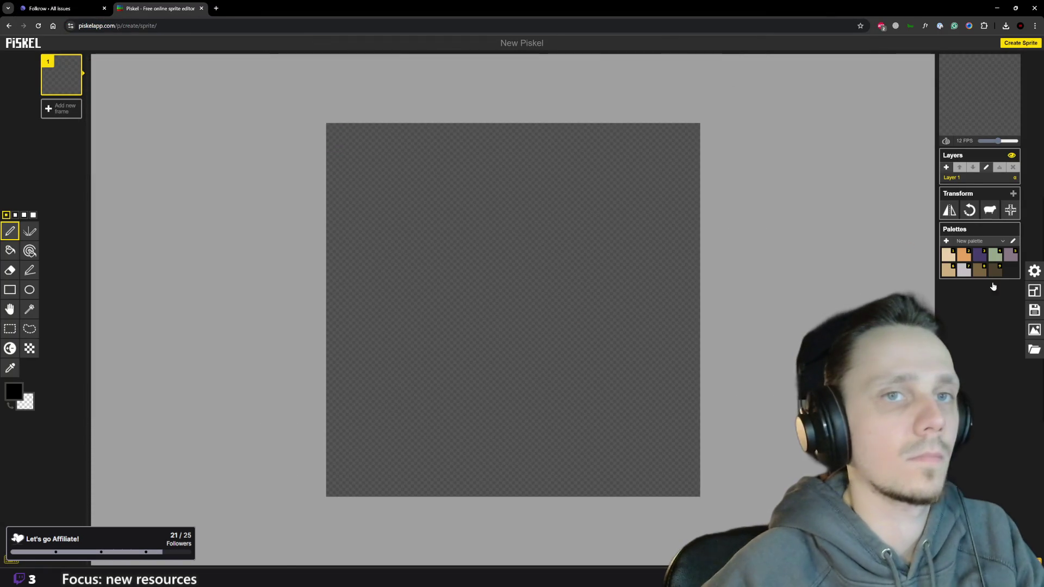
pyautogui.click(1035, 293)
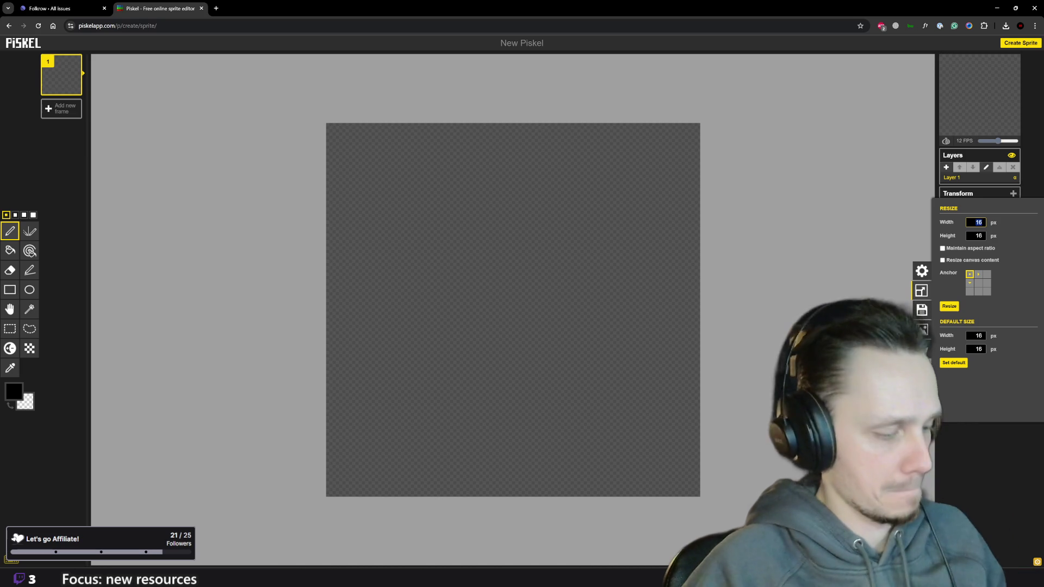
pyautogui.write('322')
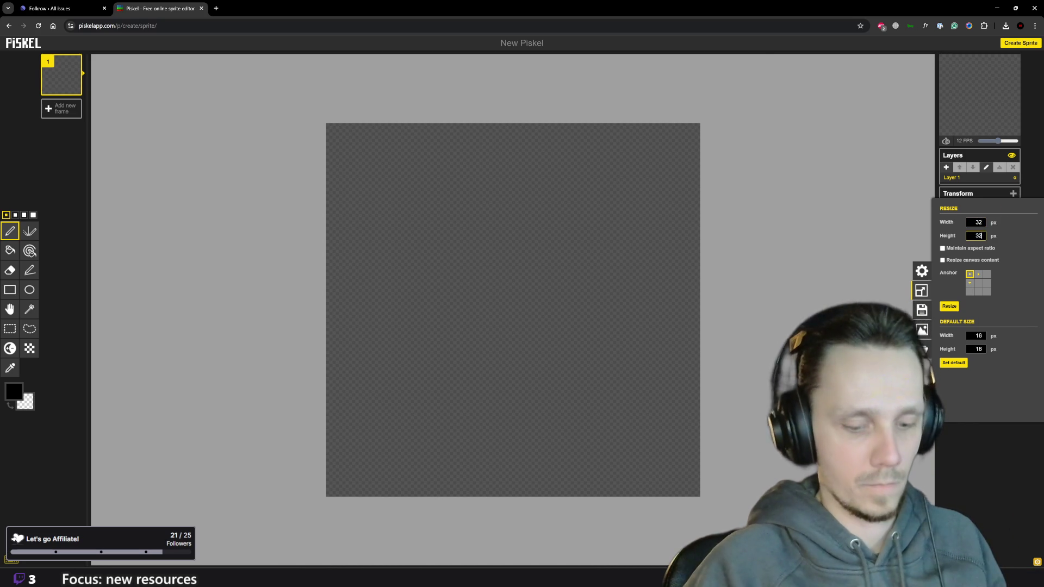
pyautogui.press('Return')
pyautogui.scroll(-2, 700, 256)
pyautogui.scroll(-1, 699, 257)
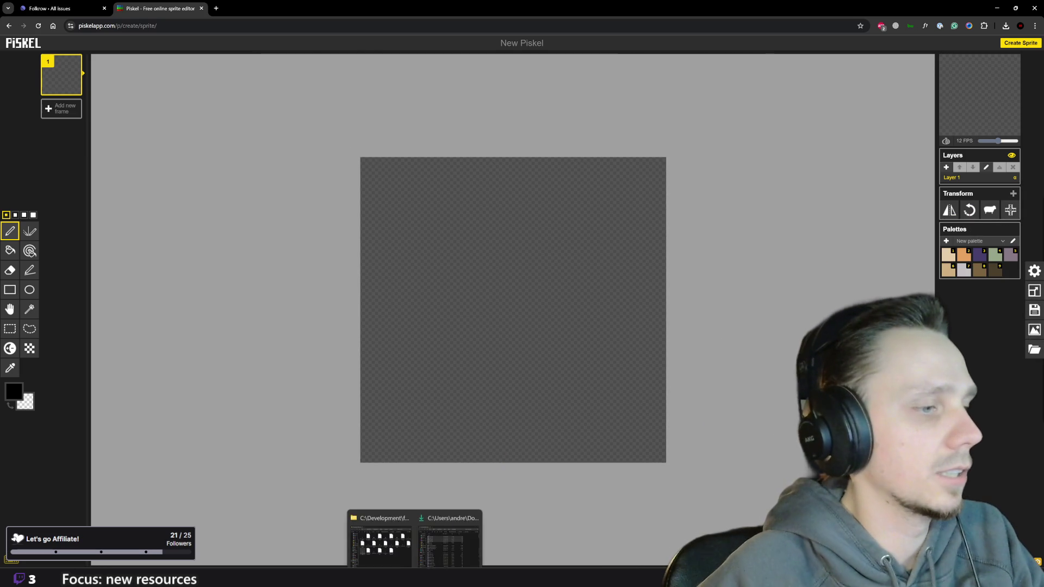
# Drop windmill-1.png from Downloads onto the canvas, nudge it upward, and return to Godot.
pyautogui.click(435, 528)
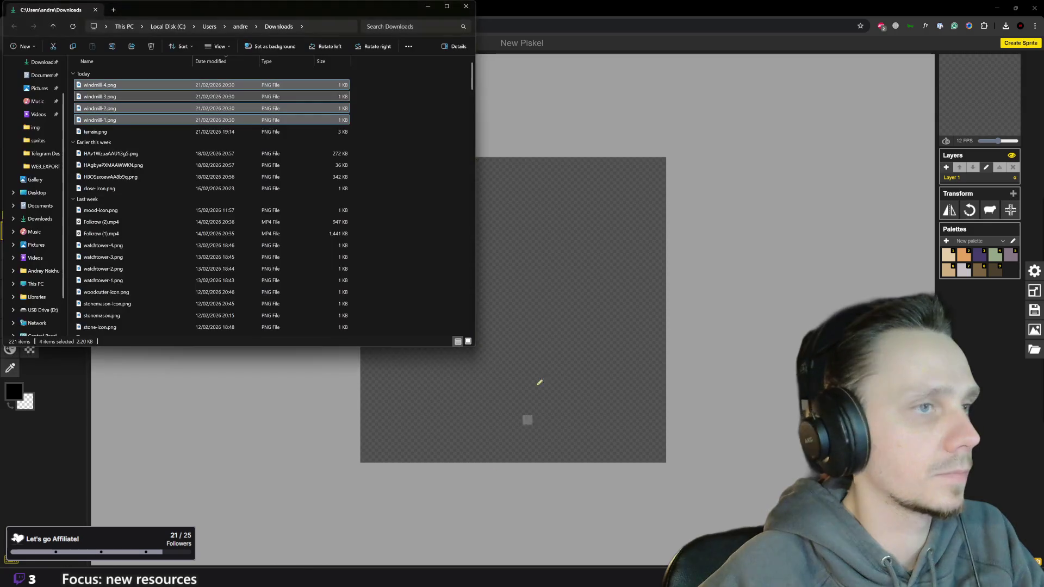
pyautogui.click(147, 120)
pyautogui.click(139, 86)
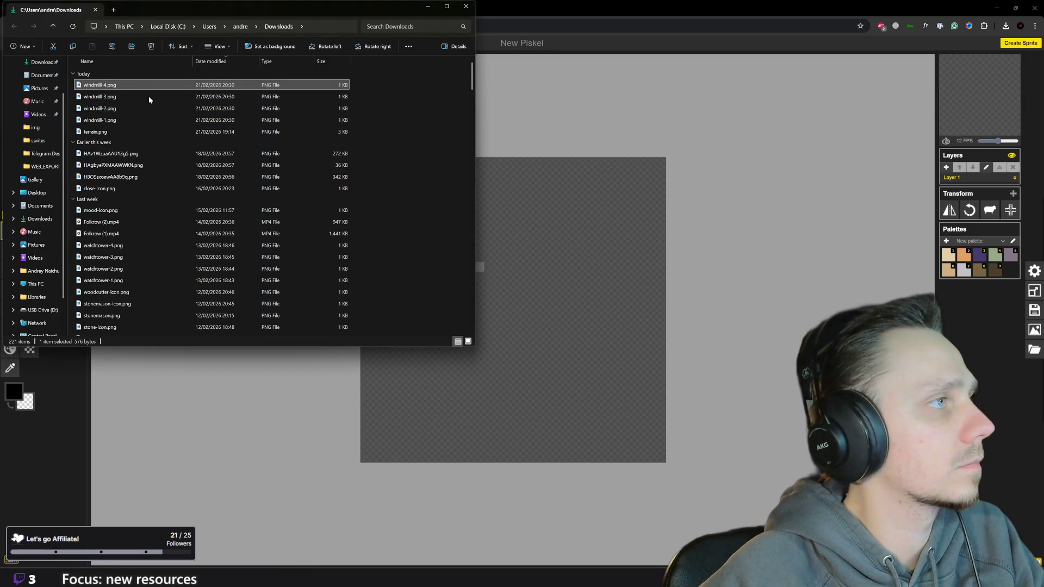
pyautogui.click(148, 120)
pyautogui.moveTo(143, 124); pyautogui.dragTo(511, 324)
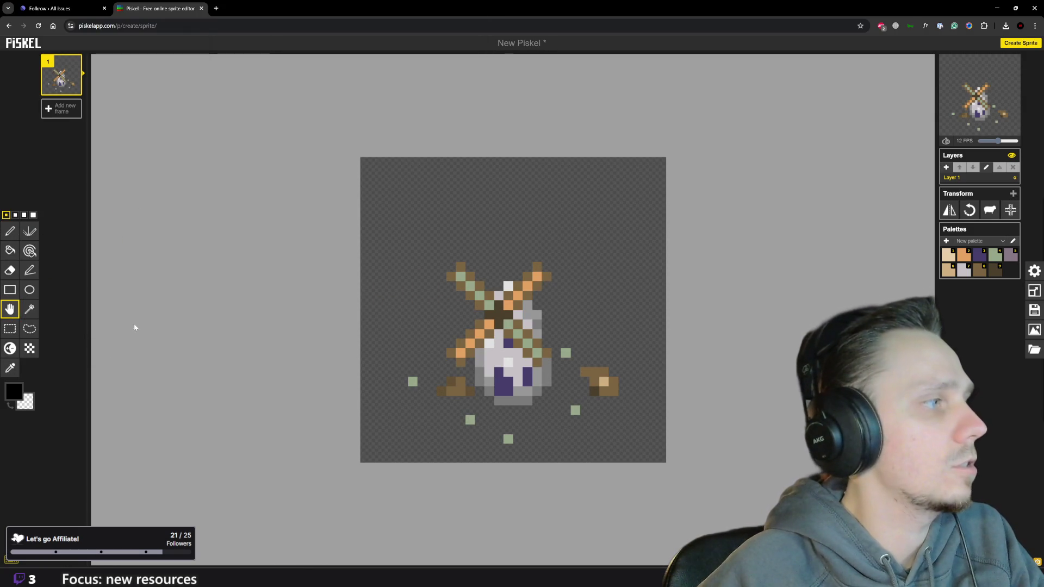
pyautogui.scroll(-2, 514, 326)
pyautogui.scroll(-1, 513, 326)
pyautogui.moveTo(519, 335); pyautogui.dragTo(517, 331)
pyautogui.scroll(-2, 518, 330)
pyautogui.scroll(-2, 518, 330)
pyautogui.scroll(1, 514, 310)
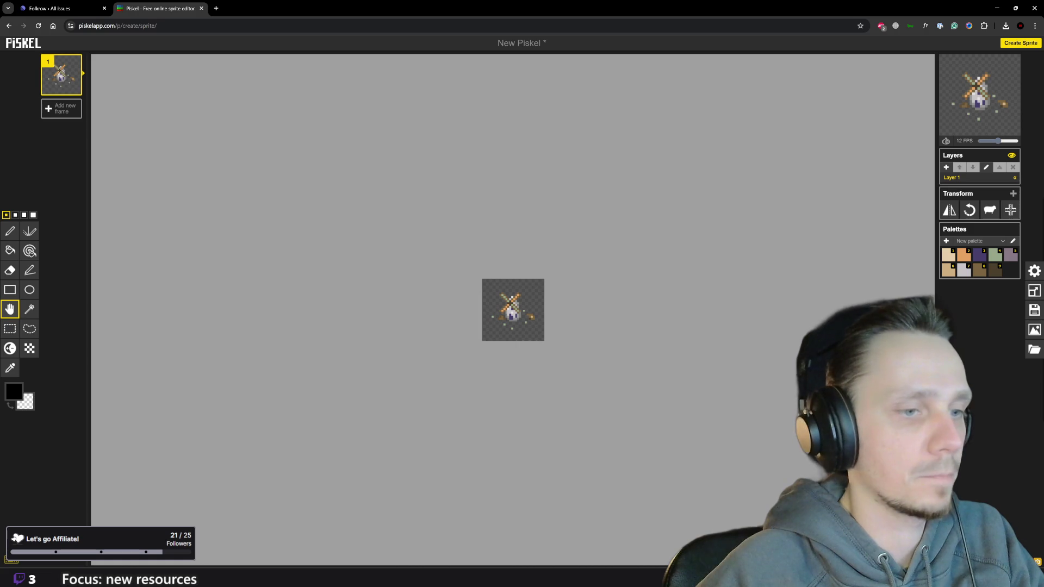
pyautogui.click(655, 532)
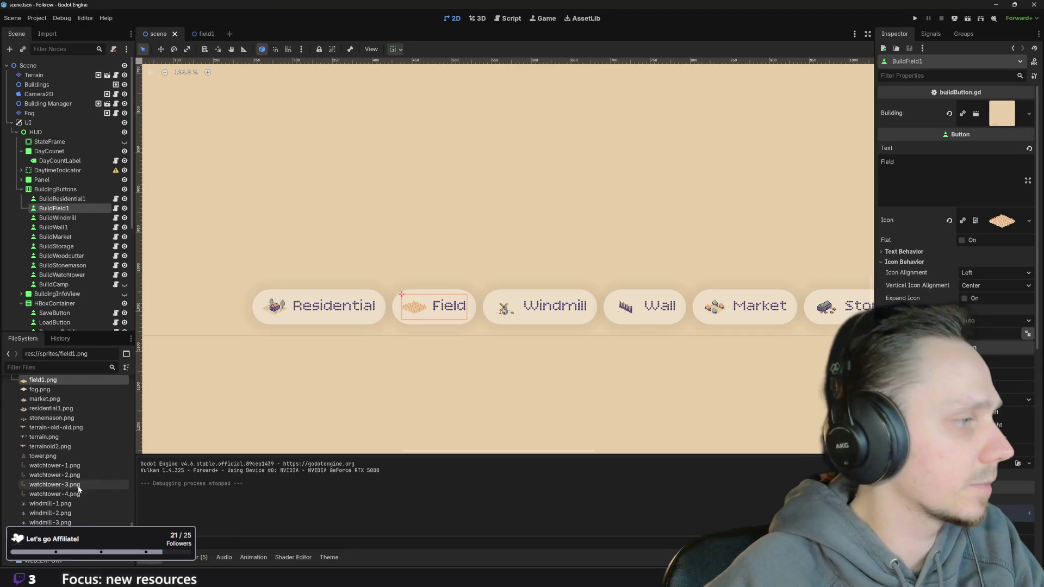
pyautogui.scroll(3, 75, 507)
pyautogui.scroll(3, 80, 505)
pyautogui.scroll(3, 83, 499)
pyautogui.scroll(3, 89, 484)
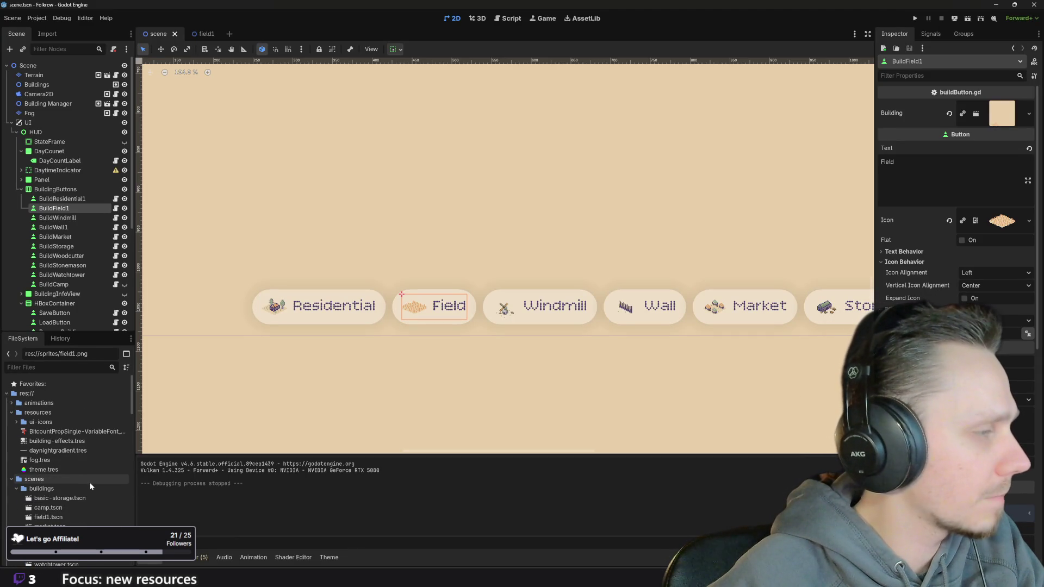
pyautogui.scroll(1, 81, 479)
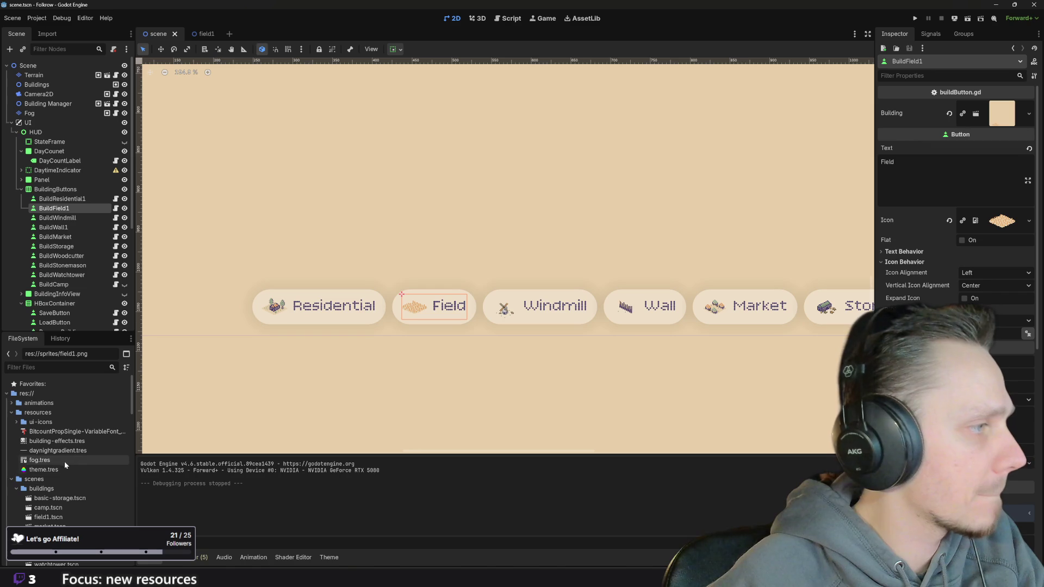
# Expand res://resources/ui-icons to check existing icons, then bring Piskel back to the front.
pyautogui.click(17, 422)
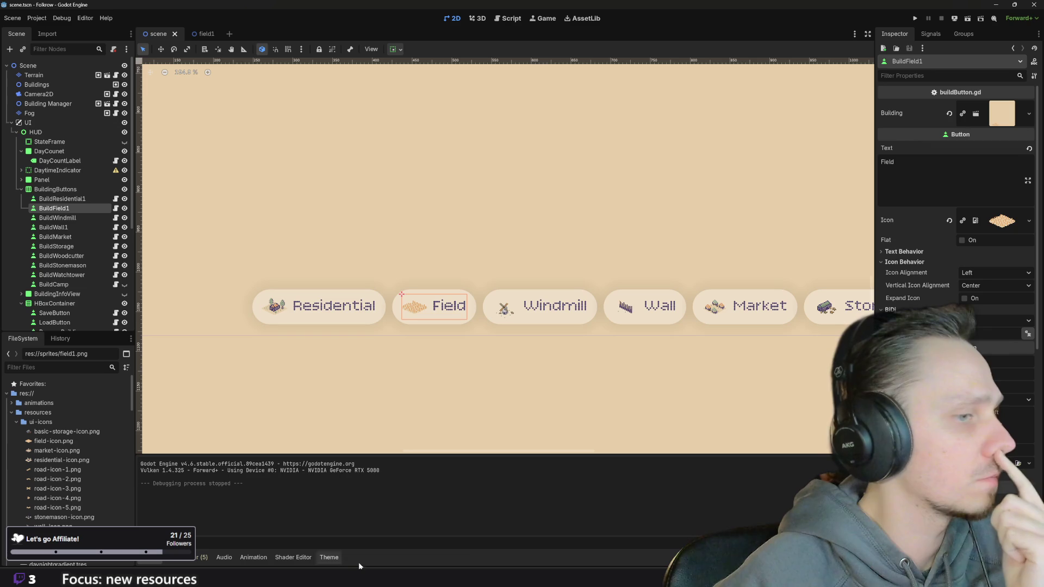
pyautogui.click(437, 530)
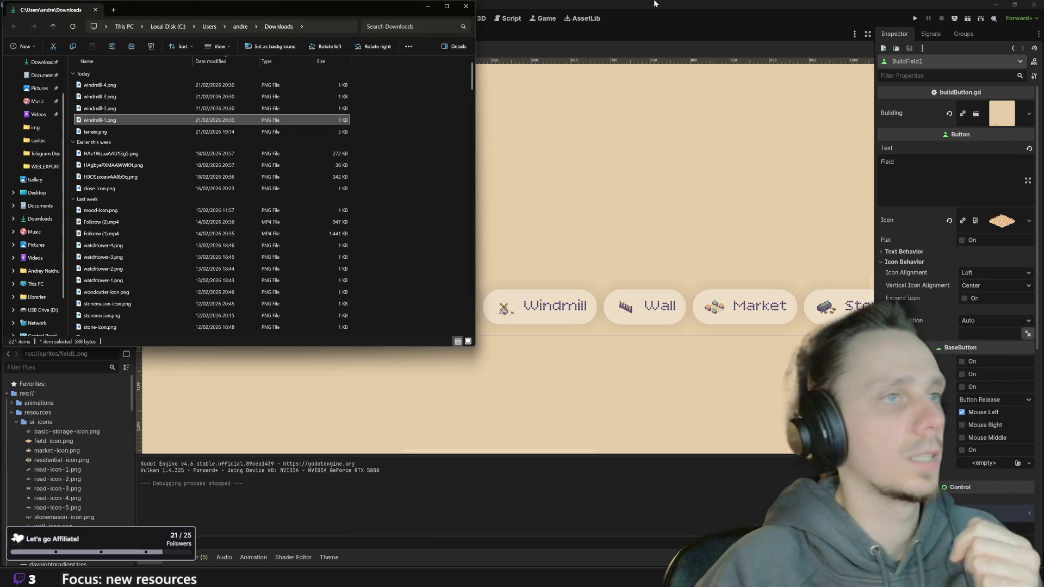
pyautogui.click(671, 11)
pyautogui.moveTo(443, 557)
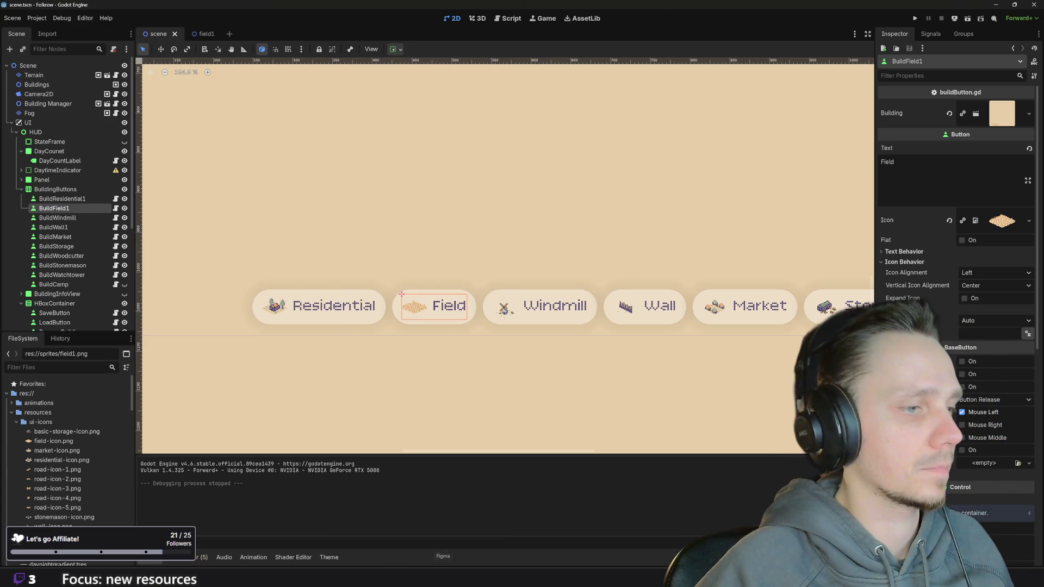
pyautogui.click(453, 534)
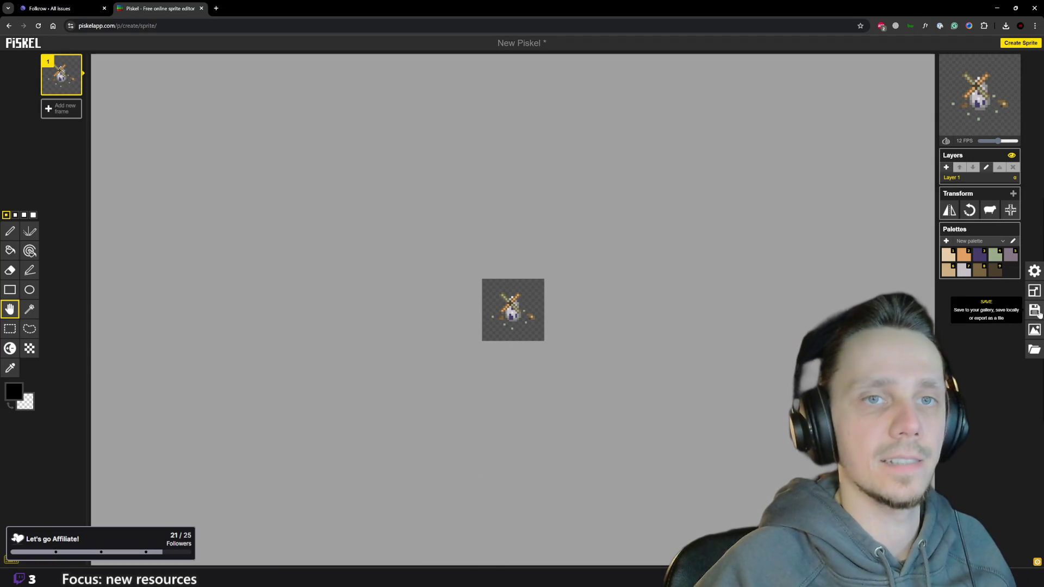
# Export the 32×32 windmill sprite as a PNG and show the download in its folder.
pyautogui.click(1034, 331)
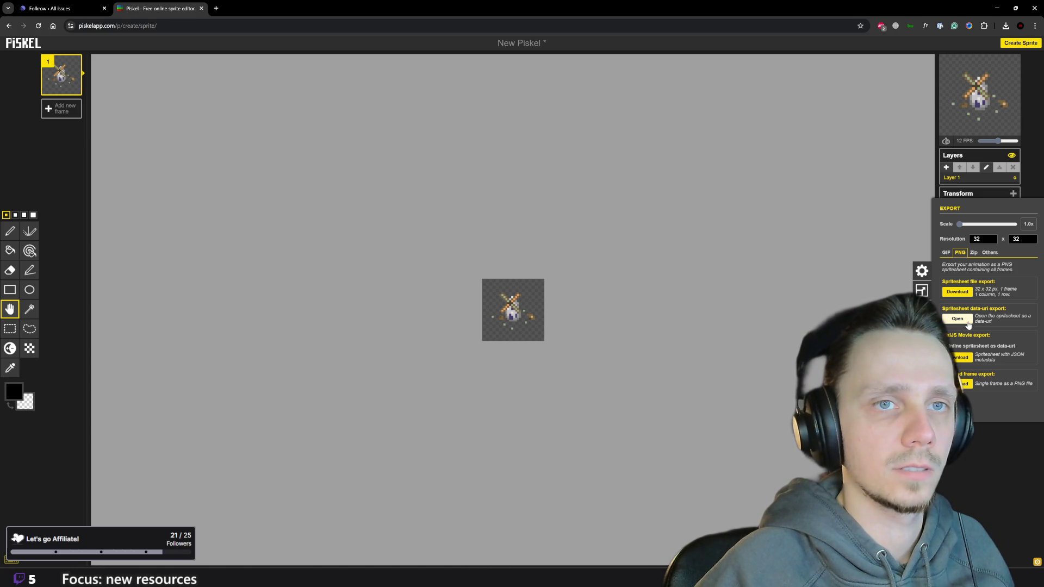
pyautogui.click(964, 294)
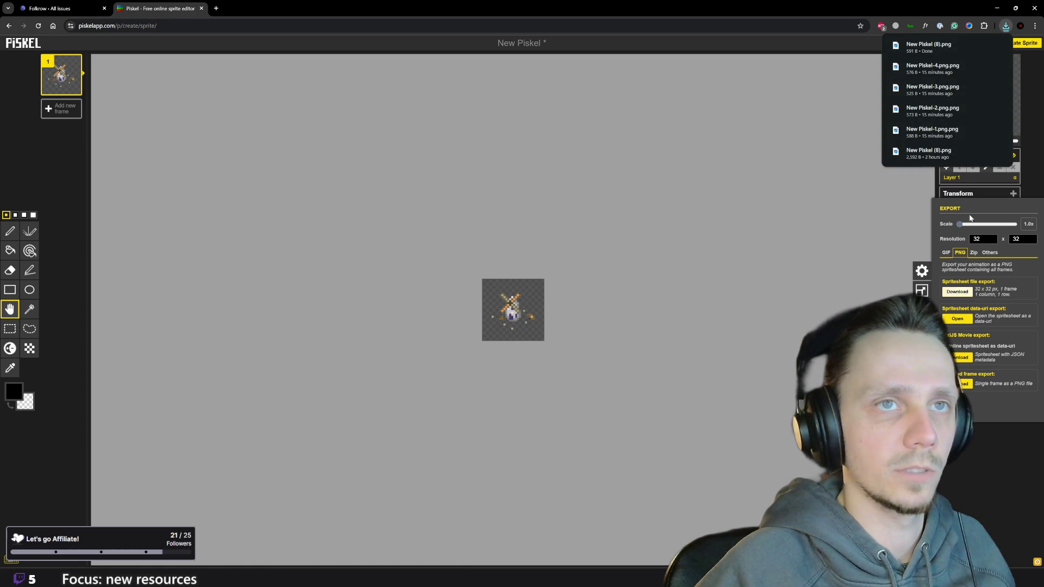
pyautogui.click(985, 45)
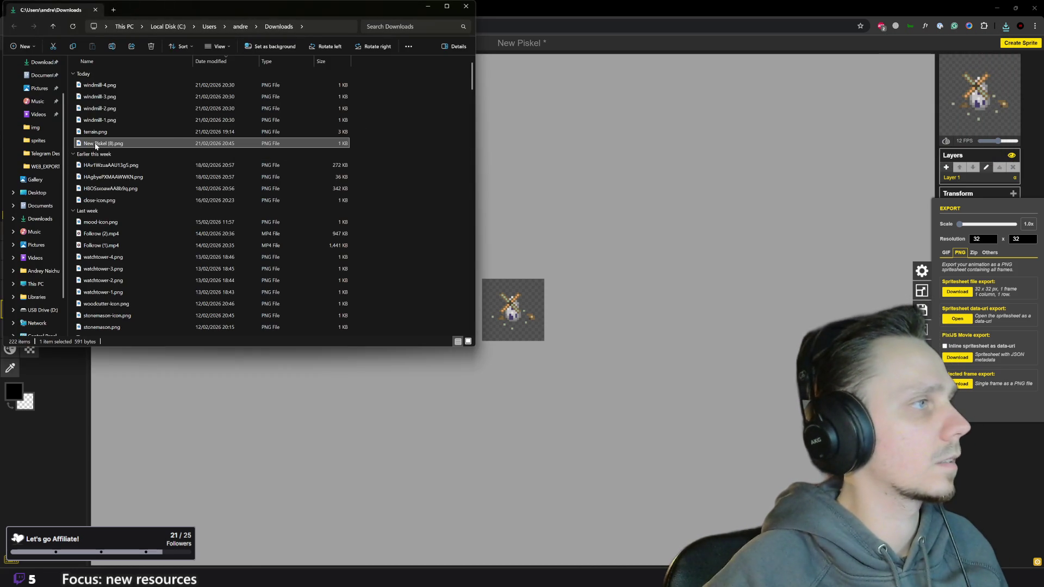
# Rename the downloaded PNG to windmill-icon.png and return to Godot.
pyautogui.press('F2')
pyautogui.write('windmill-')
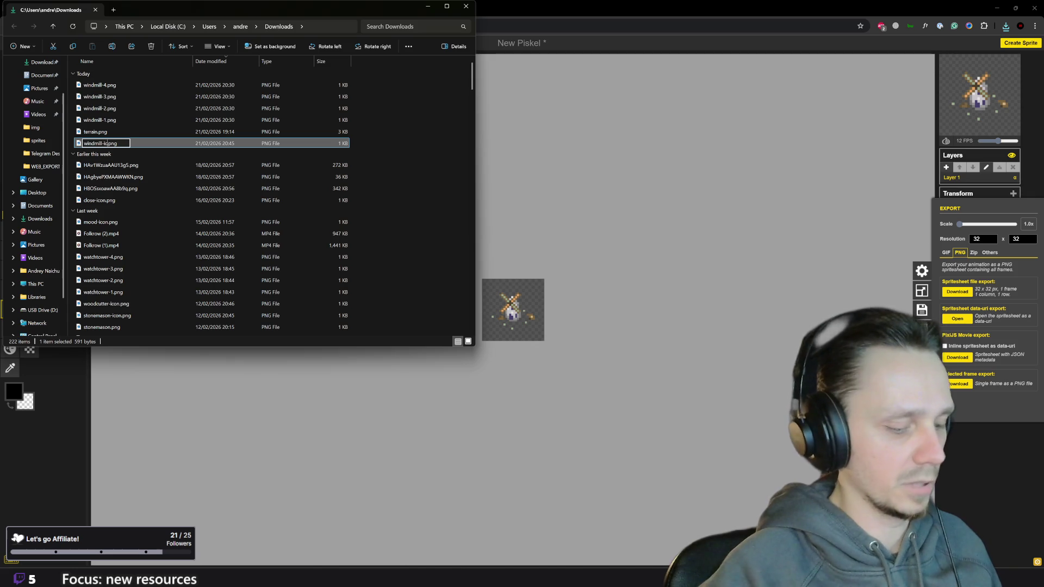
pyautogui.write('icon')
pyautogui.press('Return')
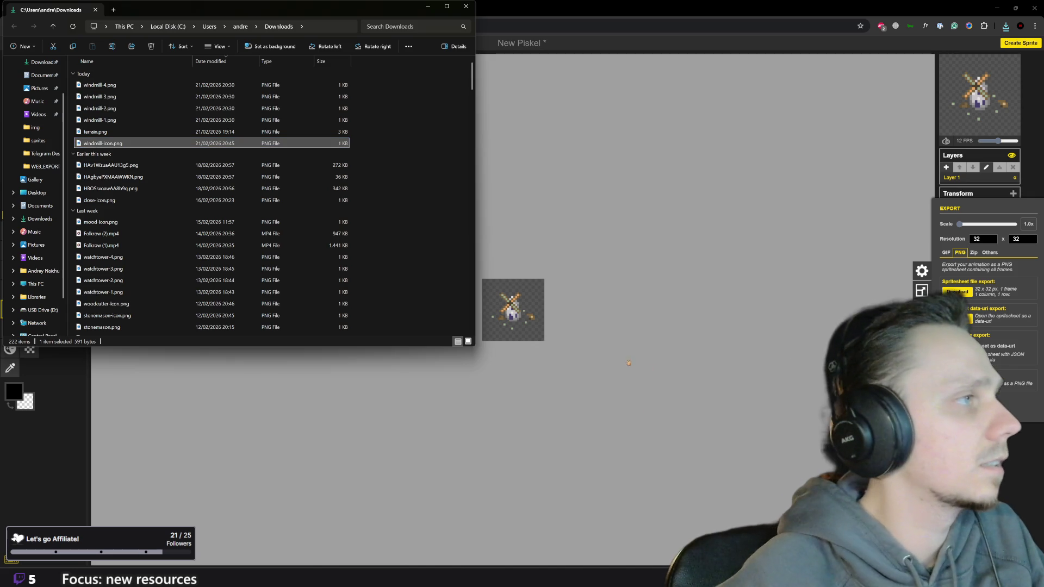
pyautogui.click(640, 530)
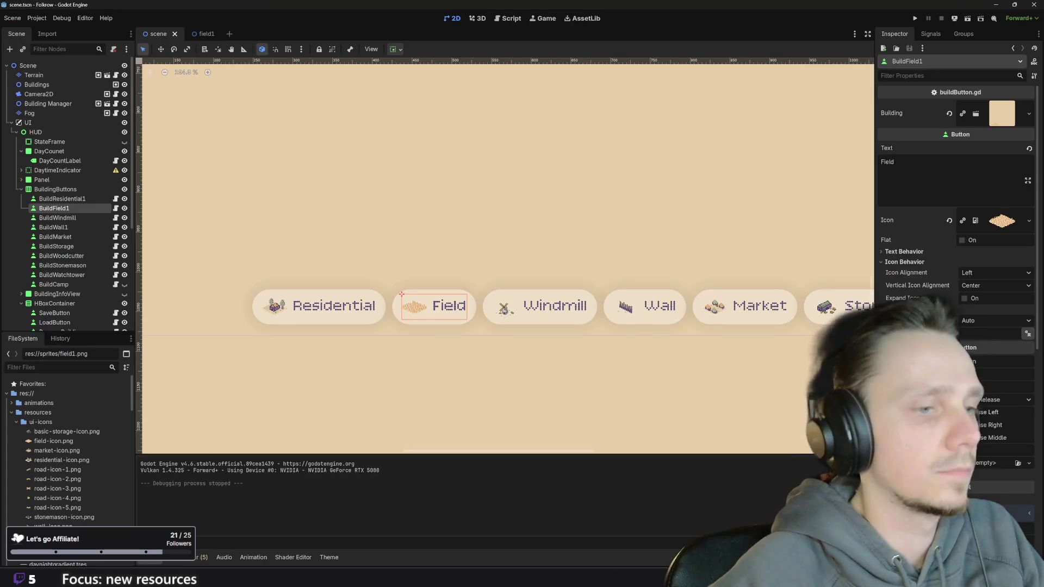
# Import windmill-icon.png from Explorer into the project's ui-icons folder.
pyautogui.click(379, 532)
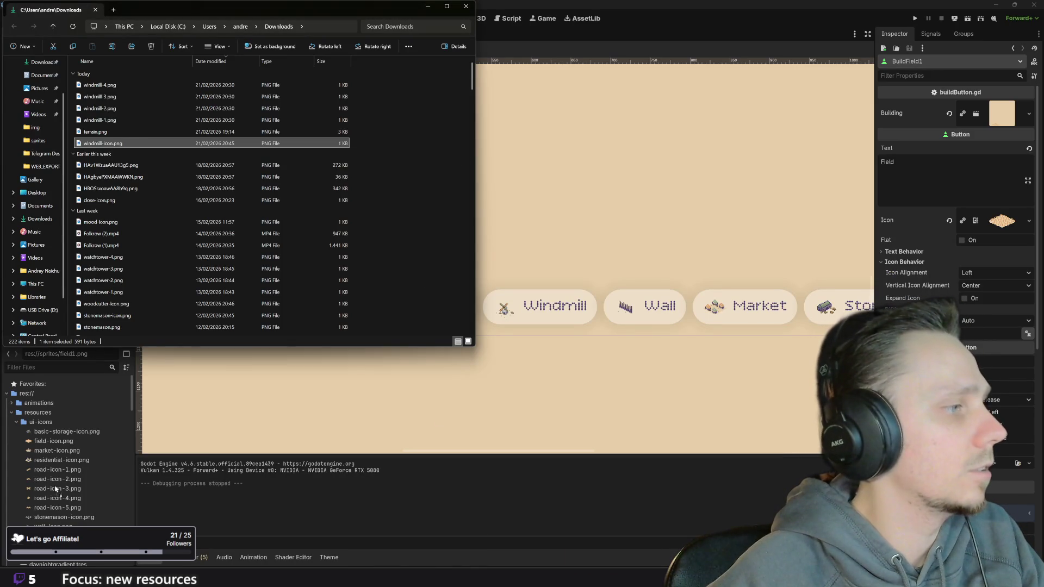
pyautogui.moveTo(128, 145); pyautogui.dragTo(56, 486)
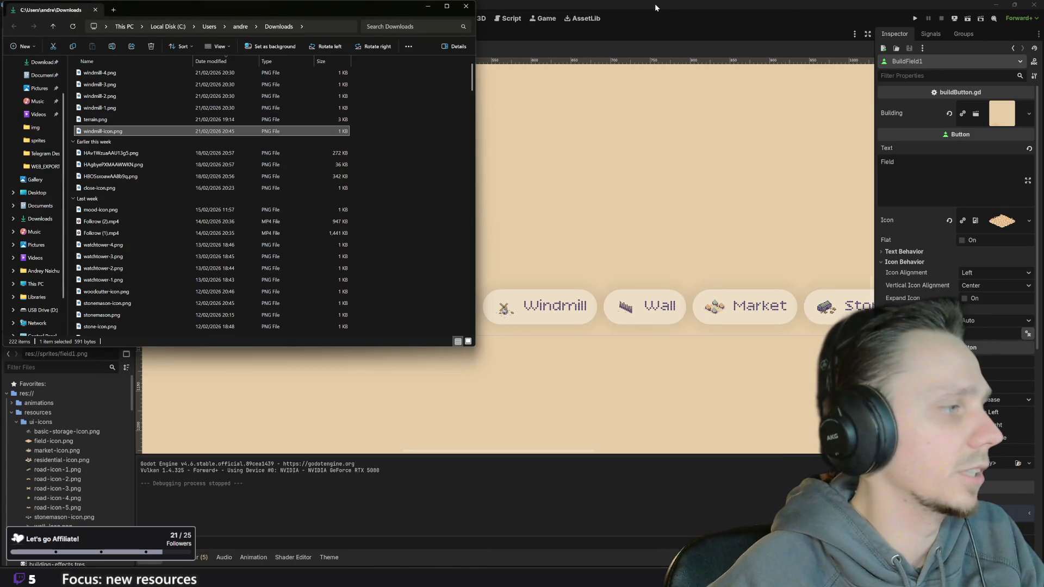
pyautogui.click(655, 3)
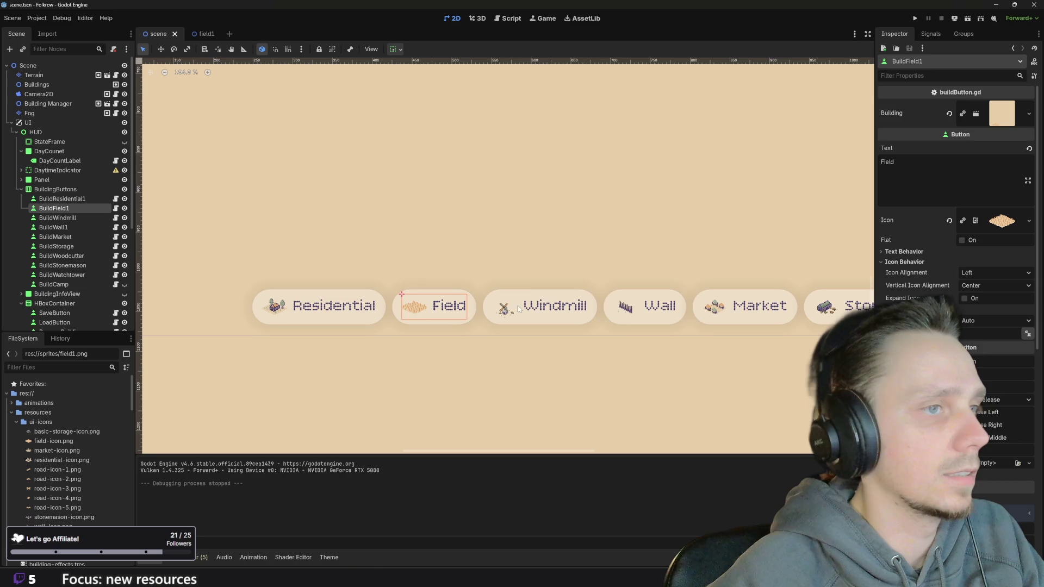
# Assign windmill-icon.png as the BuildWindmill button's Icon property.
pyautogui.click(542, 306)
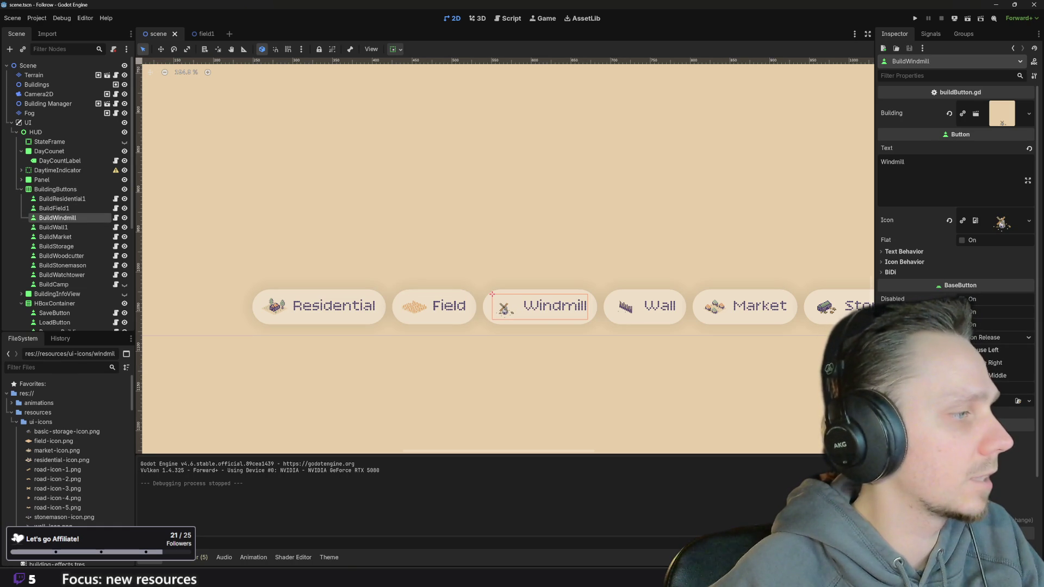
pyautogui.moveTo(62, 527); pyautogui.dragTo(1001, 225)
pyautogui.click(581, 369)
pyautogui.scroll(-2, 579, 365)
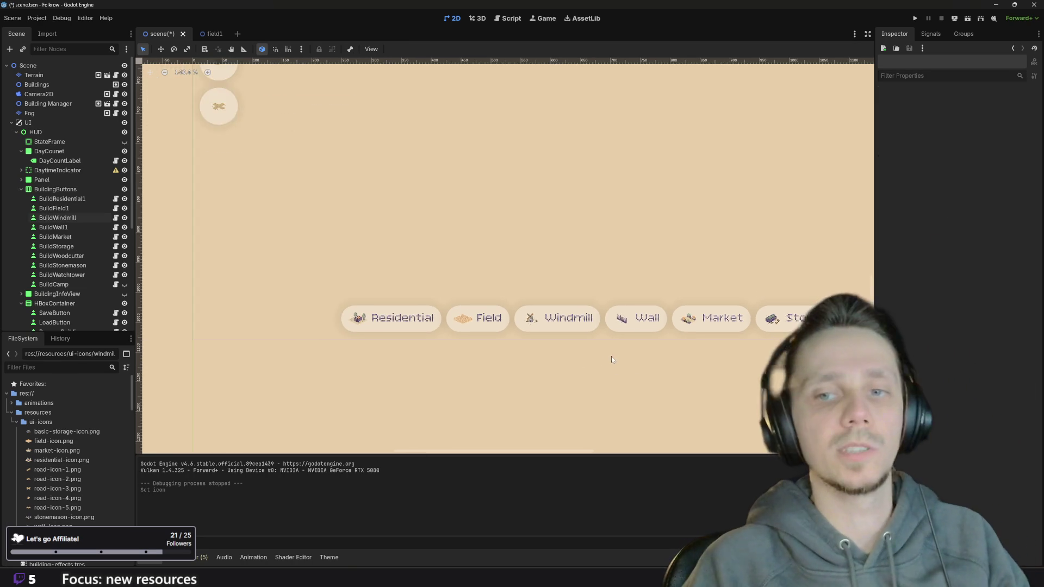
pyautogui.scroll(-2, 612, 355)
pyautogui.scroll(-2, 480, 394)
# Save the scene, look over the HUD layout, and run the game to test the new icon.
pyautogui.hotkey('ctrl', 's')
pyautogui.scroll(-1, 481, 394)
pyautogui.scroll(-1, 555, 392)
pyautogui.scroll(3, 555, 393)
pyautogui.scroll(1, 571, 400)
pyautogui.scroll(-2, 584, 408)
pyautogui.scroll(-1, 584, 407)
pyautogui.scroll(-1, 590, 411)
pyautogui.scroll(-2, 598, 414)
pyautogui.scroll(-1, 598, 414)
pyautogui.moveTo(598, 415); pyautogui.dragTo(589, 416)
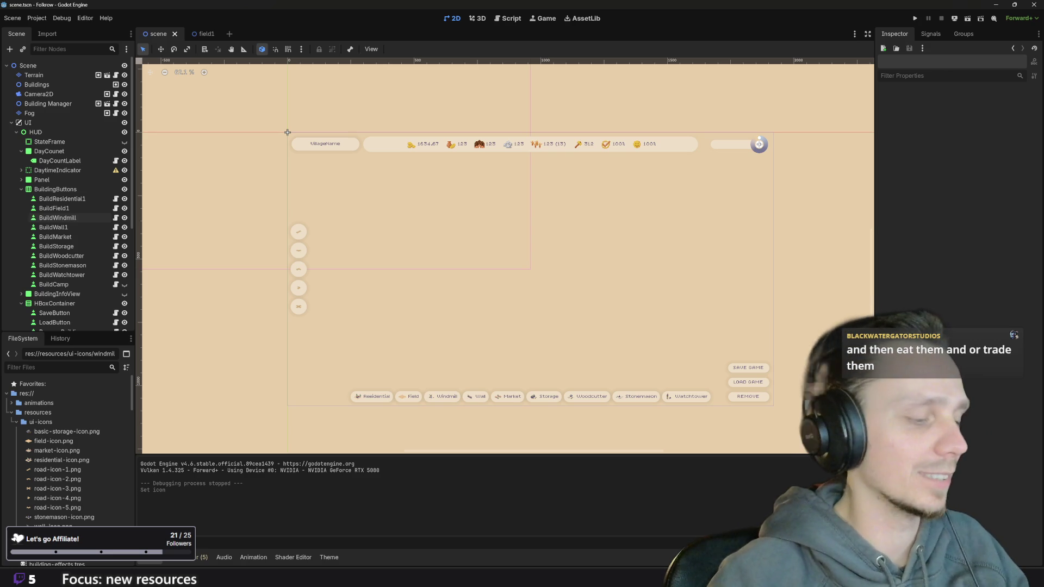
pyautogui.hscroll(1, 736, 376)
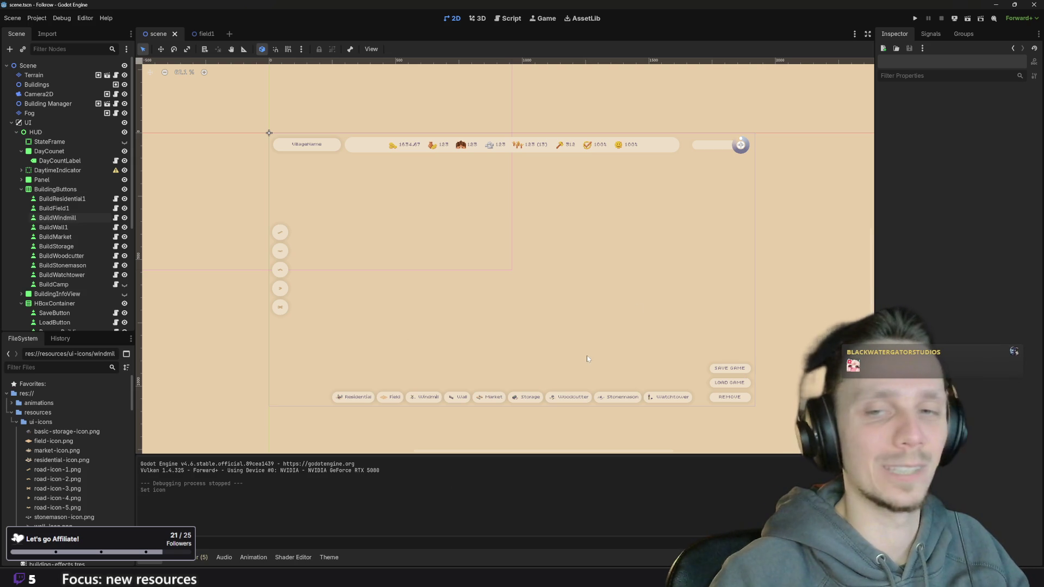
pyautogui.scroll(1, 572, 364)
pyautogui.scroll(1, 572, 361)
pyautogui.scroll(-2, 595, 364)
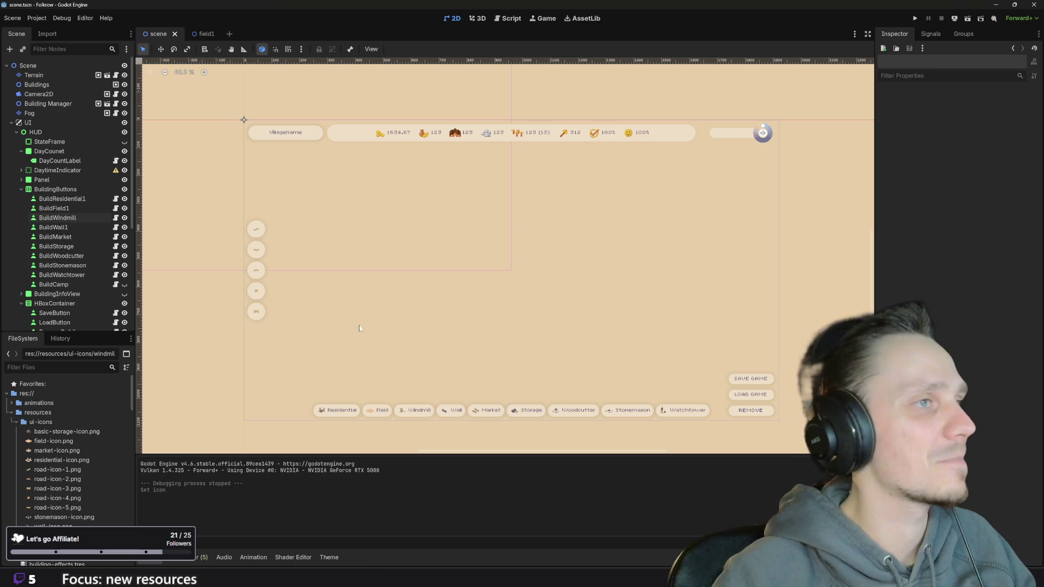
pyautogui.click(915, 19)
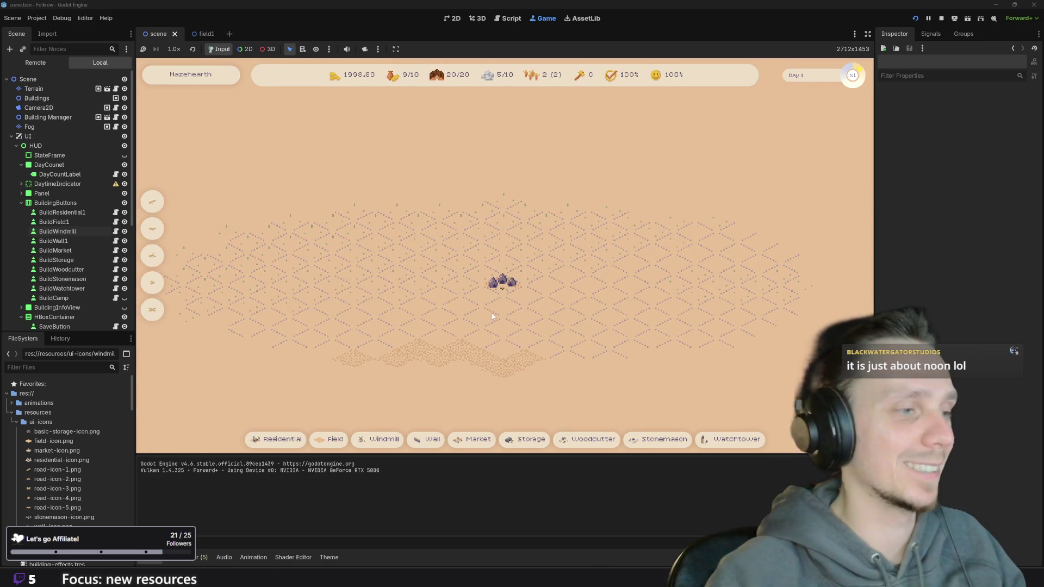
# In the running game, place a field and then a windmill on it.
pyautogui.press('2')
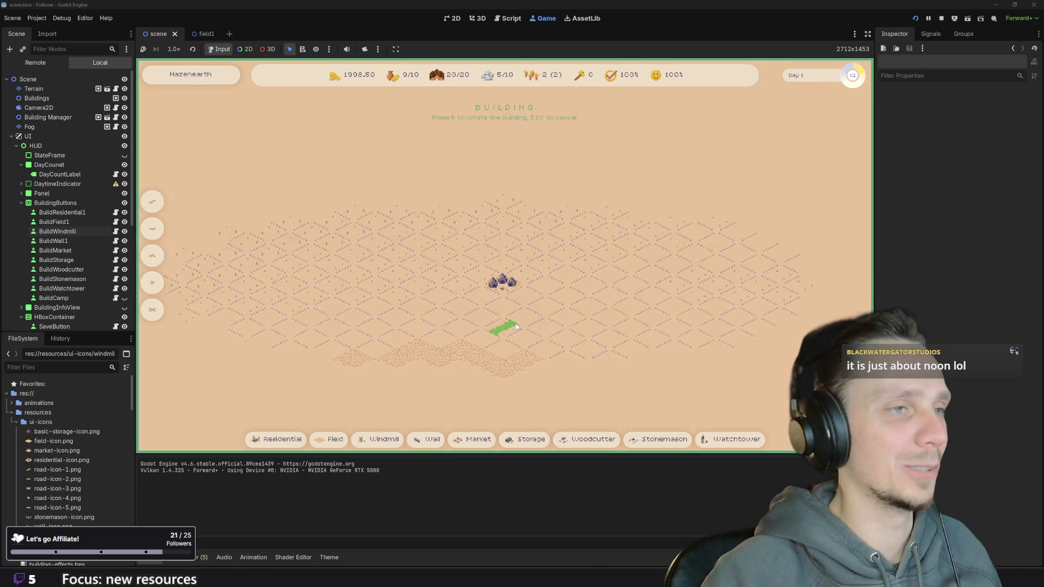
pyautogui.click(516, 319)
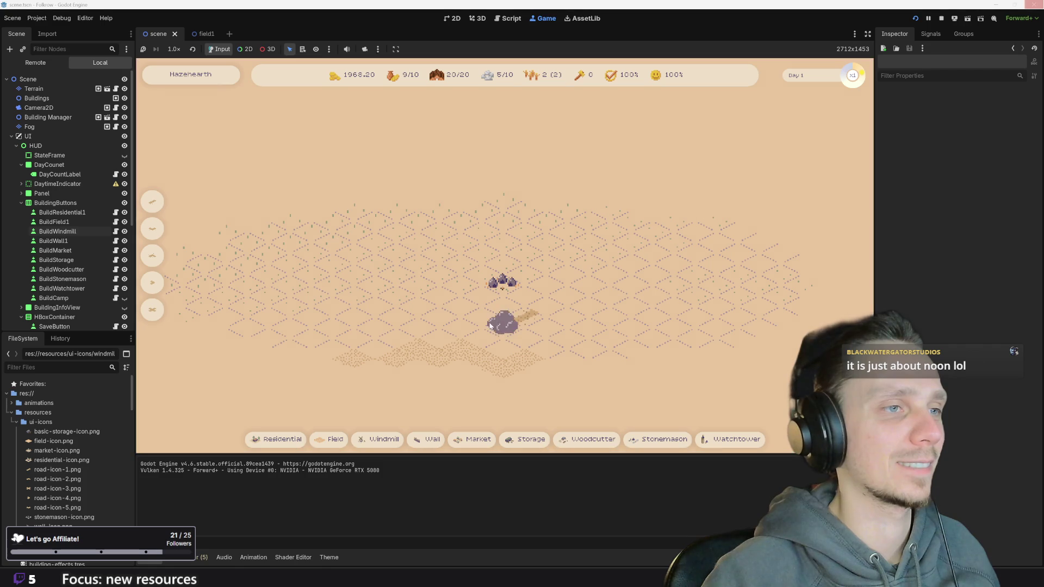
pyautogui.press('Escape')
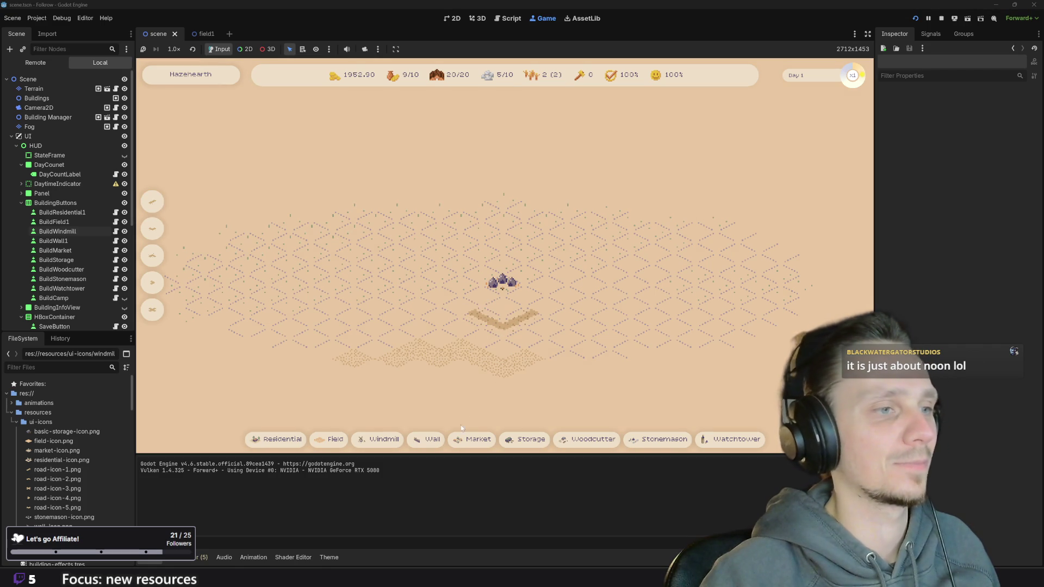
pyautogui.click(411, 441)
pyautogui.click(506, 312)
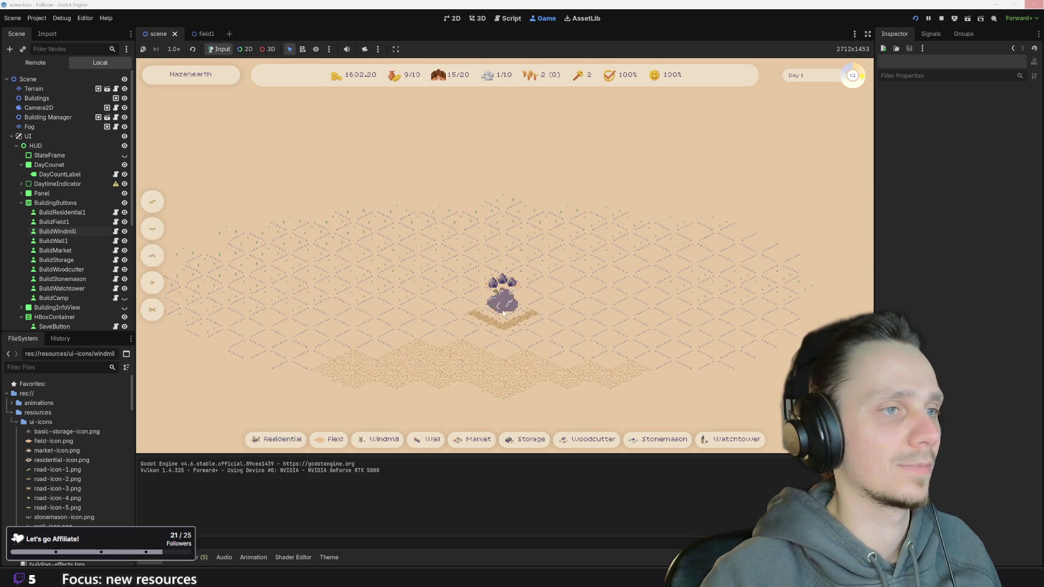
pyautogui.scroll(-2, 505, 353)
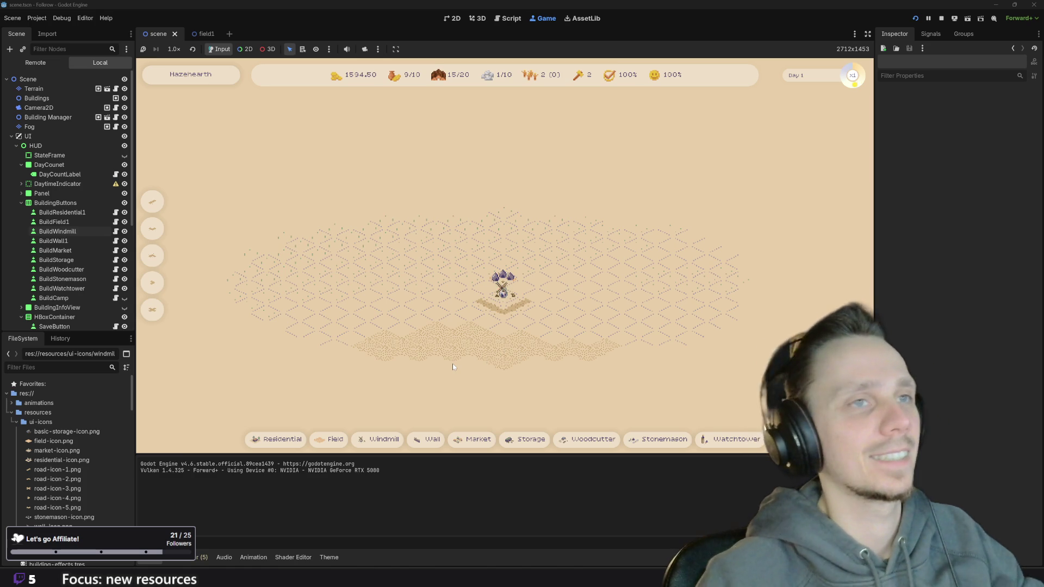
# Stop the game and bring up the Project menu.
pyautogui.click(942, 21)
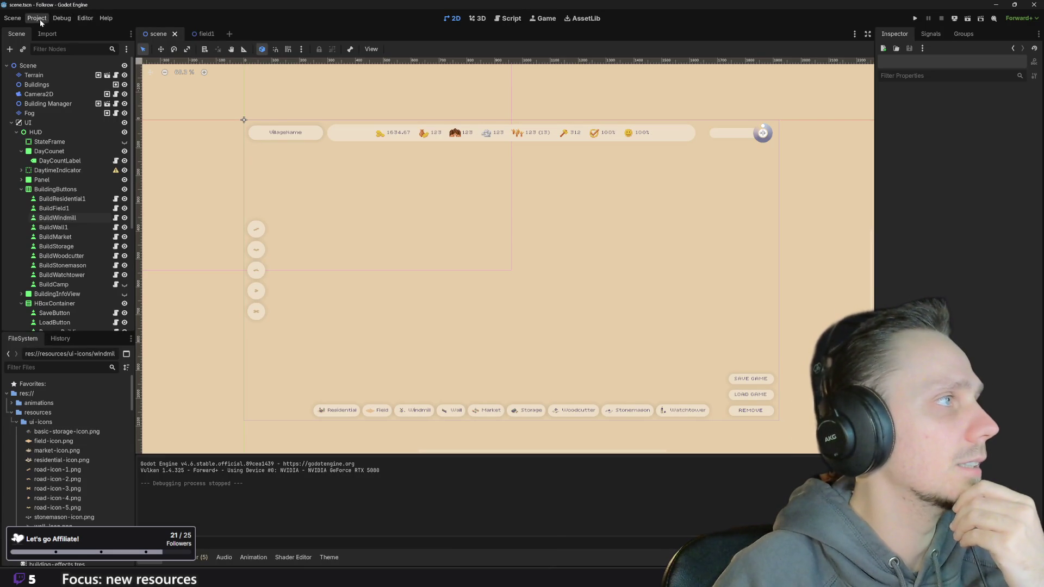
pyautogui.click(38, 18)
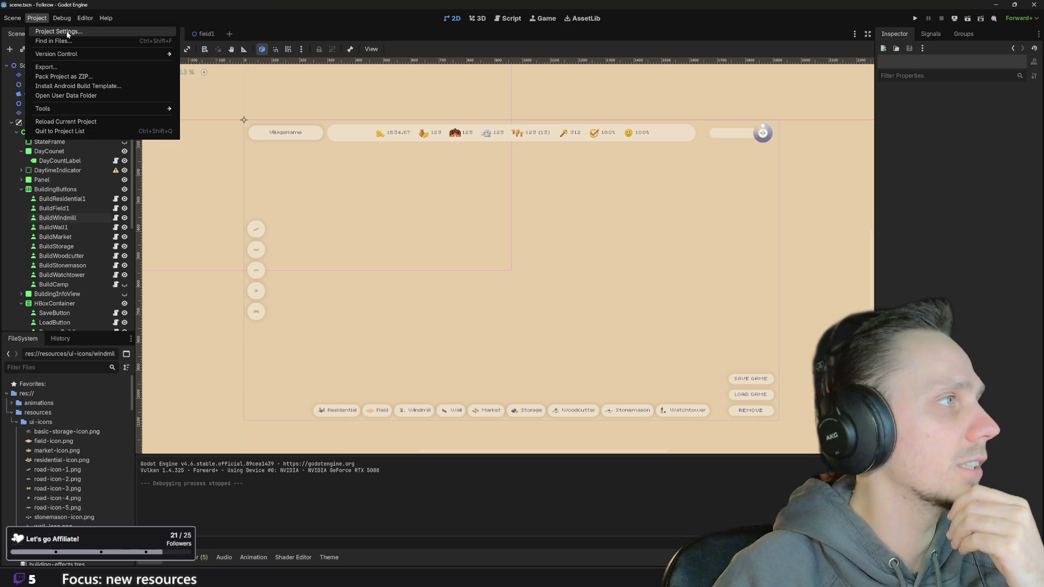